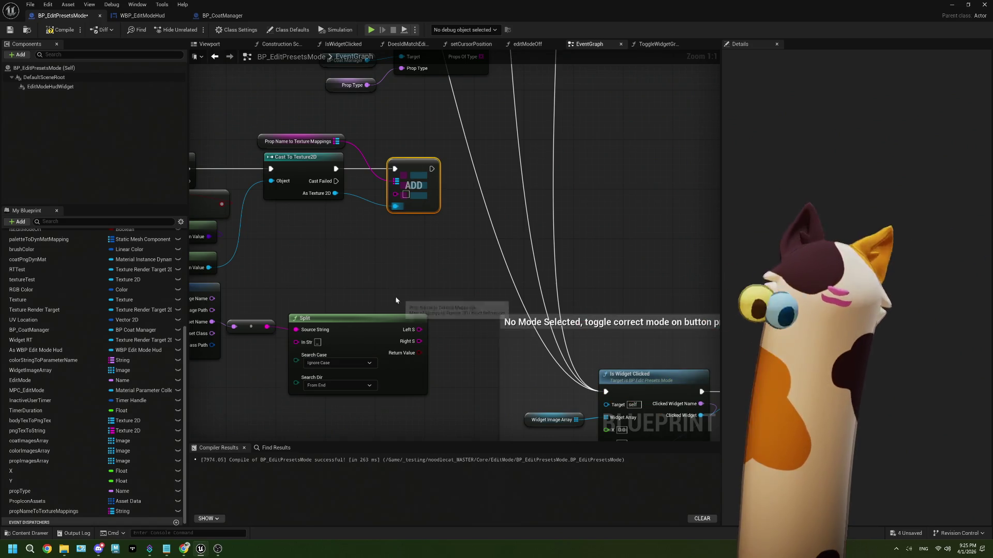
# Step: Wire the Split node's output toward the Add on Prop Name to Texture Mappings
pyautogui.moveTo(398, 297); pyautogui.dragTo(462, 292)
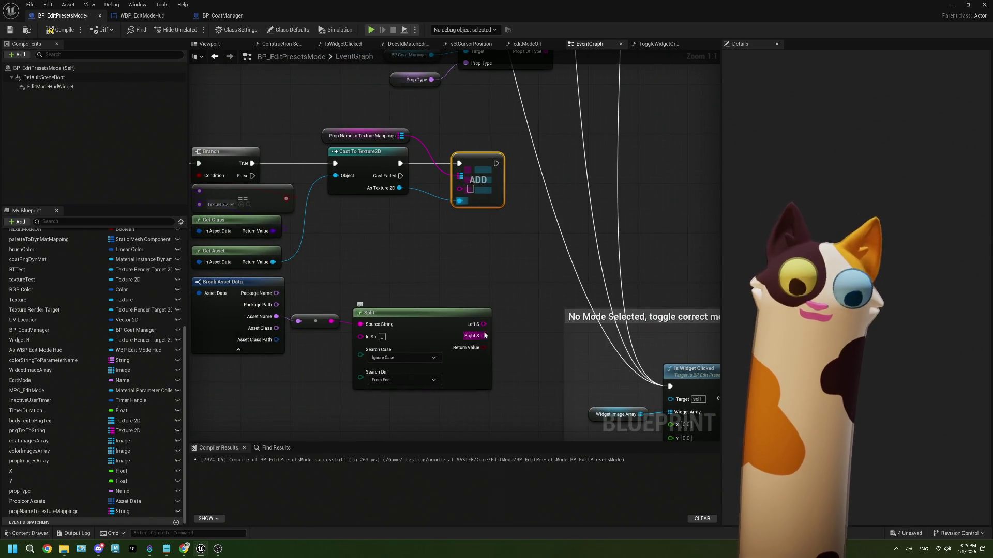
pyautogui.moveTo(483, 324); pyautogui.dragTo(460, 188)
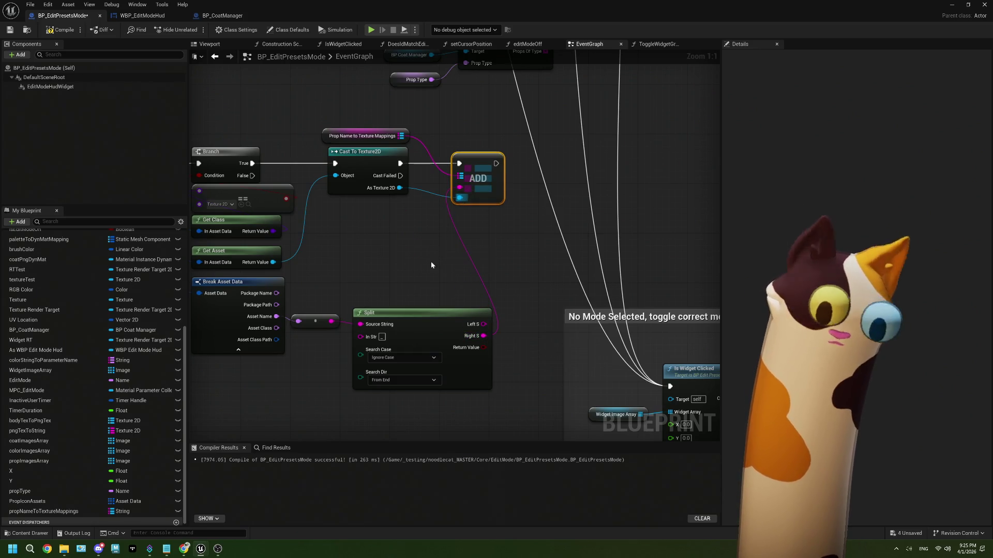
pyautogui.scroll(-5, 431, 262)
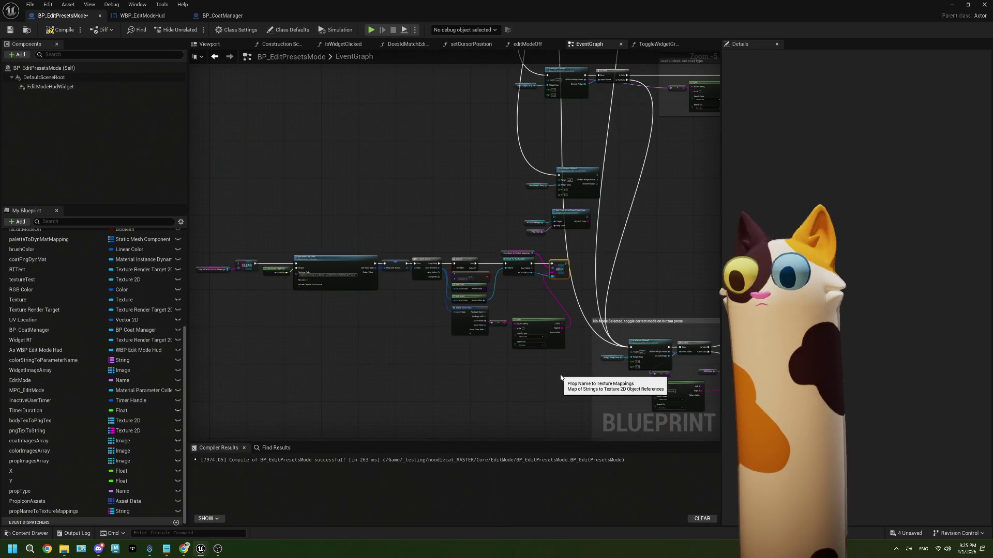
# Step: Marquee-select the Get Assets by Path icon-loop nodes and open their context menu
pyautogui.scroll(1, 560, 374)
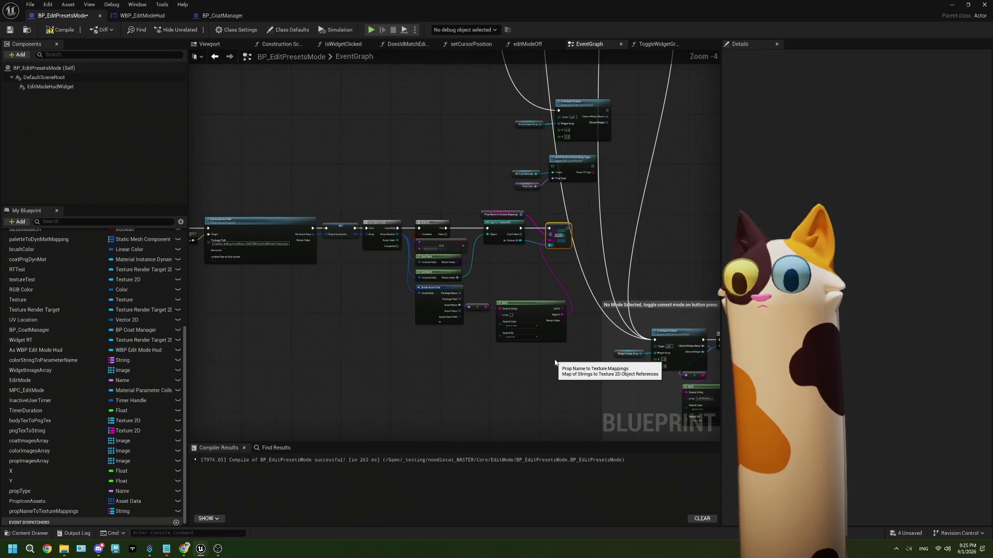
pyautogui.moveTo(590, 358)
pyautogui.mouseDown()
pyautogui.moveTo(557, 320)
pyautogui.moveTo(522, 216)
pyautogui.moveTo(199, 217)
pyautogui.moveTo(224, 220)
pyautogui.mouseUp()
pyautogui.rightClick(331, 225)
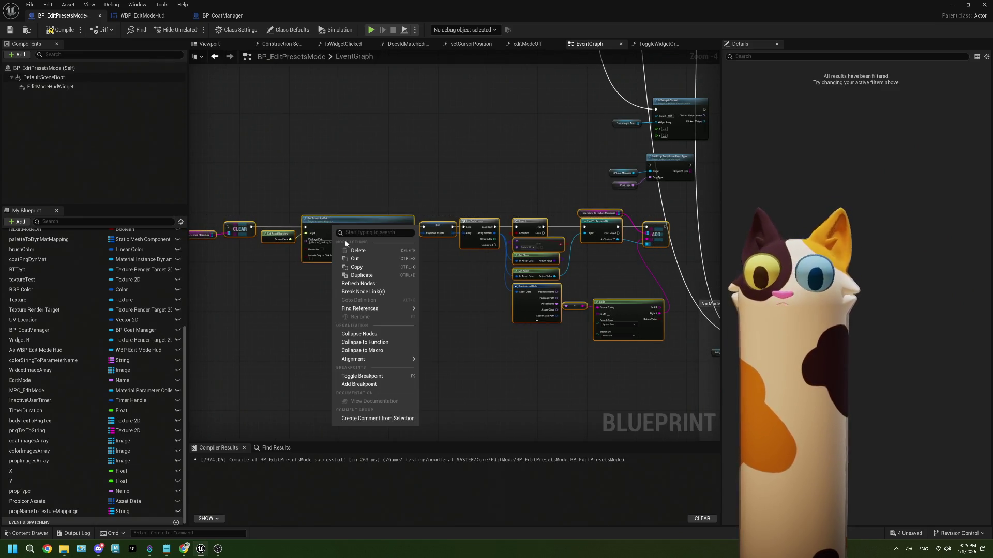
# Step: Collapse the selected icon-loop nodes to a function named PopulatePropsToIconsMappings
pyautogui.click(377, 346)
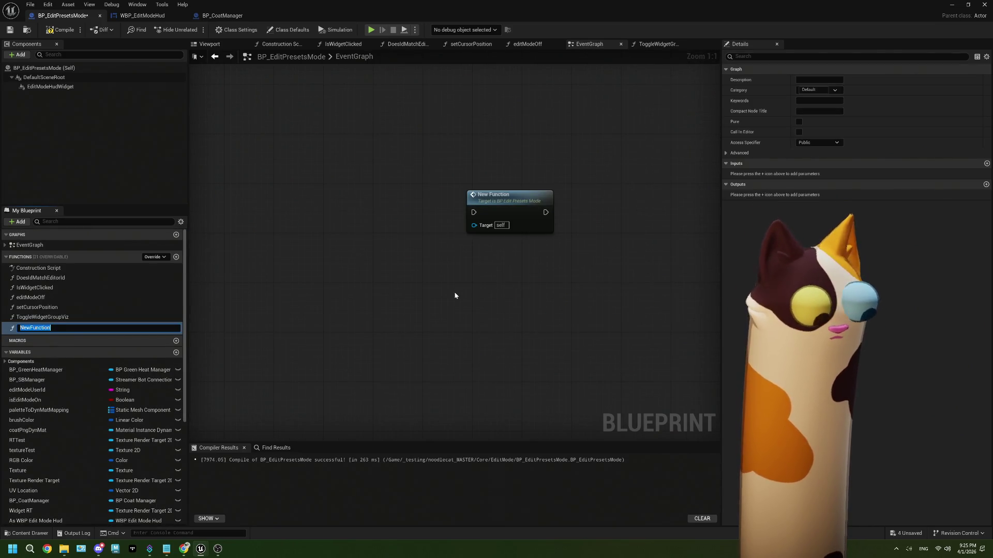
pyautogui.write('P')
pyautogui.write('opul')
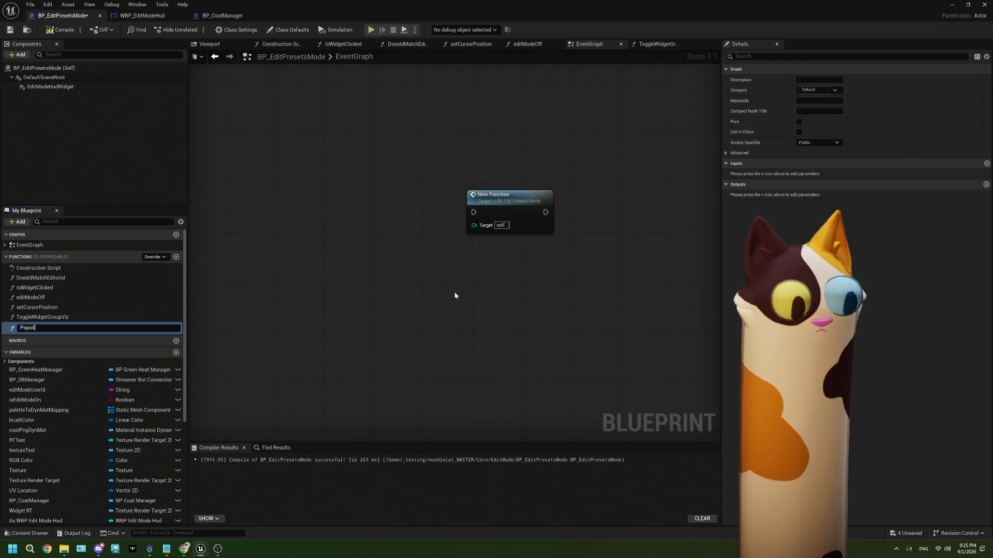
pyautogui.write('late')
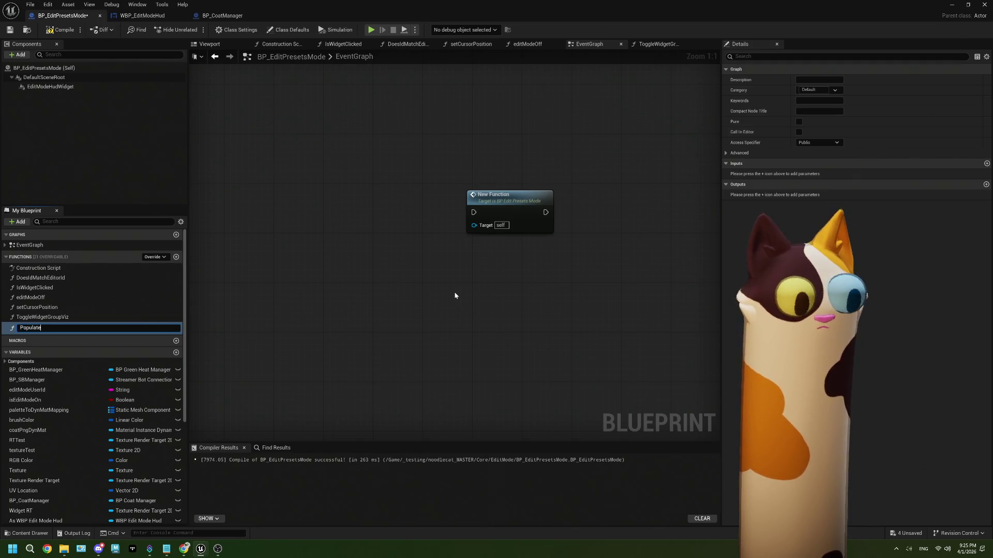
pyautogui.write('Props')
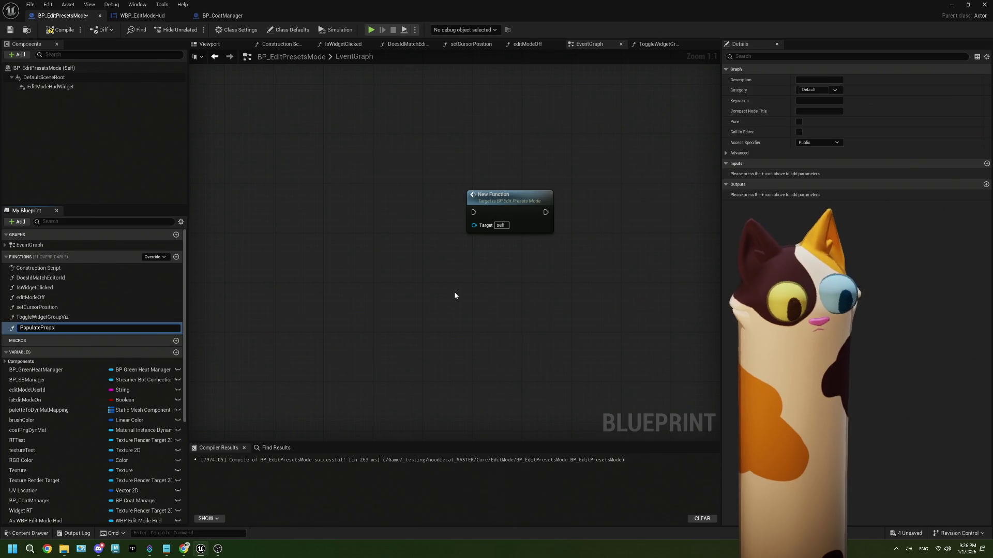
pyautogui.write('To')
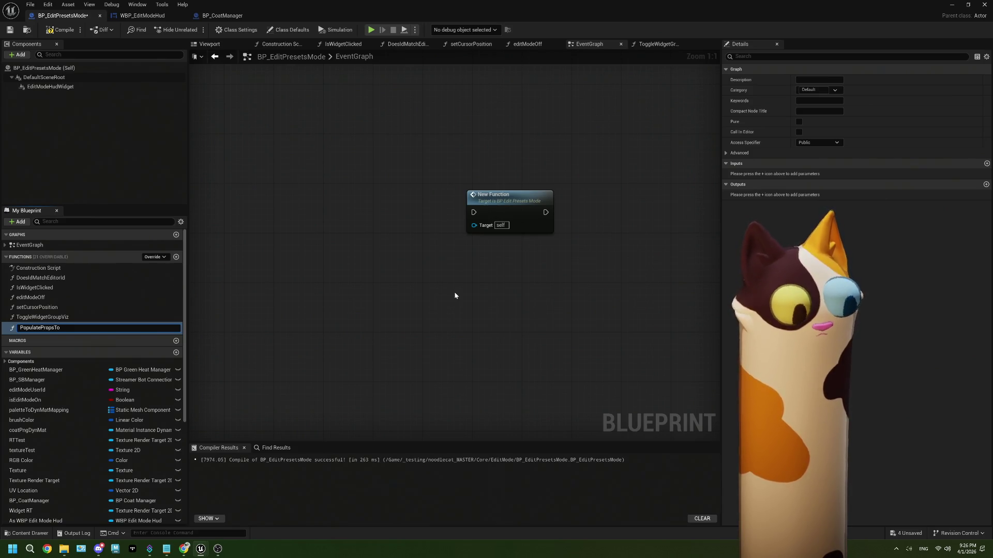
pyautogui.write('Texture')
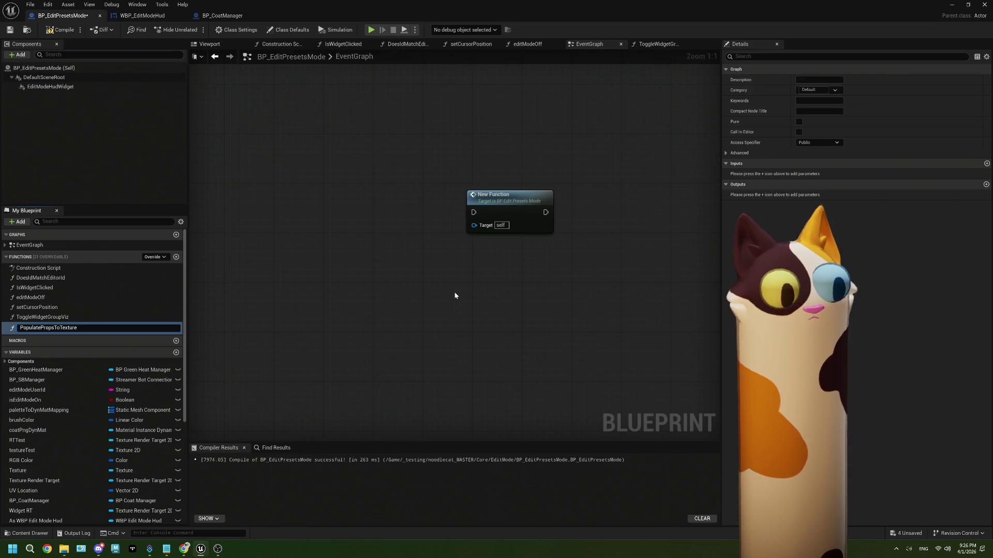
pyautogui.press('BackSpace')
pyautogui.press('BackSpace')
pyautogui.press('BackSpace')
pyautogui.press('BackSpace')
pyautogui.press('BackSpace')
pyautogui.press('BackSpace')
pyautogui.press('BackSpace')
pyautogui.write('IconsMappings')
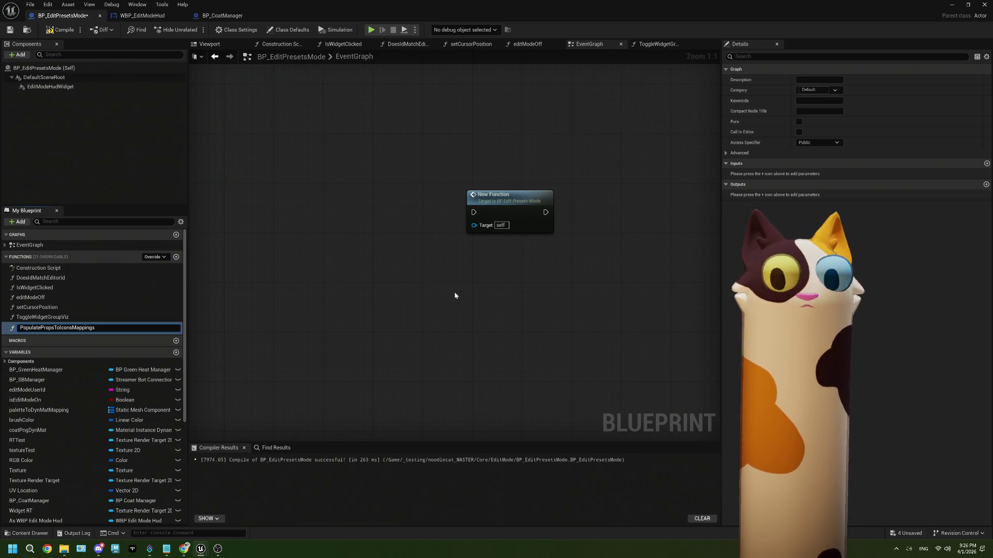
pyautogui.press('Return')
pyautogui.scroll(-10, 454, 292)
# Step: Place the PopulatePropsToIconsMappings call right after SET Prop Images Array
pyautogui.moveTo(399, 202); pyautogui.dragTo(443, 317)
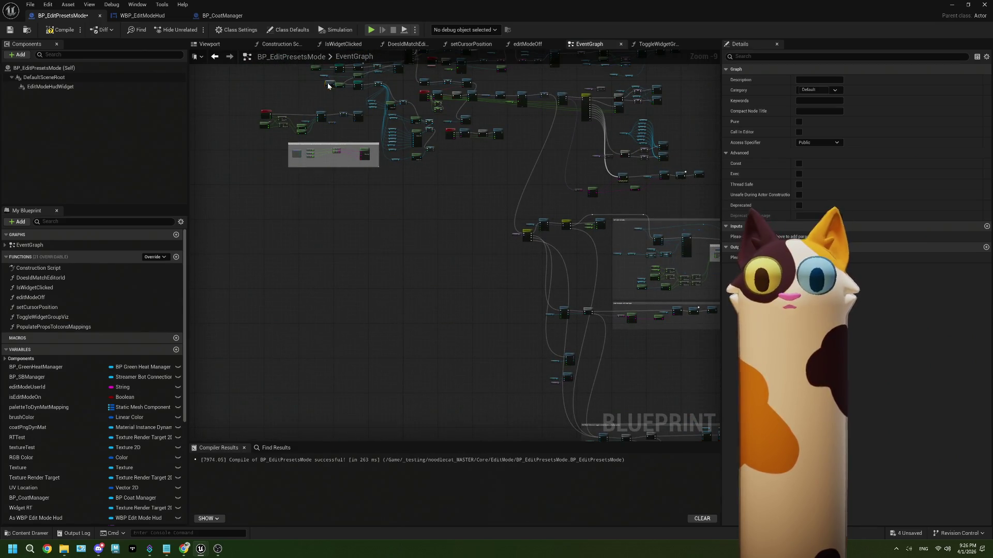
pyautogui.scroll(4, 339, 219)
pyautogui.scroll(2, 339, 219)
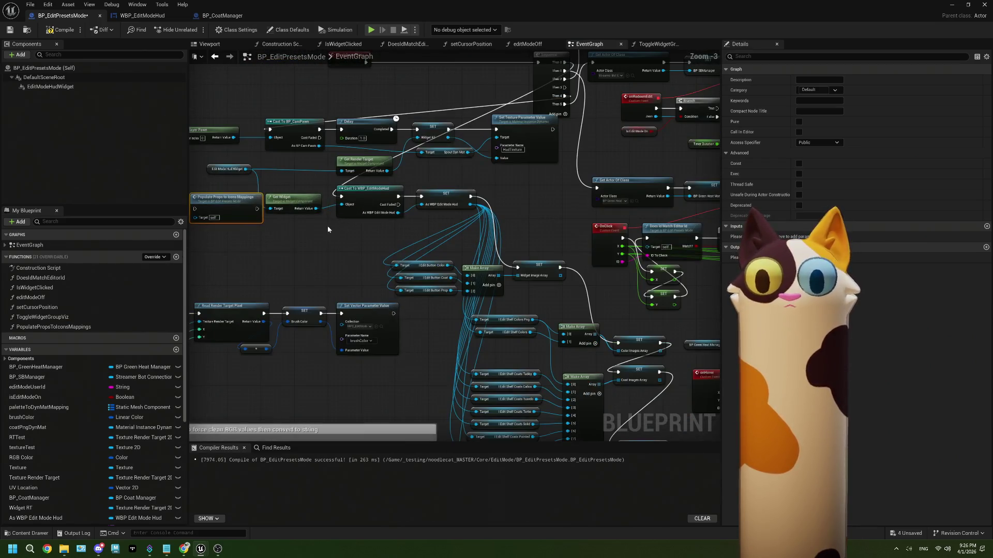
pyautogui.moveTo(269, 215)
pyautogui.mouseDown()
pyautogui.moveTo(414, 311)
pyautogui.moveTo(599, 394)
pyautogui.moveTo(543, 351)
pyautogui.mouseUp()
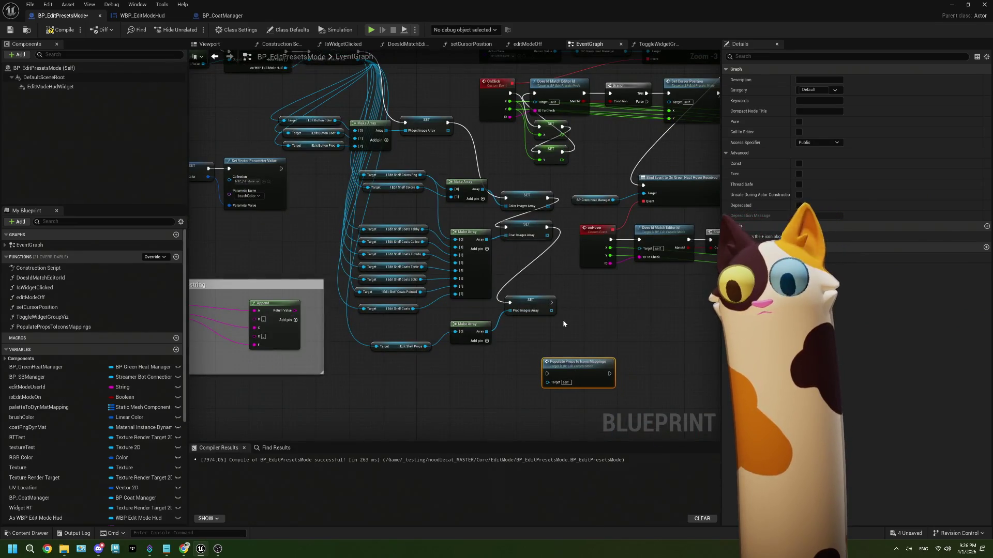
pyautogui.moveTo(551, 303); pyautogui.dragTo(547, 374)
# Step: Bring the Is Widget Clicked logic into view
pyautogui.scroll(-4, 575, 409)
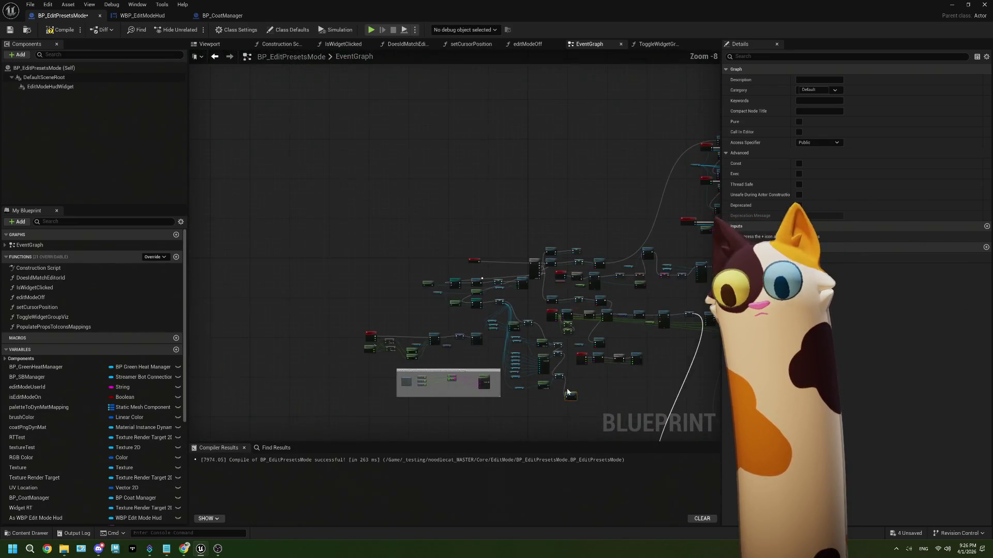
pyautogui.scroll(2, 434, 336)
pyautogui.scroll(1, 515, 310)
pyautogui.moveTo(515, 309); pyautogui.dragTo(448, 355)
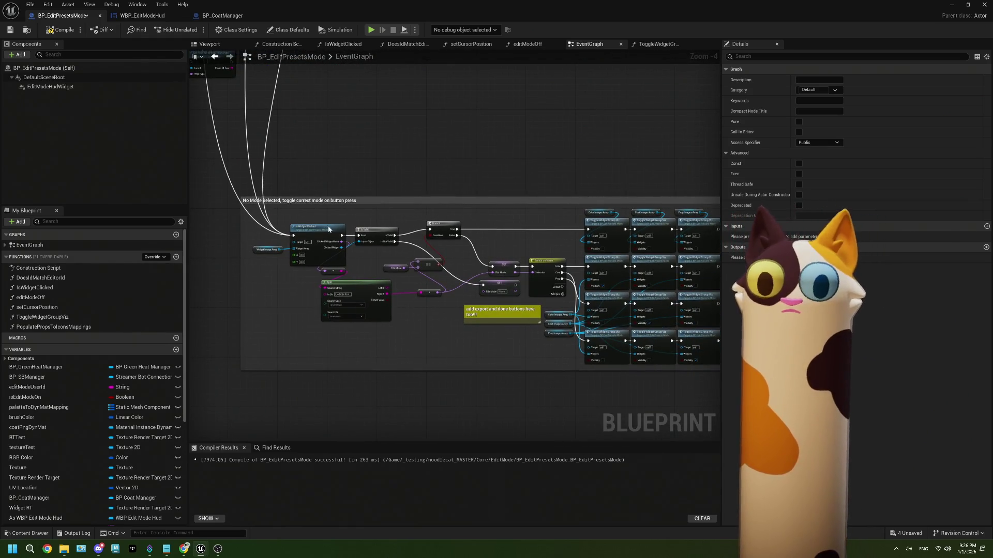
pyautogui.scroll(4, 388, 294)
pyautogui.moveTo(361, 267); pyautogui.dragTo(367, 268)
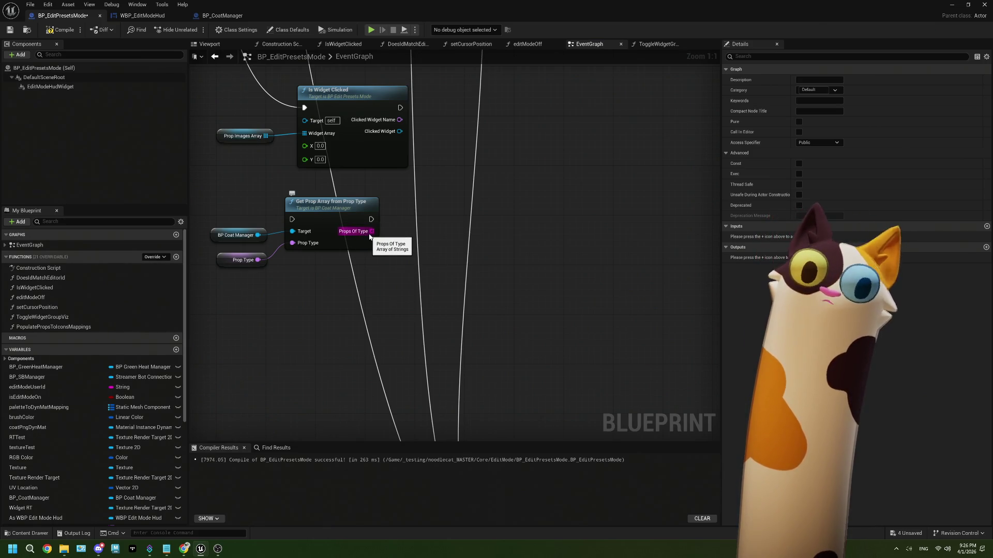
# Step: Add a For Each Loop over Get Prop Array from Prop Type's Props Of Type output
pyautogui.scroll(-5, 73, 398)
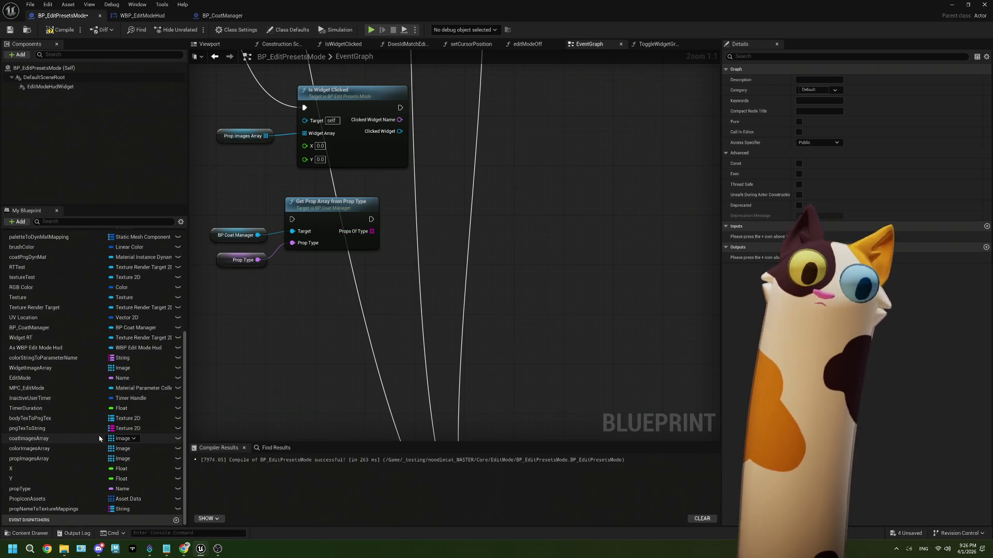
pyautogui.moveTo(371, 233); pyautogui.dragTo(407, 237)
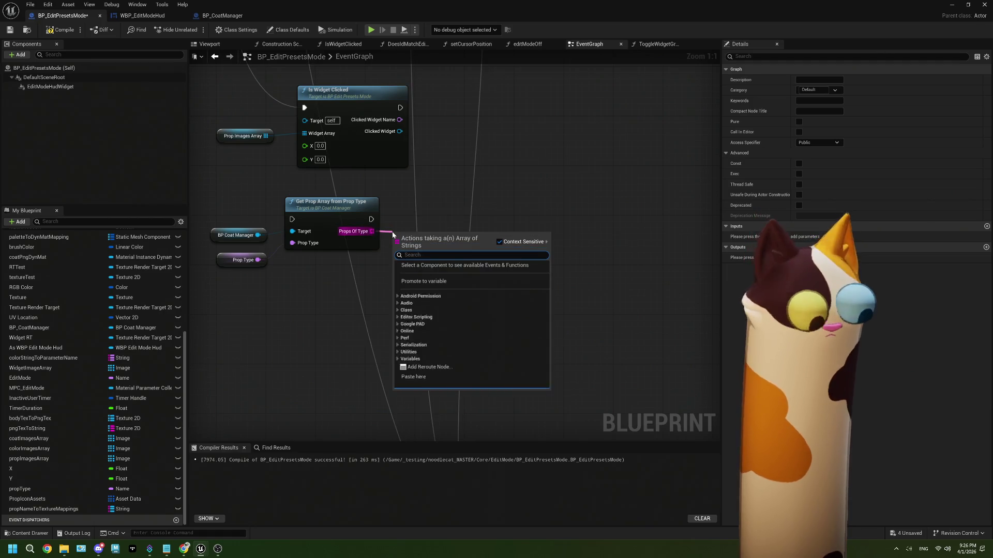
pyautogui.write('fore')
pyautogui.press('Return')
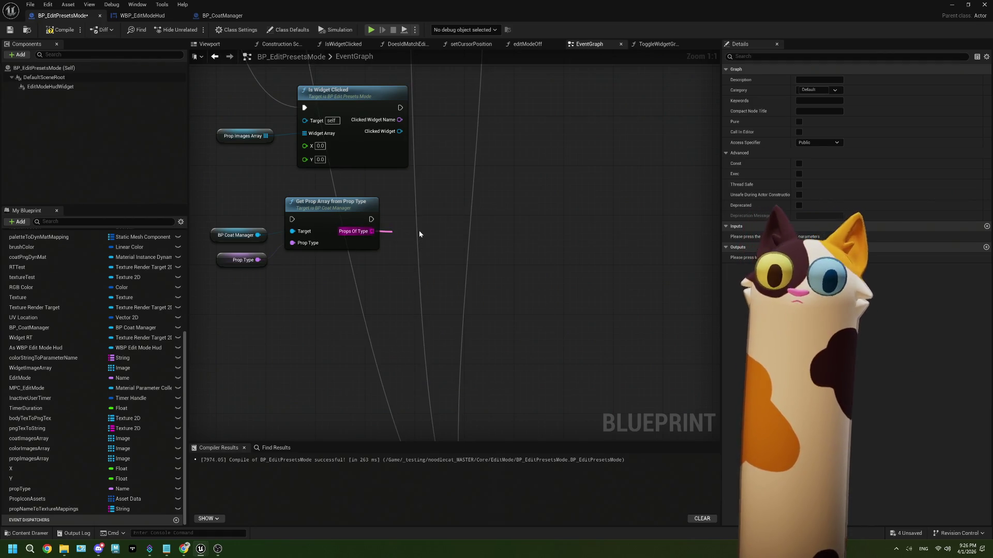
pyautogui.moveTo(446, 279); pyautogui.dragTo(386, 296)
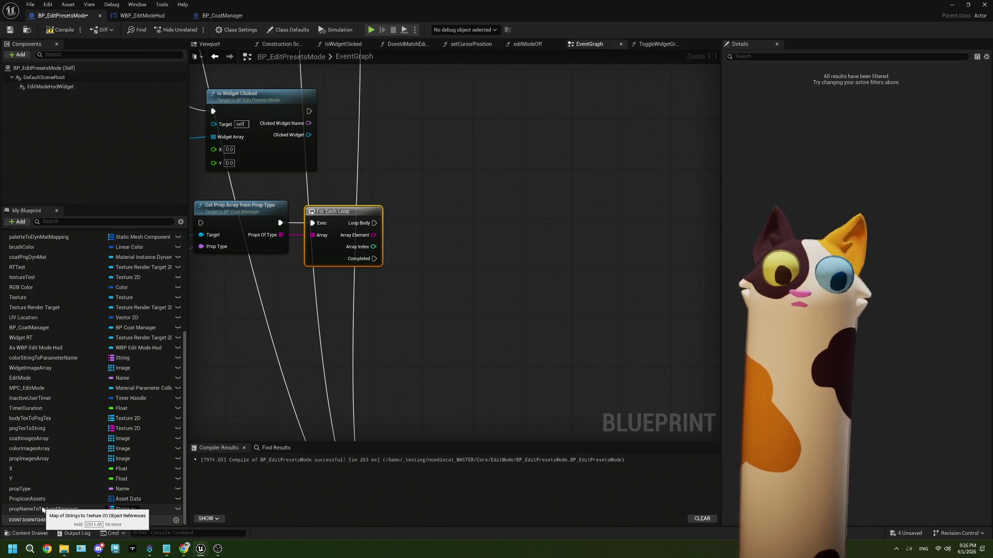
pyautogui.scroll(-9, 370, 207)
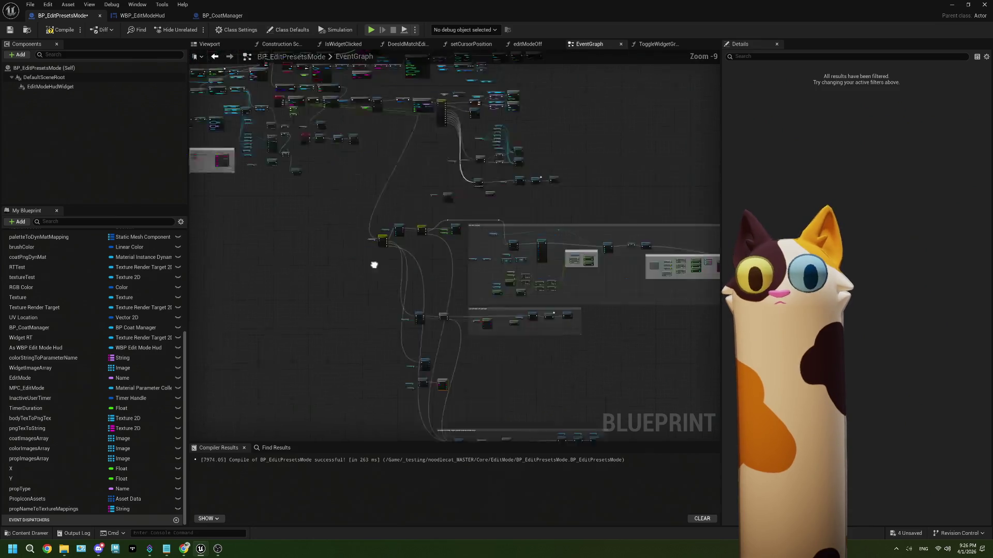
# Step: Add an I_editShelf_Props_Slot01 getter and wire it into the Make Array as a second element
pyautogui.scroll(9, 370, 207)
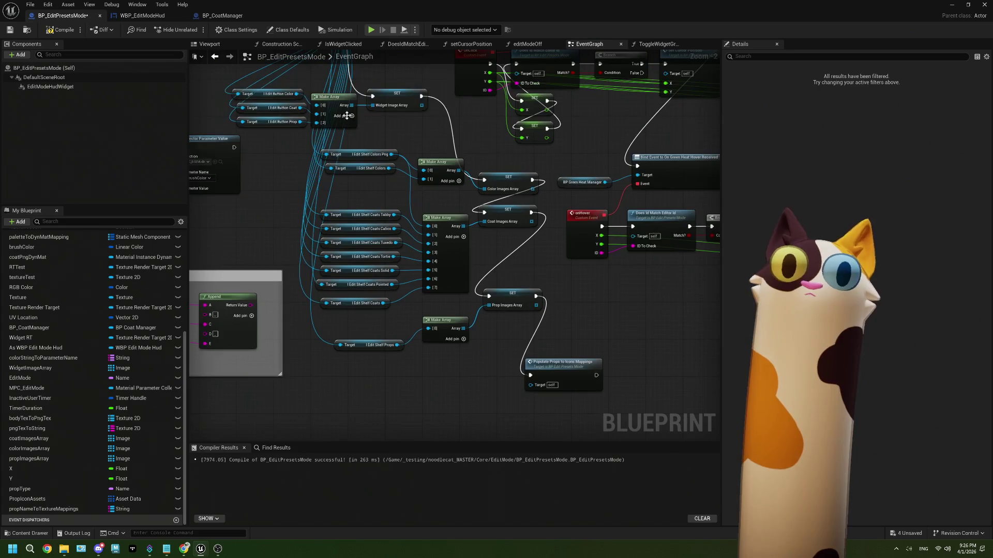
pyautogui.scroll(-2, 356, 196)
pyautogui.scroll(-1, 355, 195)
pyautogui.moveTo(330, 98); pyautogui.dragTo(323, 415)
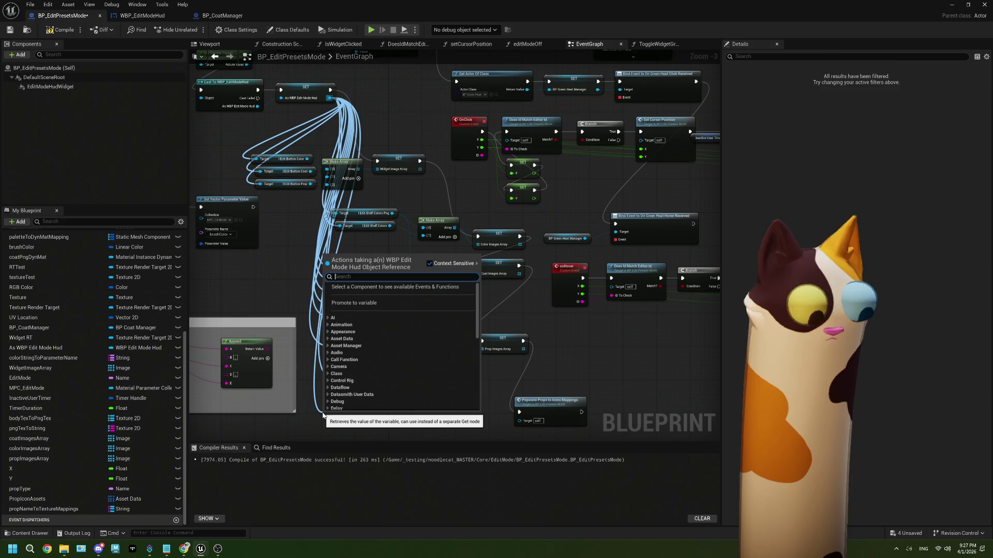
pyautogui.write('pr')
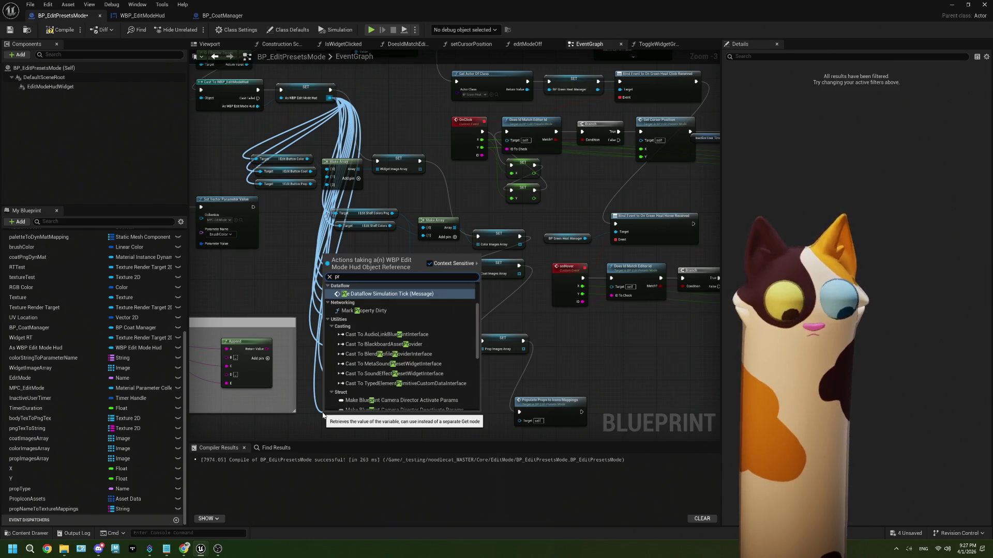
pyautogui.write('op')
pyautogui.click(400, 361)
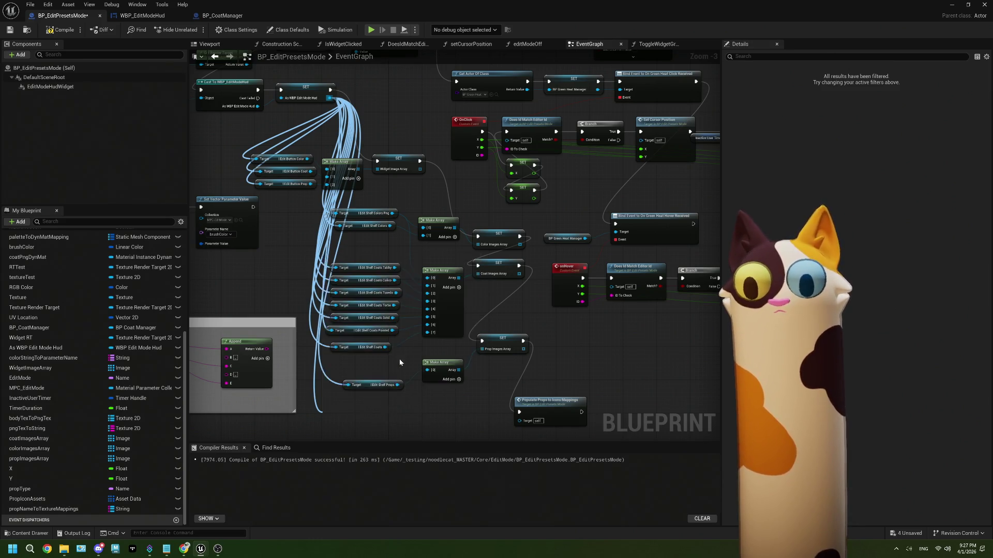
pyautogui.scroll(3, 399, 358)
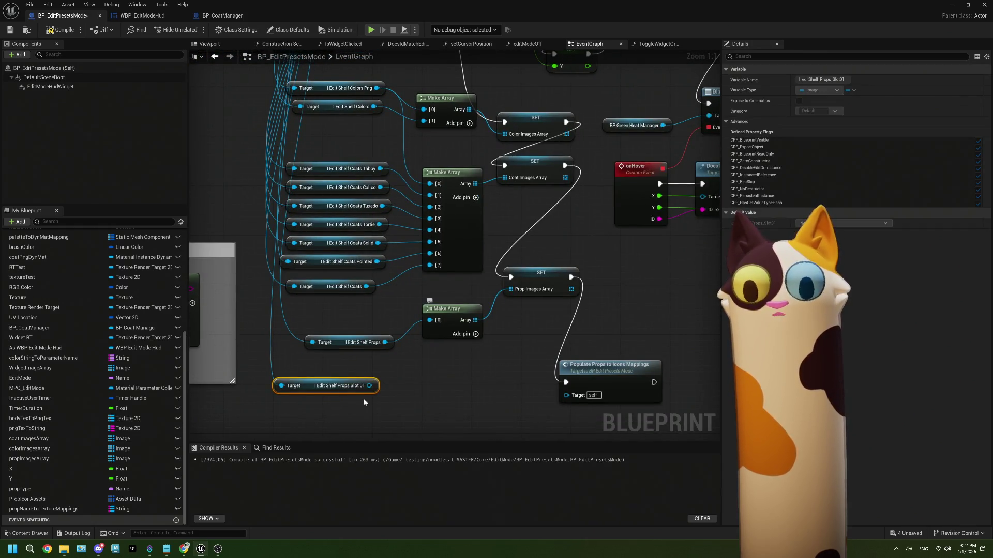
pyautogui.moveTo(370, 386); pyautogui.dragTo(468, 334)
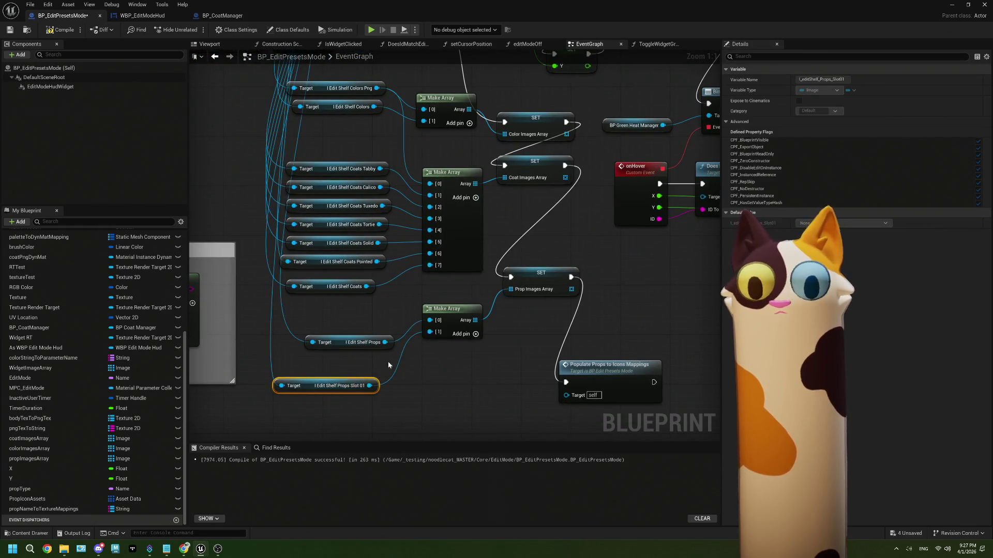
pyautogui.moveTo(361, 385); pyautogui.dragTo(380, 360)
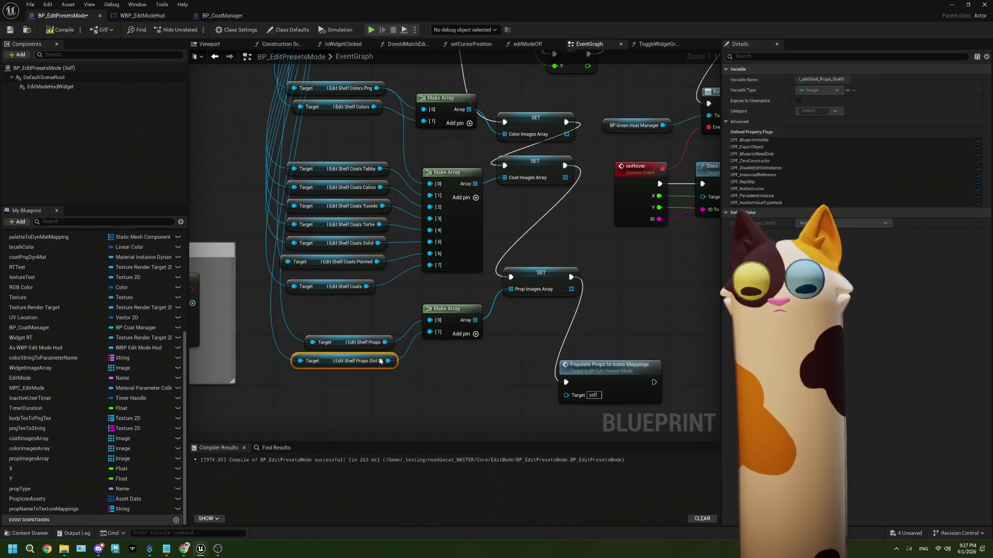
# Step: Disconnect Edit Shelf Props from the Make Array and move it below Slot 01
pyautogui.rightClick(430, 321)
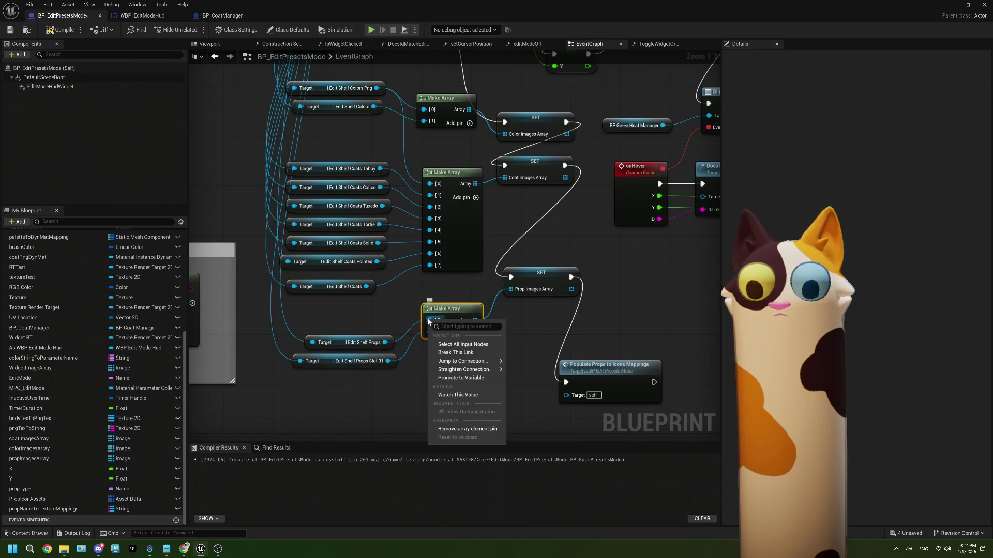
pyautogui.click(449, 349)
pyautogui.moveTo(385, 343)
pyautogui.mouseDown()
pyautogui.moveTo(380, 387)
pyautogui.moveTo(429, 321)
pyautogui.mouseUp()
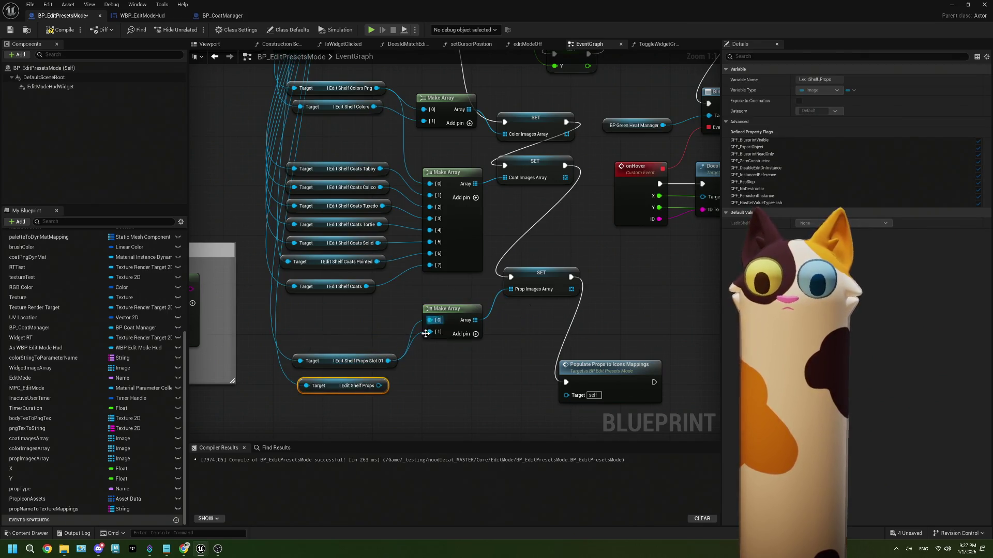
pyautogui.rightClick(379, 386)
pyautogui.click(408, 422)
pyautogui.moveTo(383, 385); pyautogui.dragTo(381, 427)
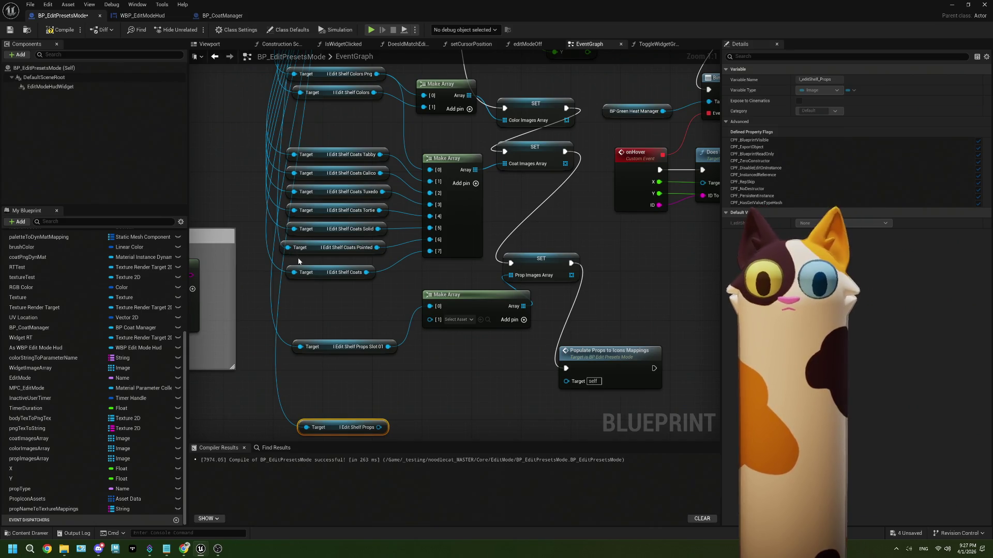
pyautogui.scroll(-1, 354, 368)
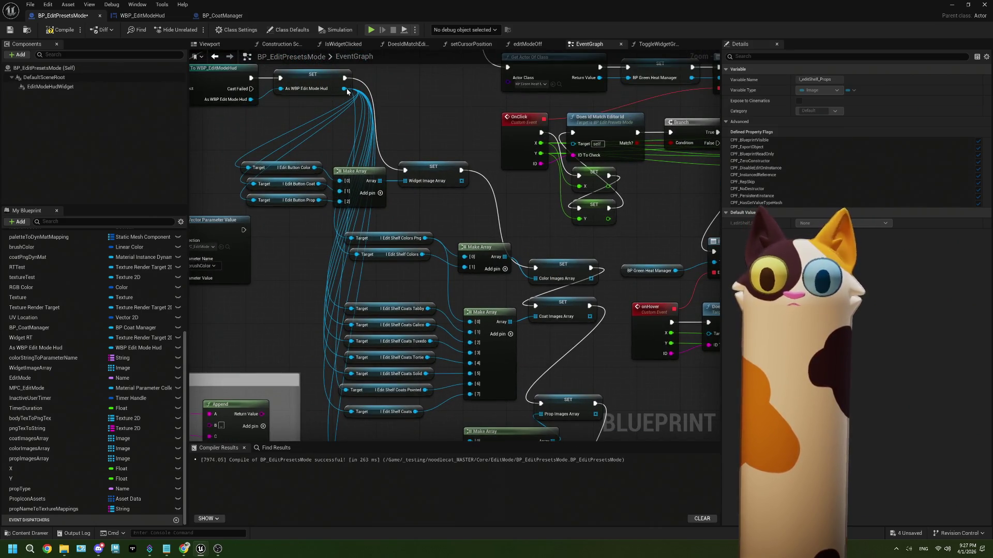
# Step: Add a Props Slot 02 getter into pin [1] and wire Edit Shelf Props into pin [2]
pyautogui.moveTo(337, 173)
pyautogui.mouseDown()
pyautogui.moveTo(368, 448)
pyautogui.moveTo(343, 363)
pyautogui.moveTo(322, 359)
pyautogui.moveTo(357, 333)
pyautogui.moveTo(364, 402)
pyautogui.moveTo(327, 358)
pyautogui.moveTo(362, 358)
pyautogui.mouseUp()
pyautogui.write('slot')
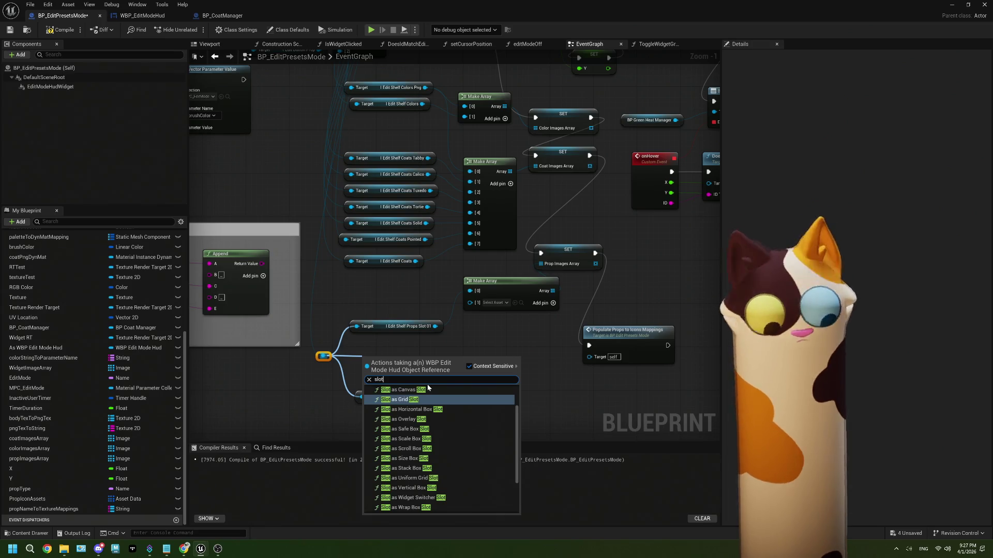
pyautogui.write('02')
pyautogui.click(439, 404)
pyautogui.moveTo(447, 359)
pyautogui.mouseDown()
pyautogui.moveTo(510, 361)
pyautogui.moveTo(471, 301)
pyautogui.mouseUp()
pyautogui.moveTo(444, 357); pyautogui.dragTo(433, 346)
pyautogui.moveTo(427, 397)
pyautogui.mouseDown()
pyautogui.moveTo(473, 324)
pyautogui.moveTo(470, 311)
pyautogui.mouseUp()
pyautogui.click(407, 378)
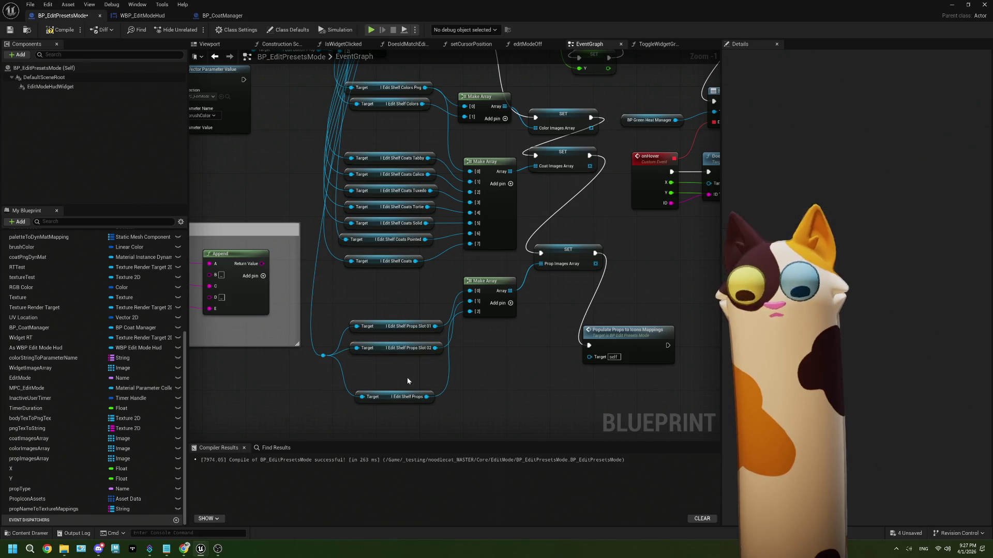
pyautogui.scroll(-1, 408, 381)
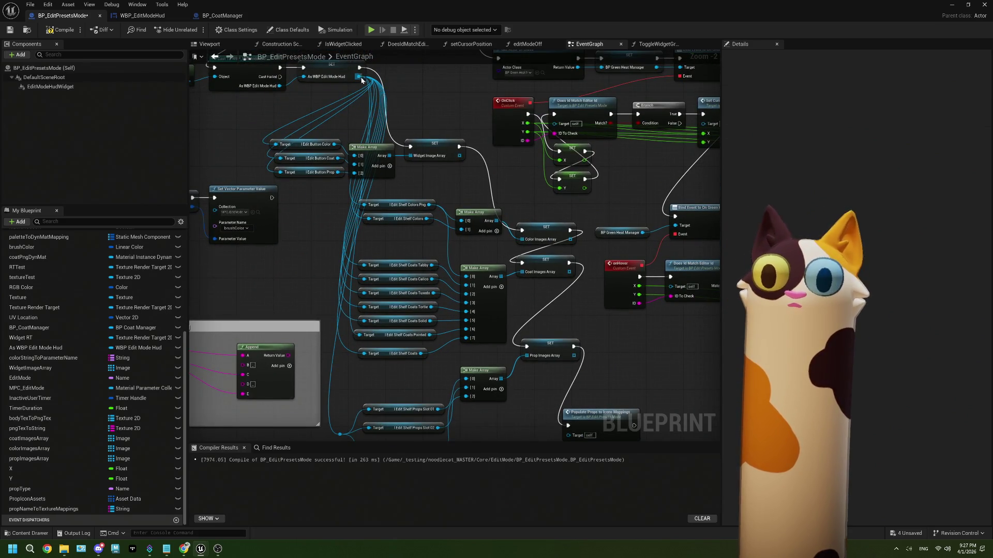
# Step: Drop a reroute point on the HUD reference wire
pyautogui.moveTo(362, 79)
pyautogui.mouseDown()
pyautogui.moveTo(362, 150)
pyautogui.moveTo(330, 301)
pyautogui.moveTo(364, 279)
pyautogui.mouseUp()
pyautogui.click(344, 310)
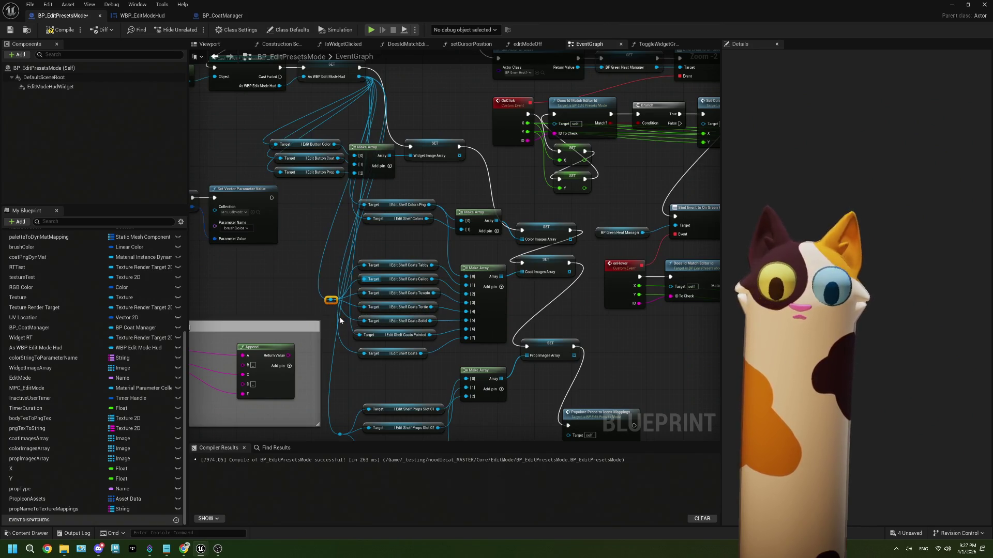
pyautogui.moveTo(330, 300)
pyautogui.mouseDown()
pyautogui.moveTo(335, 314)
pyautogui.moveTo(326, 305)
pyautogui.mouseUp()
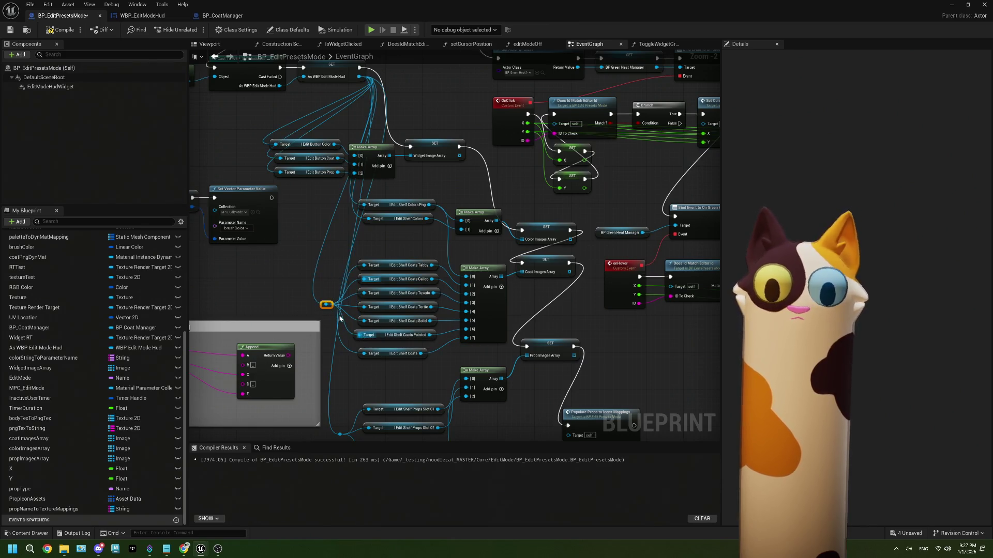
pyautogui.moveTo(333, 267); pyautogui.dragTo(335, 313)
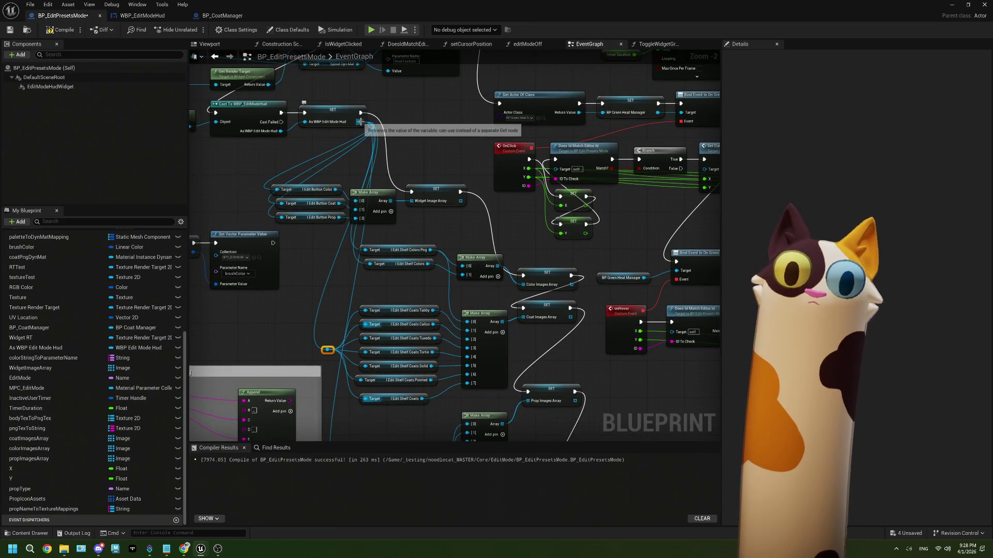
# Step: Bundle all HUD reference wires onto a new reroute beside the Edit Button targets
pyautogui.moveTo(359, 121)
pyautogui.mouseDown()
pyautogui.moveTo(354, 248)
pyautogui.moveTo(351, 261)
pyautogui.moveTo(342, 257)
pyautogui.mouseUp()
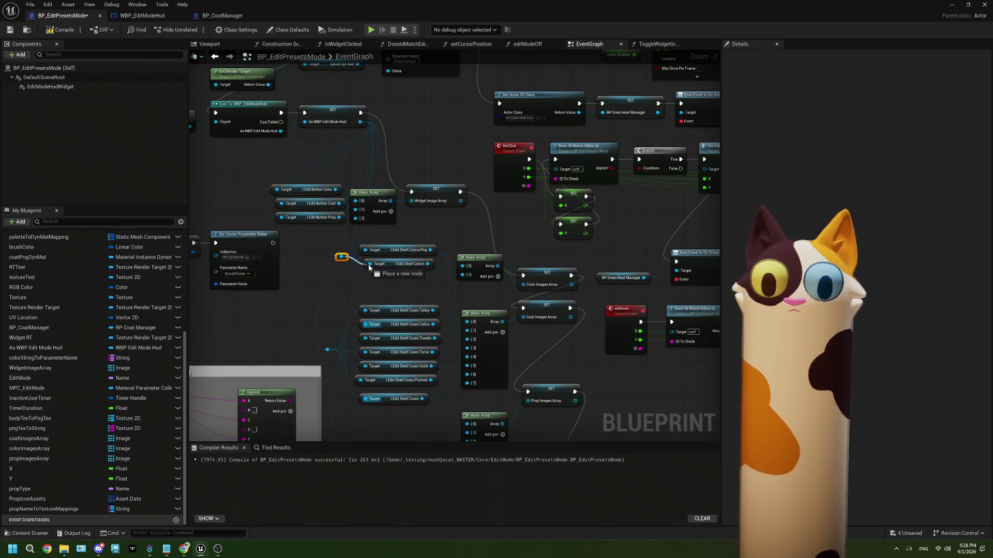
pyautogui.moveTo(362, 126)
pyautogui.mouseDown()
pyautogui.moveTo(255, 196)
pyautogui.moveTo(284, 219)
pyautogui.mouseUp()
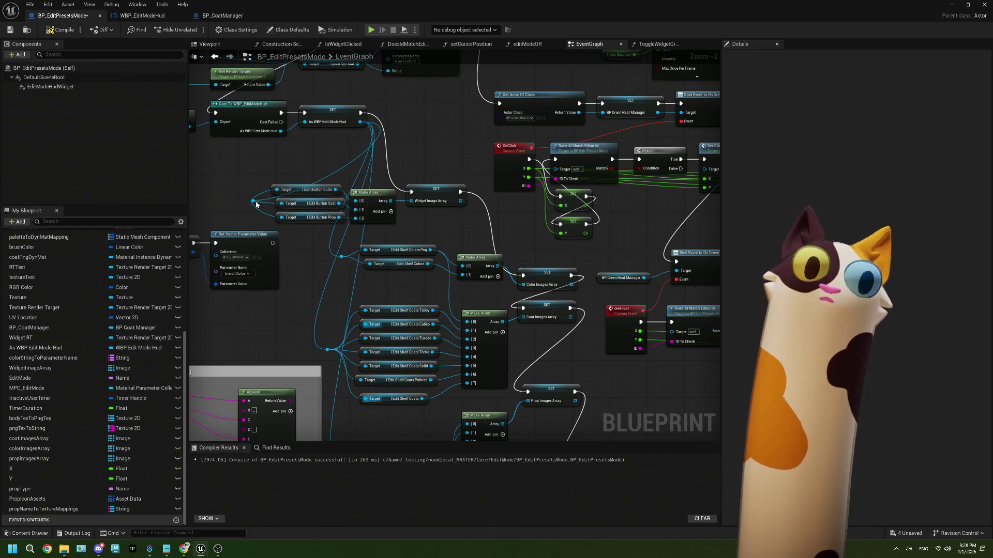
pyautogui.rightClick(224, 201)
pyautogui.press('Escape')
pyautogui.click(255, 201)
pyautogui.moveTo(257, 205)
pyautogui.mouseDown()
pyautogui.moveTo(232, 205)
pyautogui.moveTo(251, 157)
pyautogui.mouseUp()
pyautogui.moveTo(265, 198)
pyautogui.mouseDown()
pyautogui.moveTo(269, 181)
pyautogui.moveTo(331, 180)
pyautogui.moveTo(305, 175)
pyautogui.mouseUp()
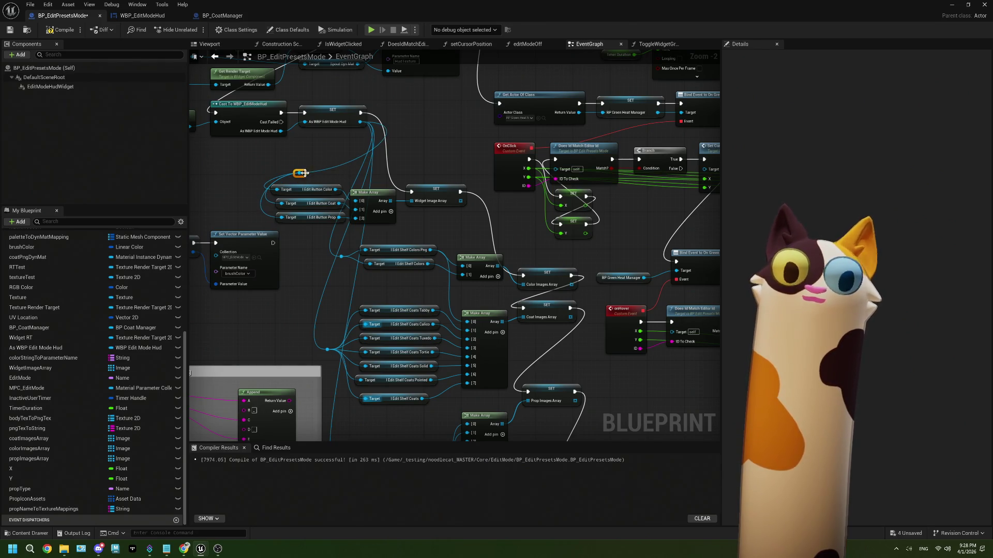
# Step: Delete the reroute point and pull a fresh wire from the HUD reference output
pyautogui.scroll(2, 304, 173)
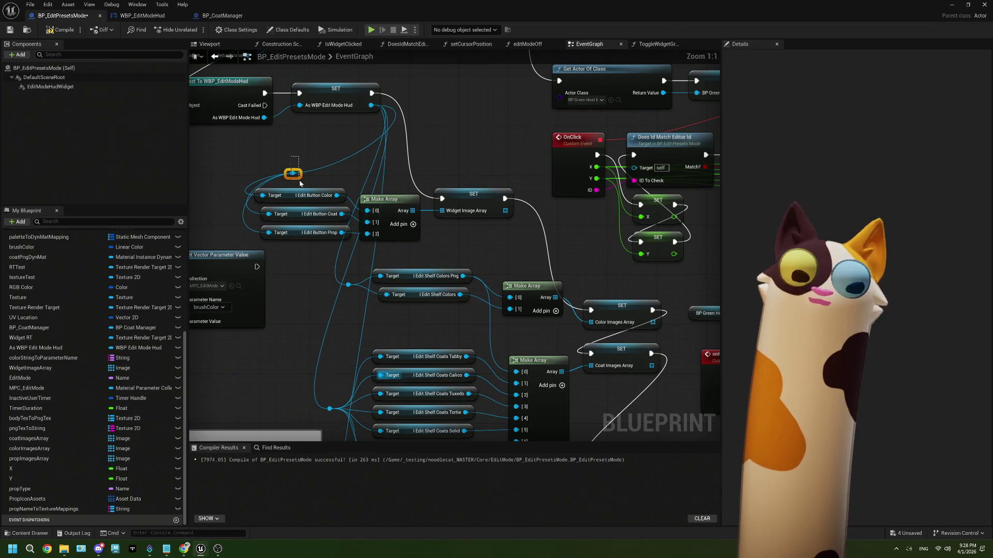
pyautogui.press('Delete')
pyautogui.moveTo(370, 106)
pyautogui.mouseDown()
pyautogui.moveTo(218, 212)
pyautogui.moveTo(268, 214)
pyautogui.moveTo(253, 230)
pyautogui.moveTo(267, 234)
pyautogui.mouseUp()
# Step: Create a reroute feeding the Edit Button Color target, then view the loop area
pyautogui.click(218, 210)
pyautogui.scroll(-6, 310, 259)
pyautogui.moveTo(374, 306)
pyautogui.mouseDown()
pyautogui.moveTo(410, 348)
pyautogui.moveTo(390, 321)
pyautogui.moveTo(421, 278)
pyautogui.moveTo(401, 293)
pyautogui.mouseUp()
pyautogui.scroll(5, 402, 293)
pyautogui.moveTo(399, 352)
pyautogui.mouseDown()
pyautogui.moveTo(344, 328)
pyautogui.moveTo(417, 339)
pyautogui.mouseUp()
pyautogui.scroll(2, 417, 339)
pyautogui.scroll(-1, 459, 146)
pyautogui.scroll(1, 459, 147)
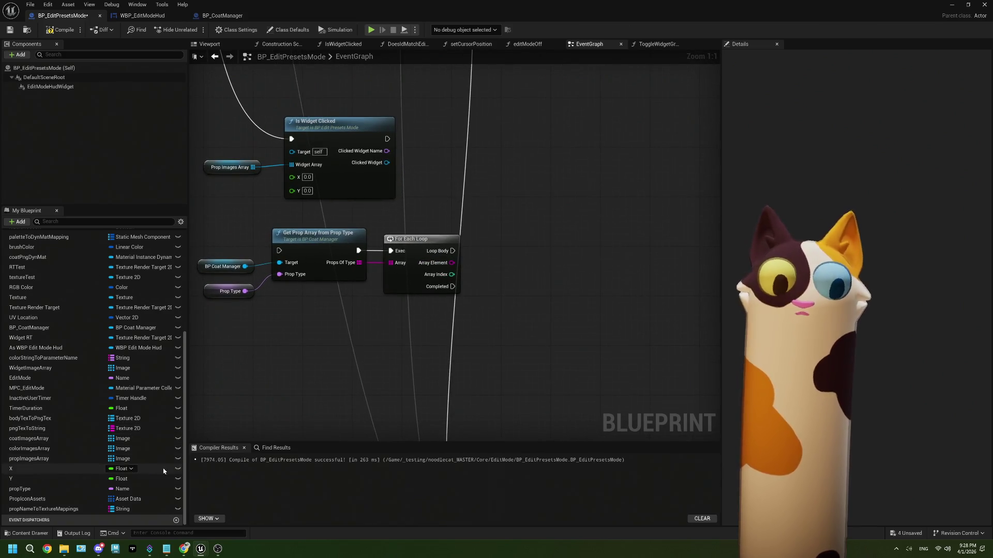
# Step: Add a propNameToTextureMappings getter with a Find node beside the For Each Loop
pyautogui.moveTo(43, 509)
pyautogui.mouseDown()
pyautogui.moveTo(434, 230)
pyautogui.moveTo(381, 218)
pyautogui.mouseUp()
pyautogui.click(410, 231)
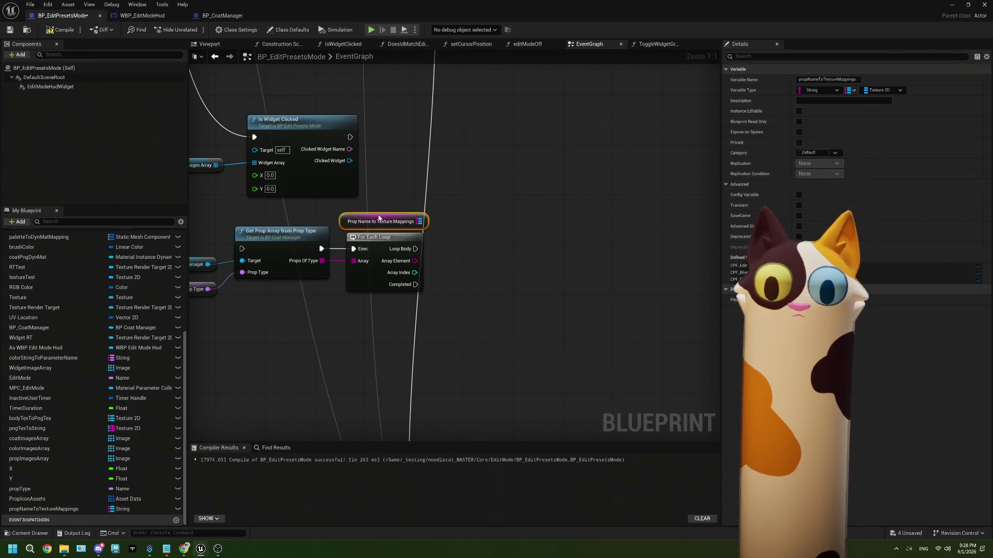
pyautogui.moveTo(451, 245)
pyautogui.mouseDown()
pyautogui.moveTo(422, 237)
pyautogui.moveTo(422, 247)
pyautogui.mouseUp()
pyautogui.write('rind')
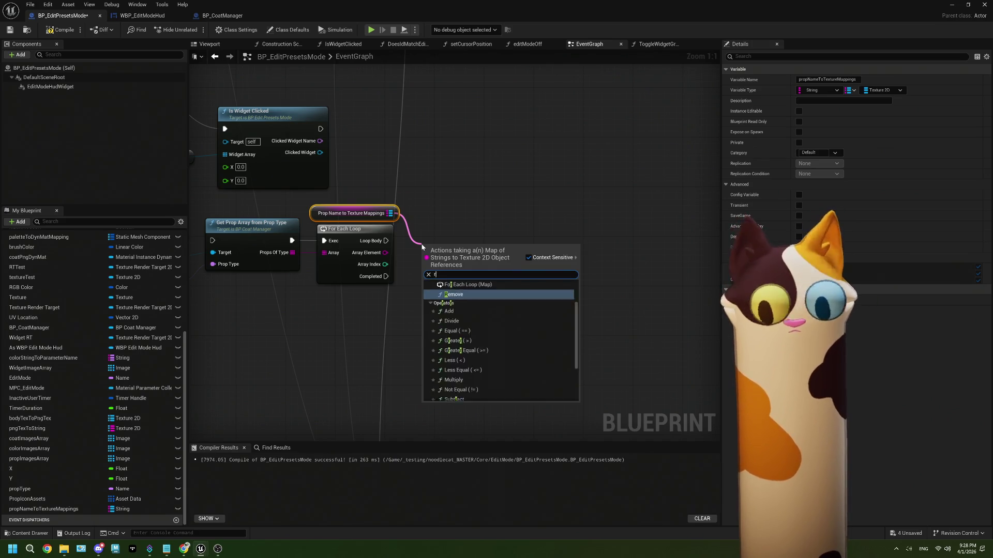
pyautogui.press('Return')
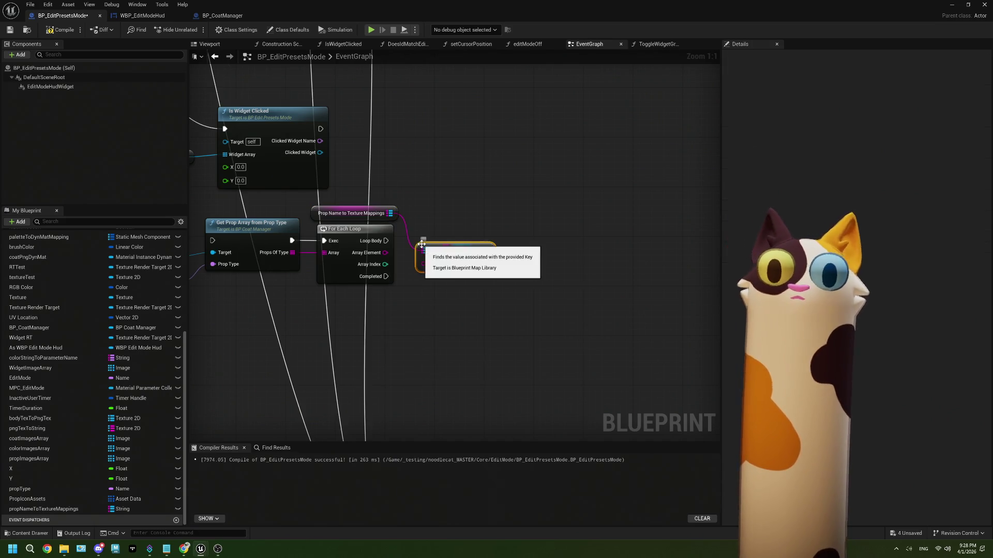
pyautogui.click(451, 254)
pyautogui.moveTo(464, 245); pyautogui.dragTo(464, 239)
pyautogui.moveTo(458, 294); pyautogui.dragTo(406, 257)
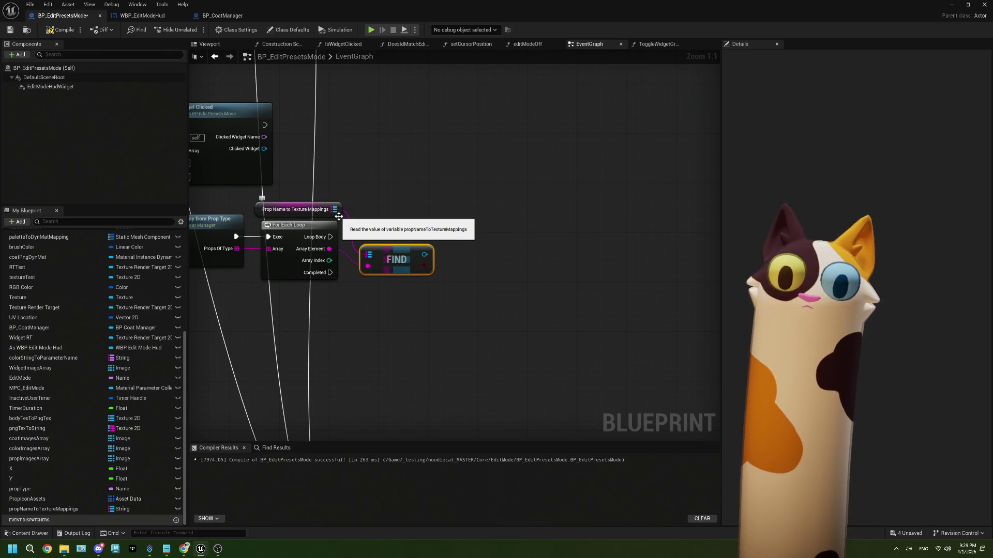
pyautogui.moveTo(380, 265)
pyautogui.mouseDown()
pyautogui.moveTo(401, 288)
pyautogui.moveTo(377, 278)
pyautogui.moveTo(391, 282)
pyautogui.mouseUp()
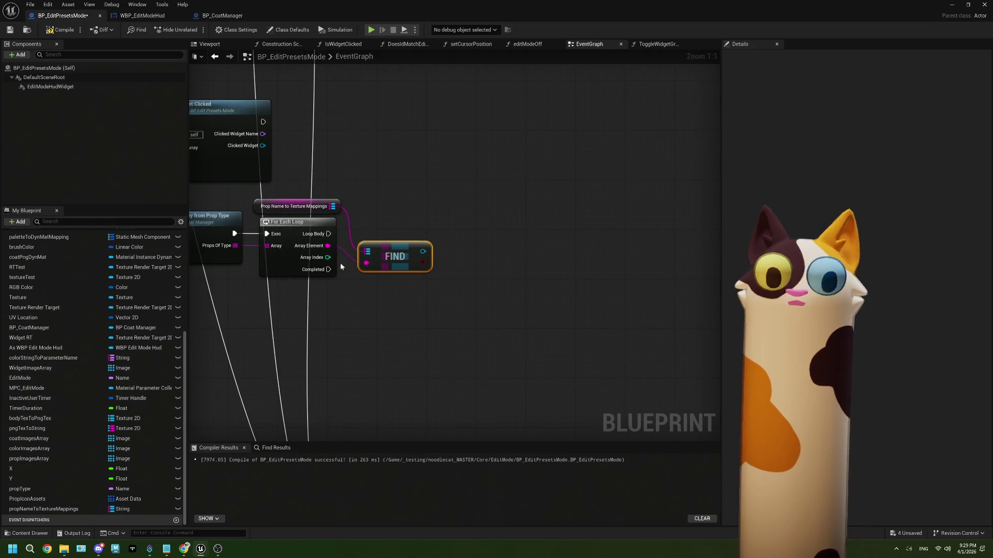
# Step: Add an integer Add node on the loop's Array Index, then delete it
pyautogui.moveTo(328, 257); pyautogui.dragTo(372, 298)
pyautogui.write('add')
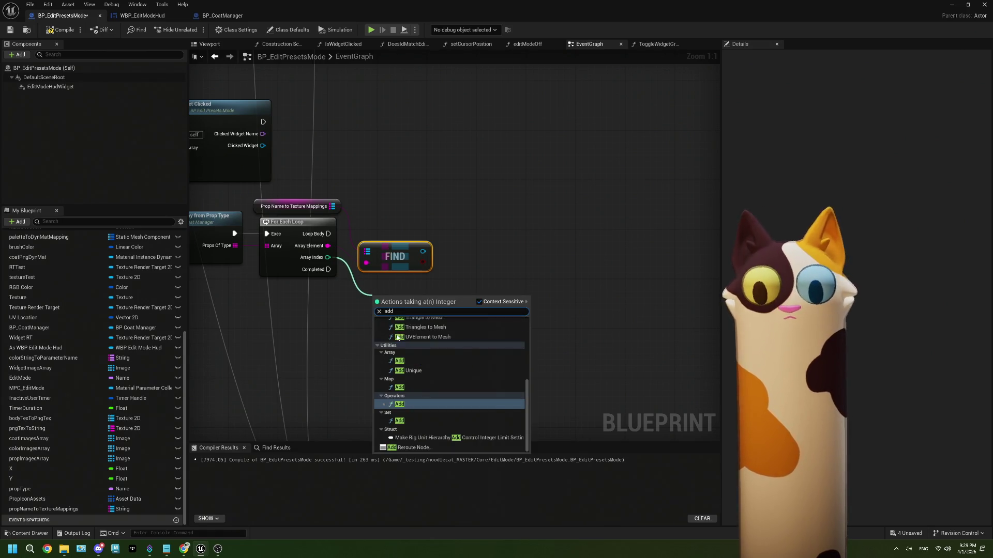
pyautogui.press('Return')
pyautogui.moveTo(393, 290); pyautogui.dragTo(390, 284)
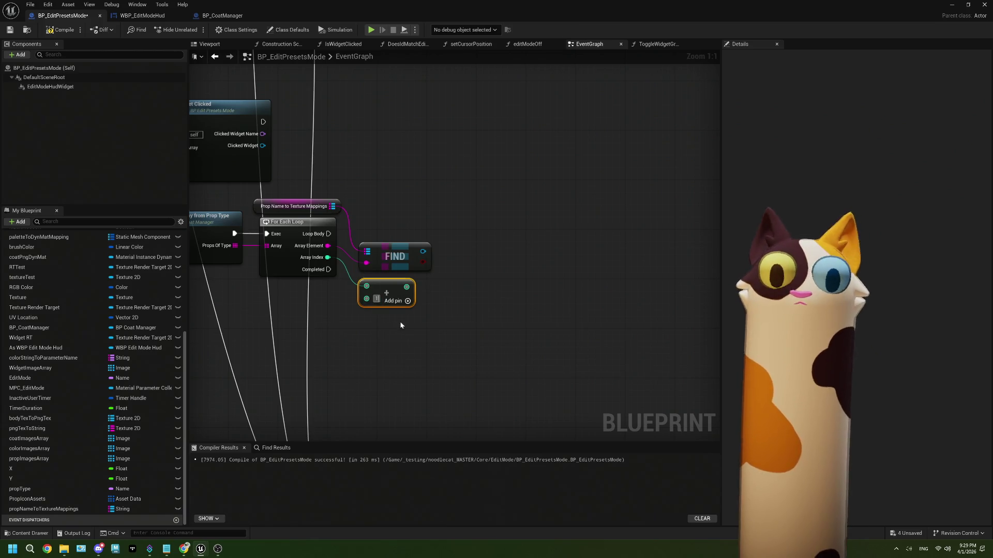
pyautogui.moveTo(409, 326); pyautogui.dragTo(347, 329)
pyautogui.click(348, 294)
pyautogui.moveTo(348, 293); pyautogui.dragTo(346, 293)
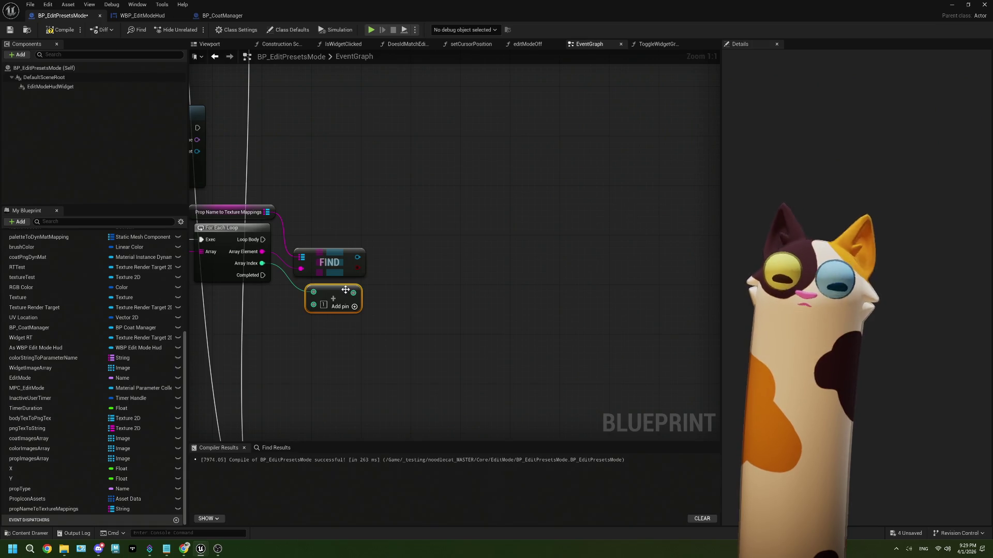
pyautogui.moveTo(373, 329); pyautogui.dragTo(352, 314)
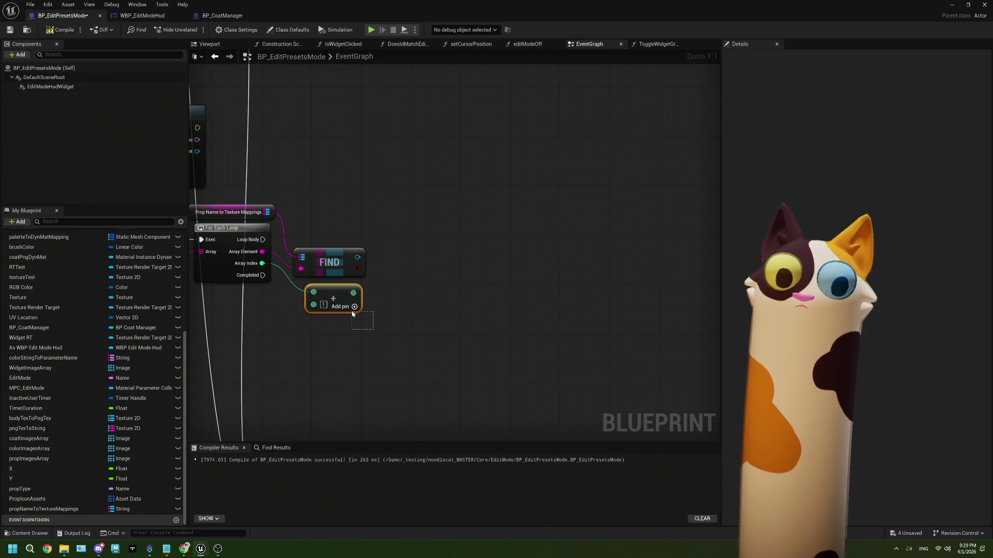
pyautogui.press('Delete')
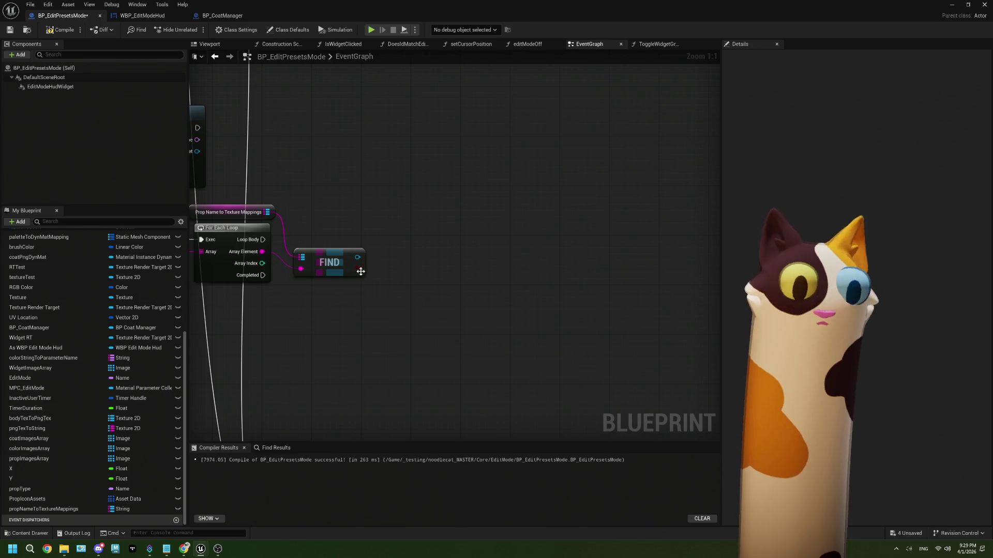
pyautogui.click(143, 15)
# Step: Rename the Props Slot01 and Slot02 images to I_editShelf_Props_Slot0 and I_editShelf_Props_Slot1
pyautogui.click(83, 404)
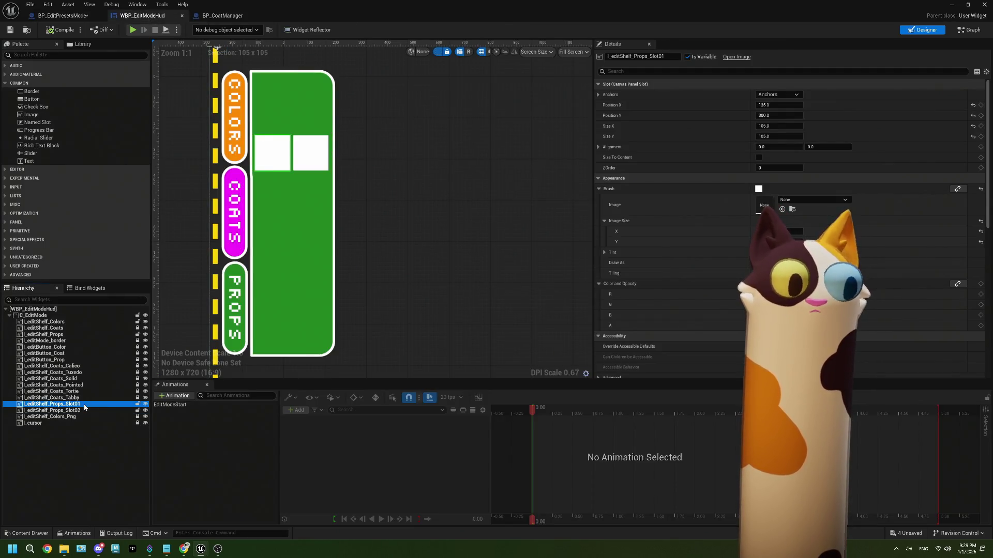
pyautogui.click(84, 405)
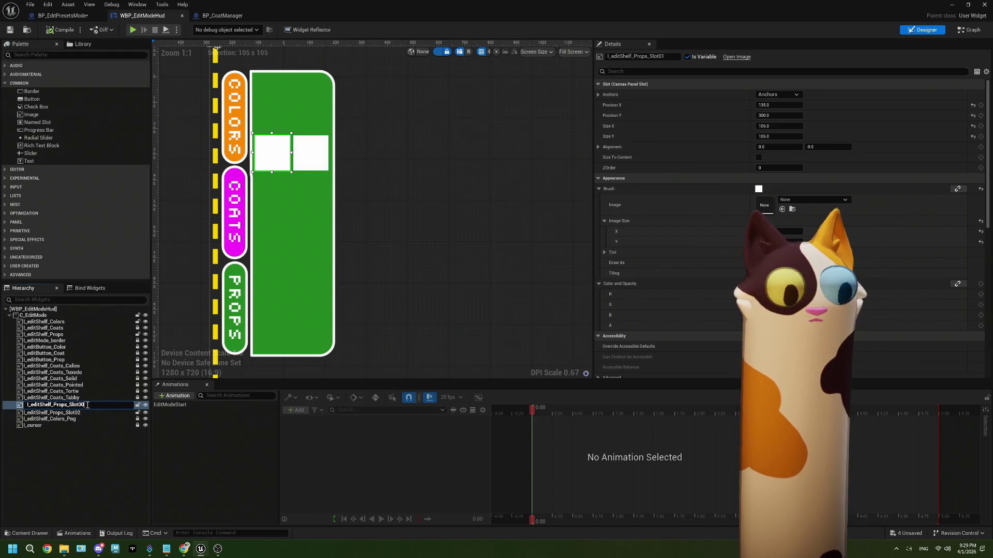
pyautogui.press('Return')
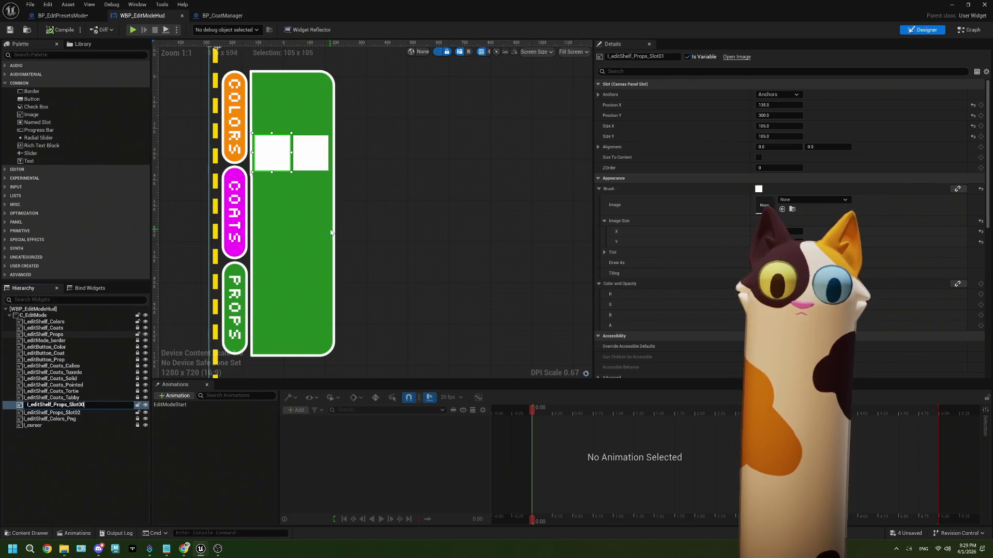
pyautogui.click(88, 413)
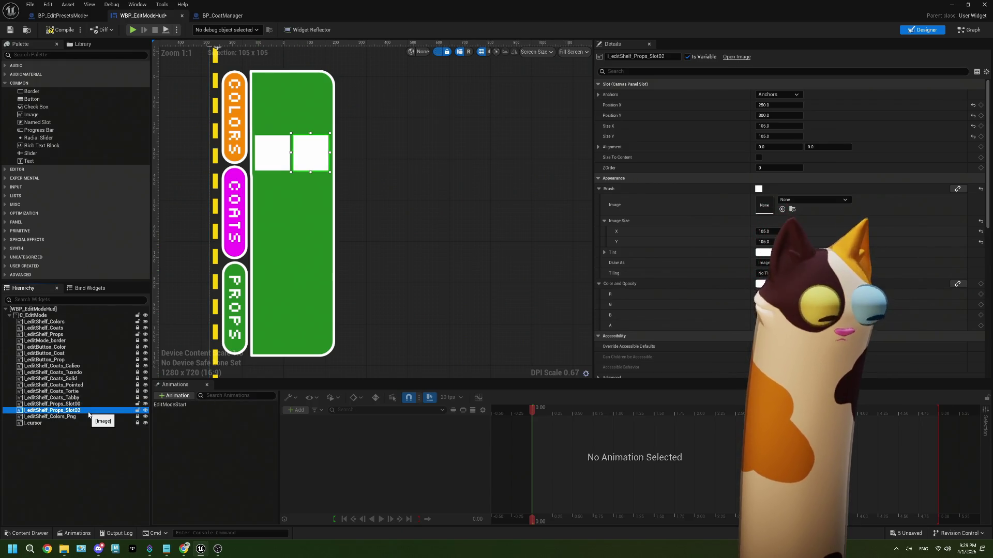
pyautogui.click(86, 404)
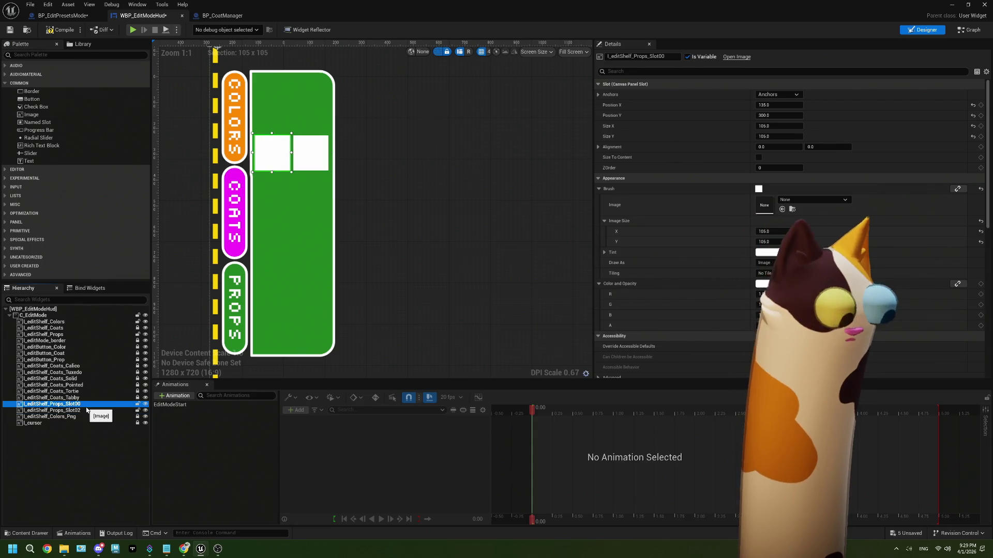
pyautogui.click(86, 405)
pyautogui.click(88, 413)
pyautogui.click(88, 413)
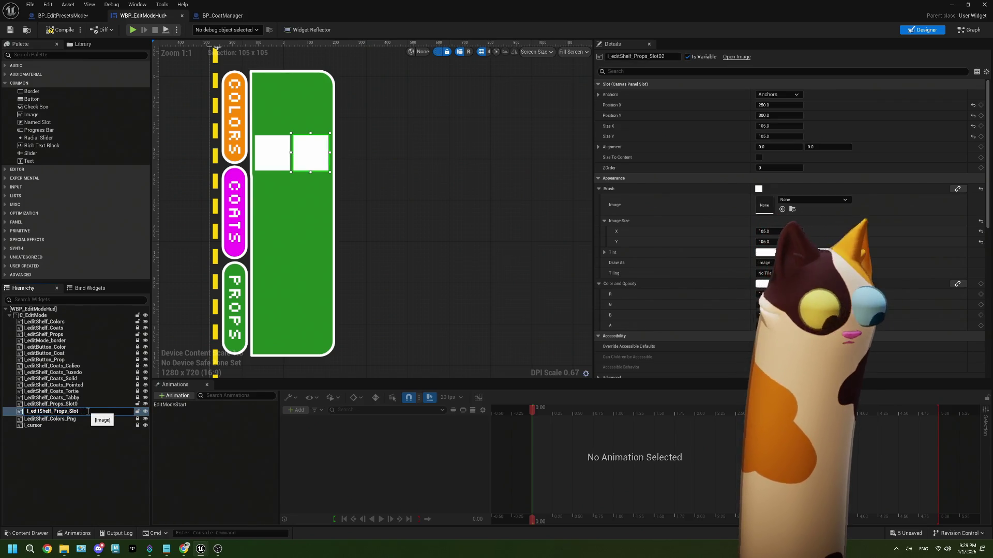
pyautogui.write('1')
pyautogui.click(89, 441)
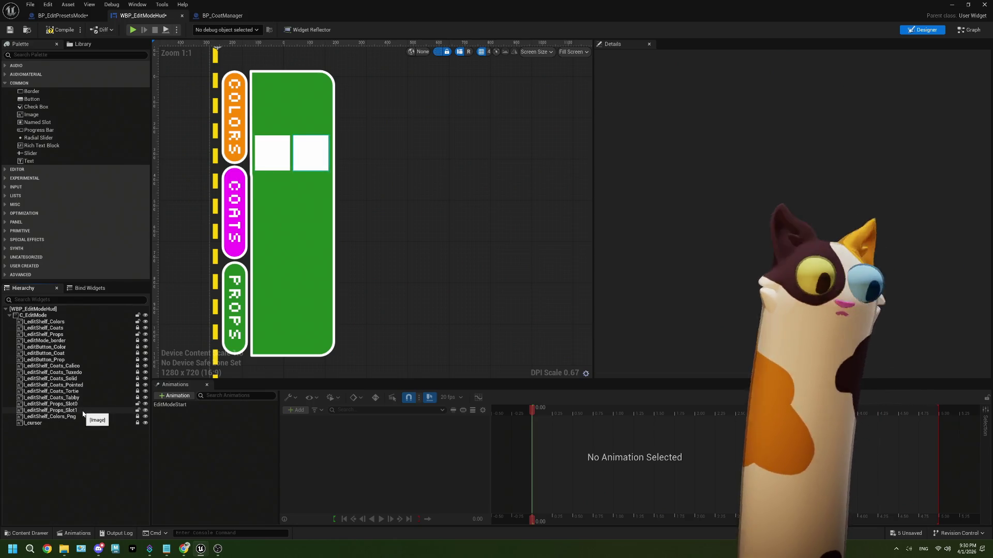
# Step: Compile and save WBP_EditModeHud, returning to BP_EditPresetsMode
pyautogui.click(54, 32)
pyautogui.click(14, 33)
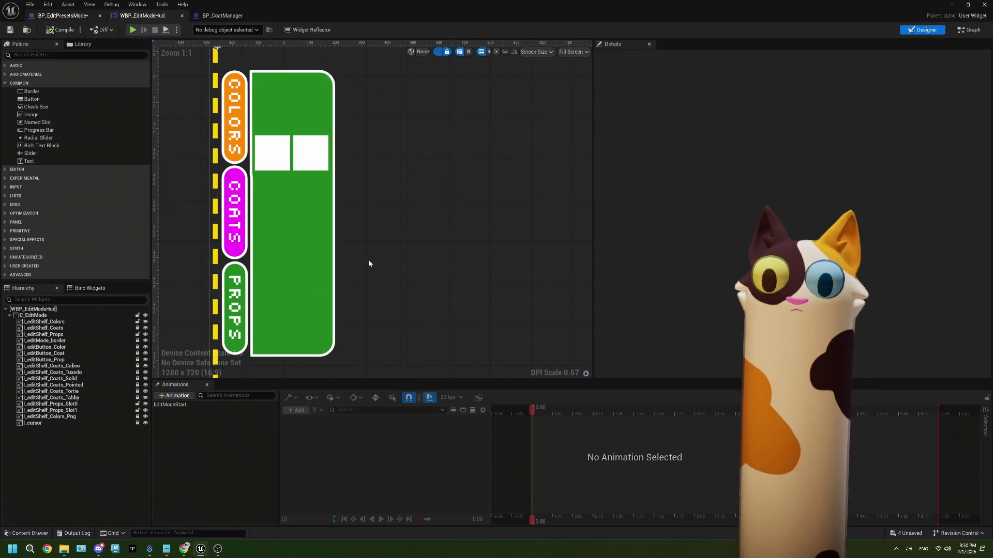
pyautogui.hotkey('ctrl', 'Tab')
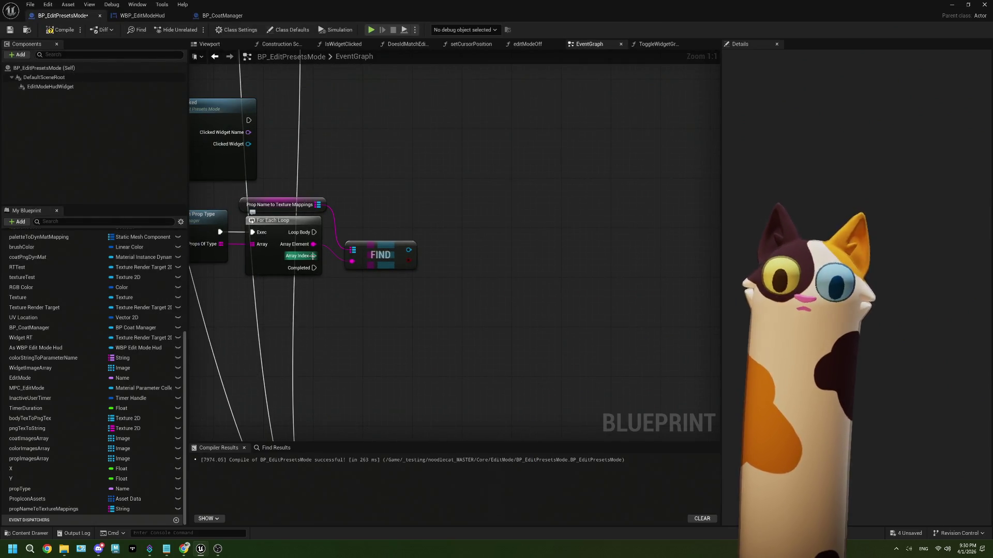
# Step: Add a Prop Images Array getter with a Get (a copy) indexed by the loop's Array Index
pyautogui.moveTo(339, 269)
pyautogui.mouseDown()
pyautogui.moveTo(374, 284)
pyautogui.moveTo(482, 284)
pyautogui.moveTo(372, 333)
pyautogui.mouseUp()
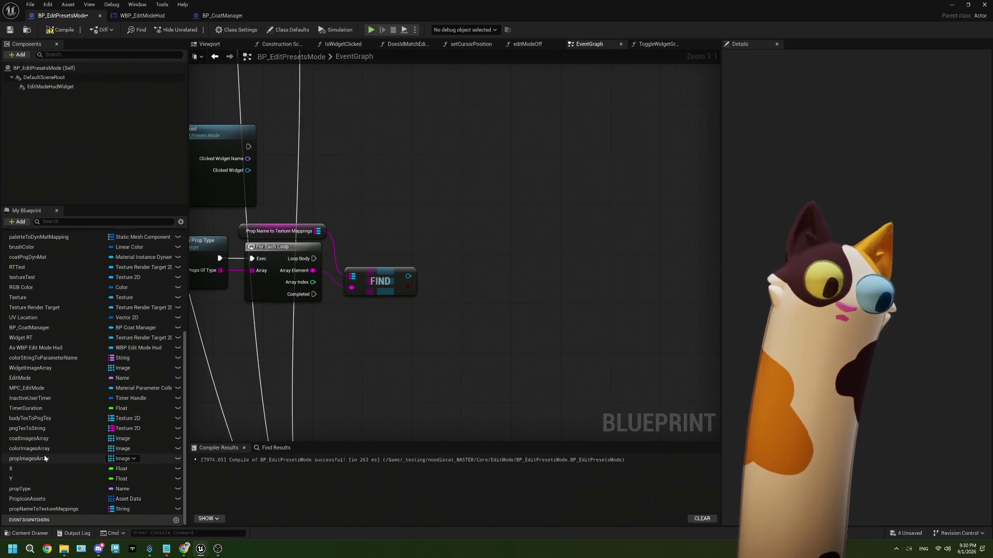
pyautogui.moveTo(45, 458)
pyautogui.mouseDown()
pyautogui.moveTo(129, 424)
pyautogui.moveTo(300, 208)
pyautogui.moveTo(344, 204)
pyautogui.moveTo(311, 317)
pyautogui.moveTo(340, 339)
pyautogui.mouseUp()
pyautogui.click(362, 201)
pyautogui.write('get')
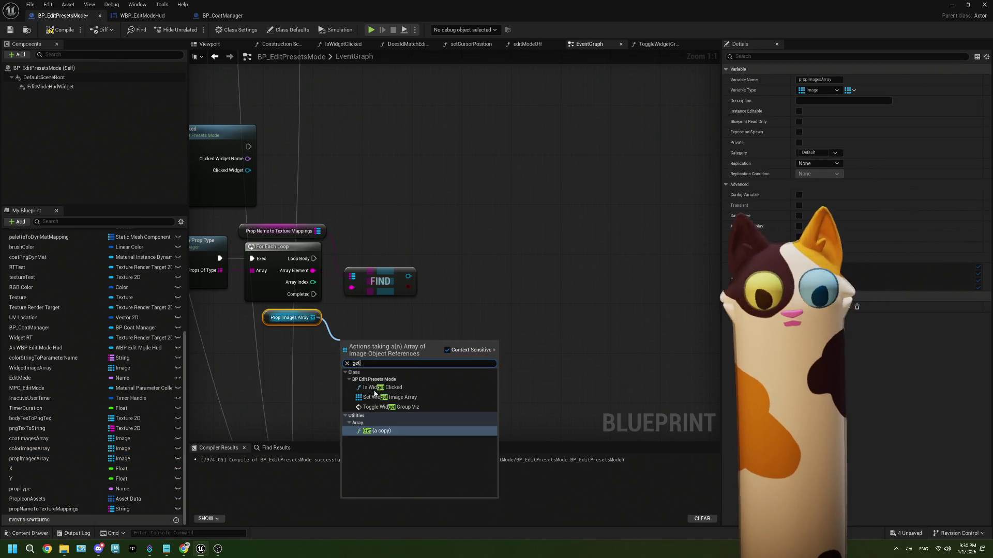
pyautogui.click(402, 432)
pyautogui.moveTo(379, 348); pyautogui.dragTo(380, 317)
pyautogui.moveTo(312, 288); pyautogui.dragTo(352, 324)
# Step: Select the Edit Shelf Props Slot 0 and Slot 1 getter nodes
pyautogui.scroll(-5, 304, 343)
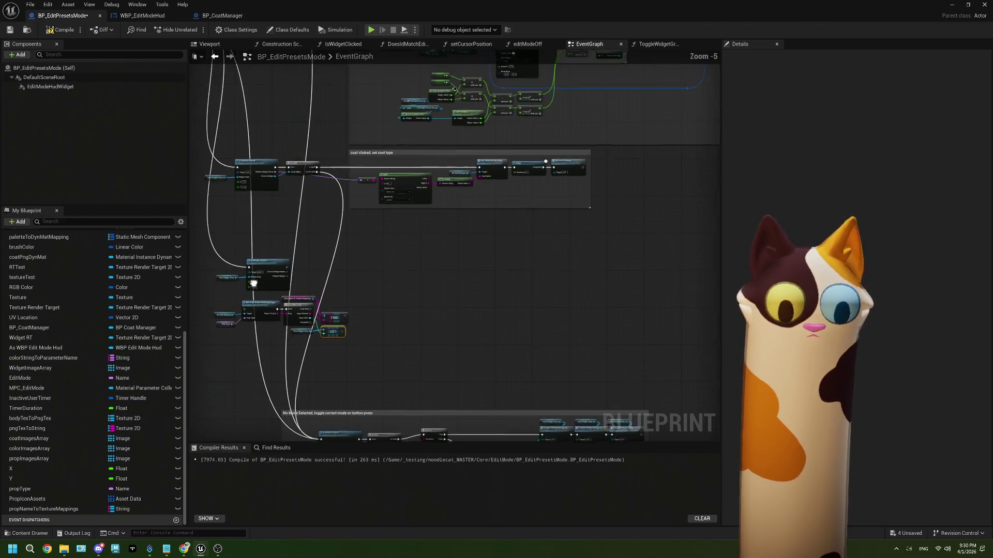
pyautogui.scroll(1, 310, 157)
pyautogui.scroll(5, 296, 160)
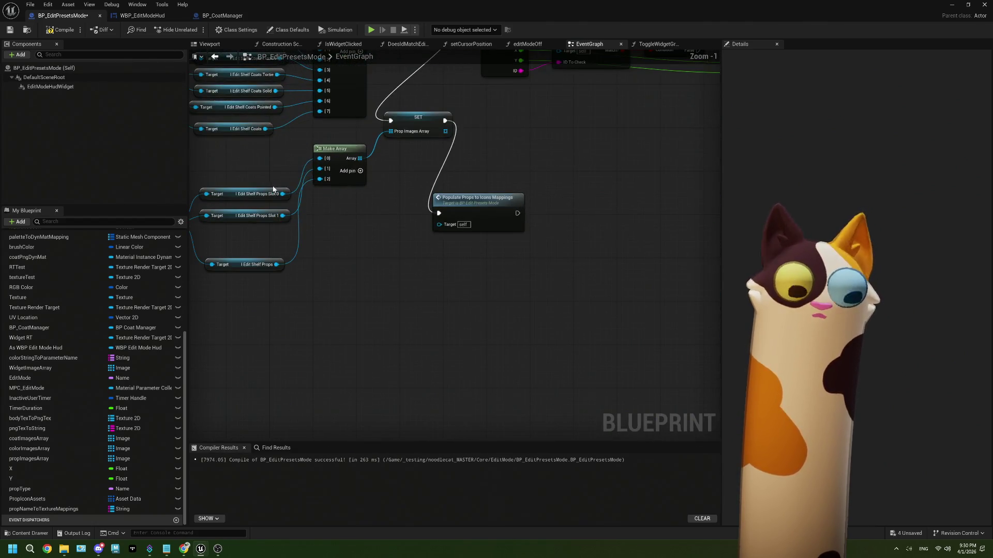
pyautogui.moveTo(275, 174); pyautogui.dragTo(281, 193)
pyautogui.click(259, 215)
pyautogui.scroll(-3, 362, 279)
pyautogui.scroll(4, 436, 377)
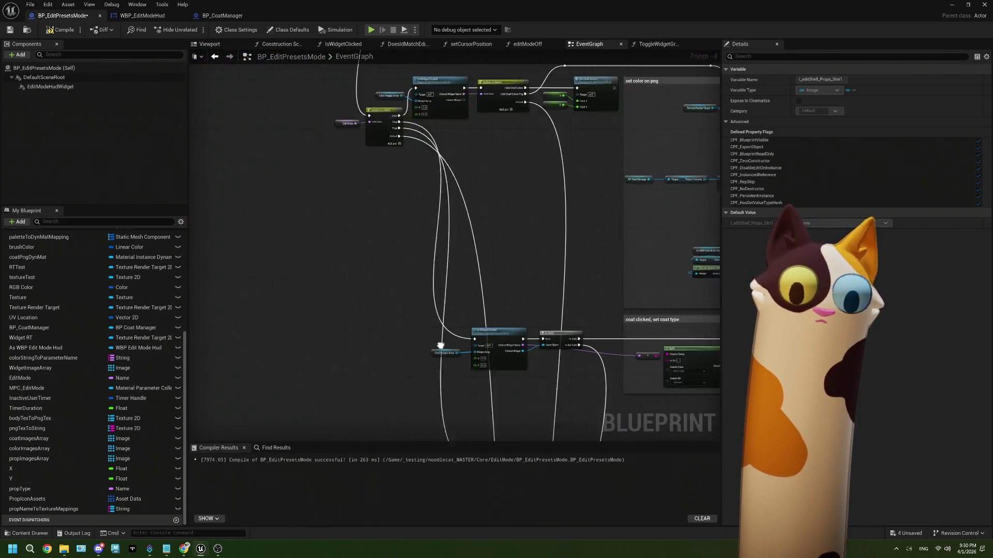
# Step: Add Set Brush from Texture on the GET result, fed by FIND's texture and Loop Body
pyautogui.moveTo(395, 380)
pyautogui.mouseDown()
pyautogui.moveTo(408, 375)
pyautogui.moveTo(402, 353)
pyautogui.mouseUp()
pyautogui.write('set brush')
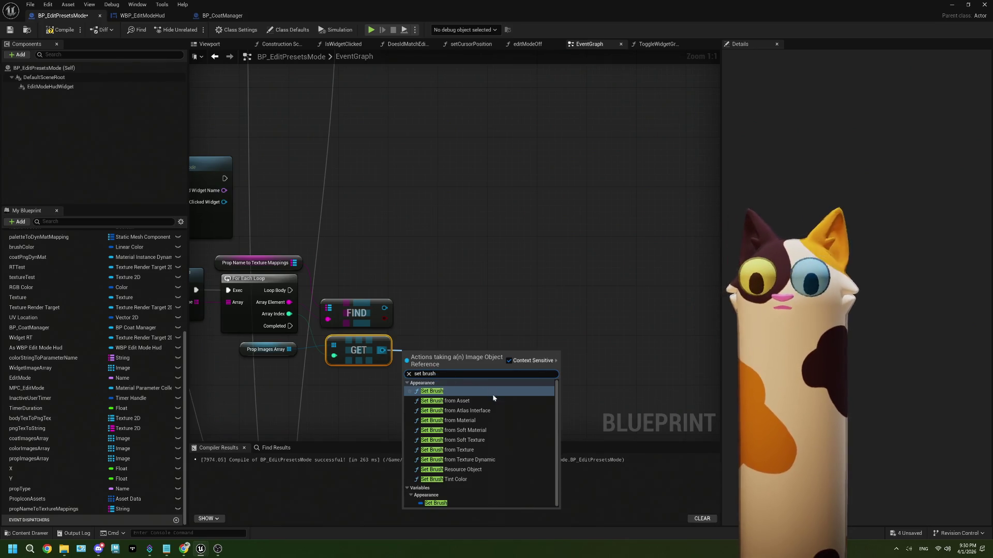
pyautogui.click(466, 450)
pyautogui.moveTo(438, 347); pyautogui.dragTo(457, 303)
pyautogui.moveTo(385, 309); pyautogui.dragTo(428, 349)
pyautogui.moveTo(455, 309); pyautogui.dragTo(455, 285)
pyautogui.moveTo(290, 290); pyautogui.dragTo(427, 296)
# Step: Reroute the incoming execution into Get Prop Array to start the loop chain
pyautogui.scroll(-2, 396, 375)
pyautogui.moveTo(395, 375); pyautogui.dragTo(454, 355)
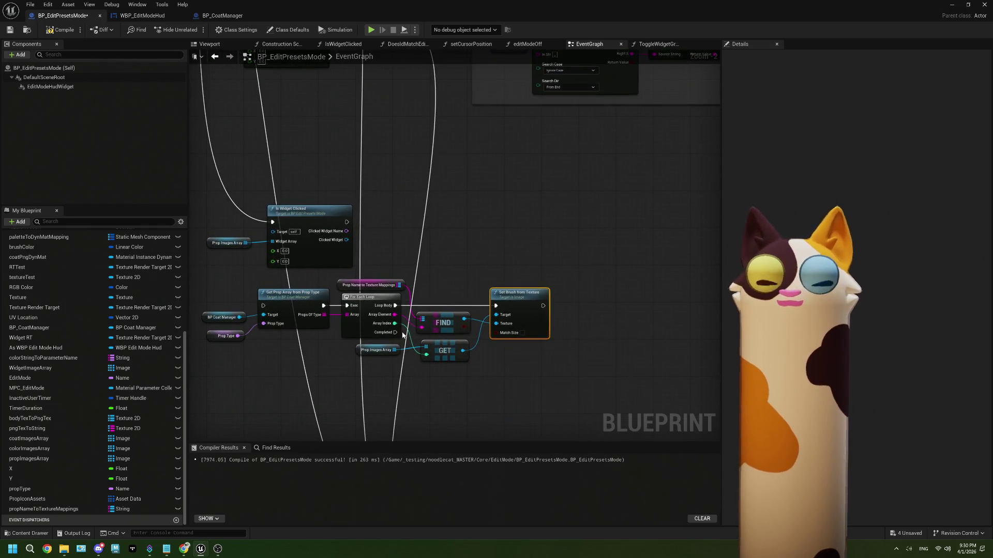
pyautogui.scroll(-3, 348, 324)
pyautogui.moveTo(326, 256); pyautogui.dragTo(353, 336)
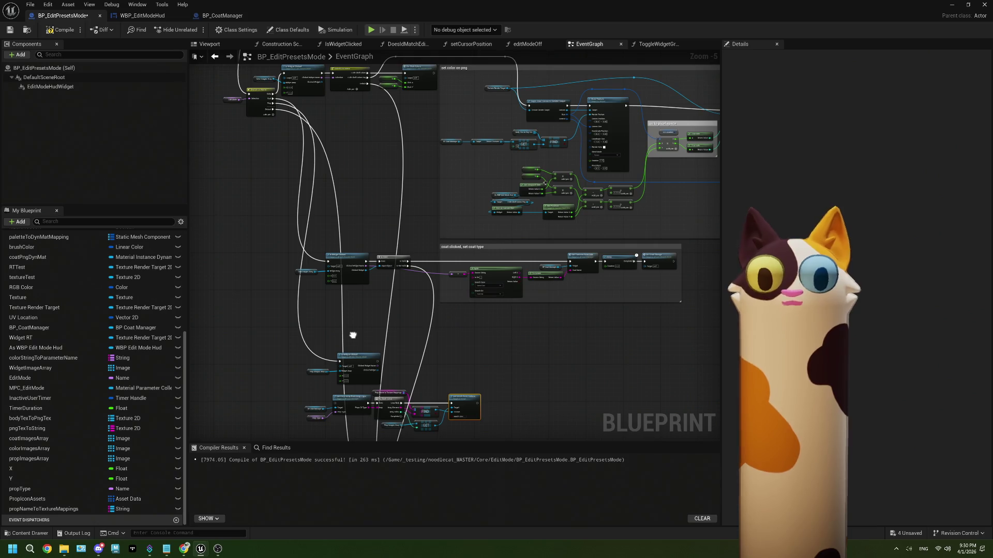
pyautogui.scroll(3, 352, 334)
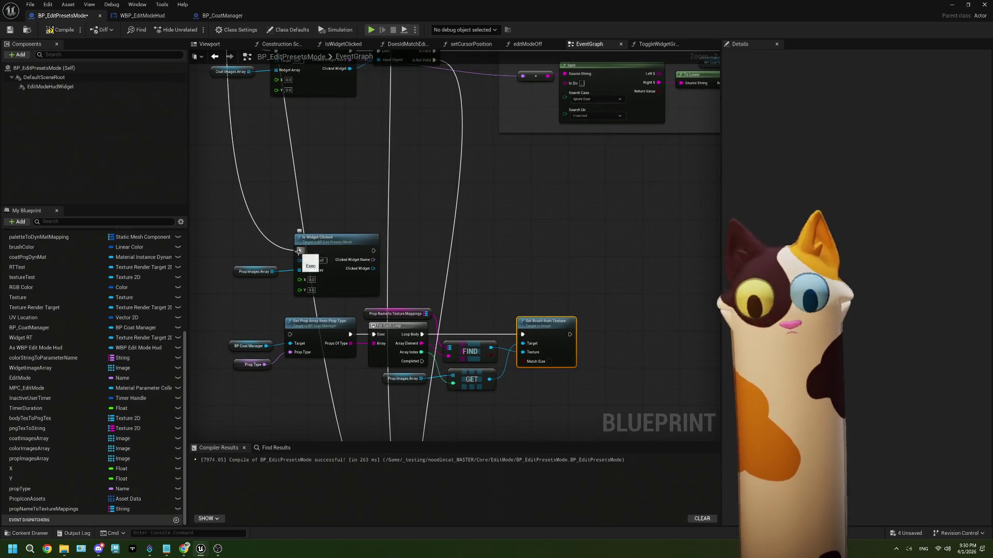
pyautogui.moveTo(299, 251); pyautogui.dragTo(291, 334)
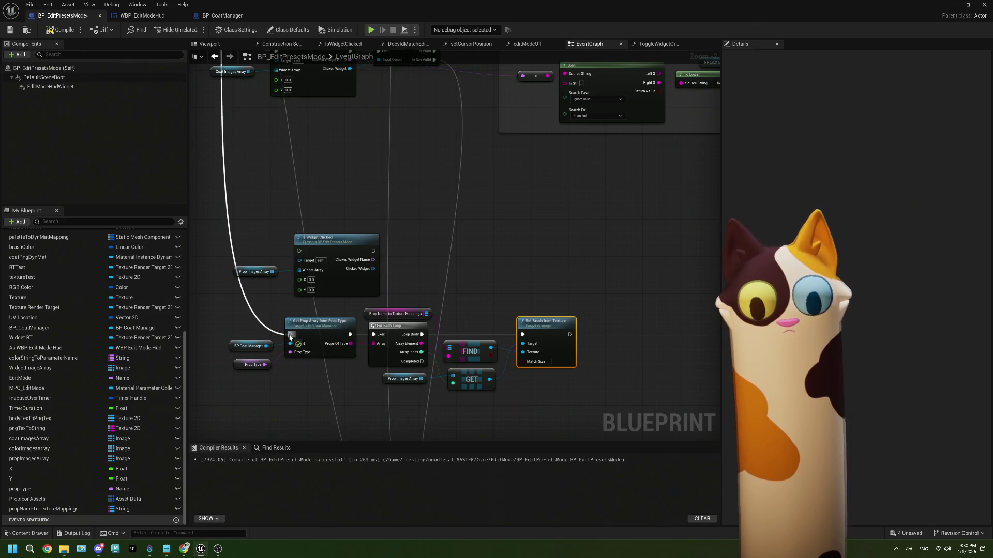
pyautogui.scroll(-3, 302, 244)
pyautogui.scroll(3, 302, 244)
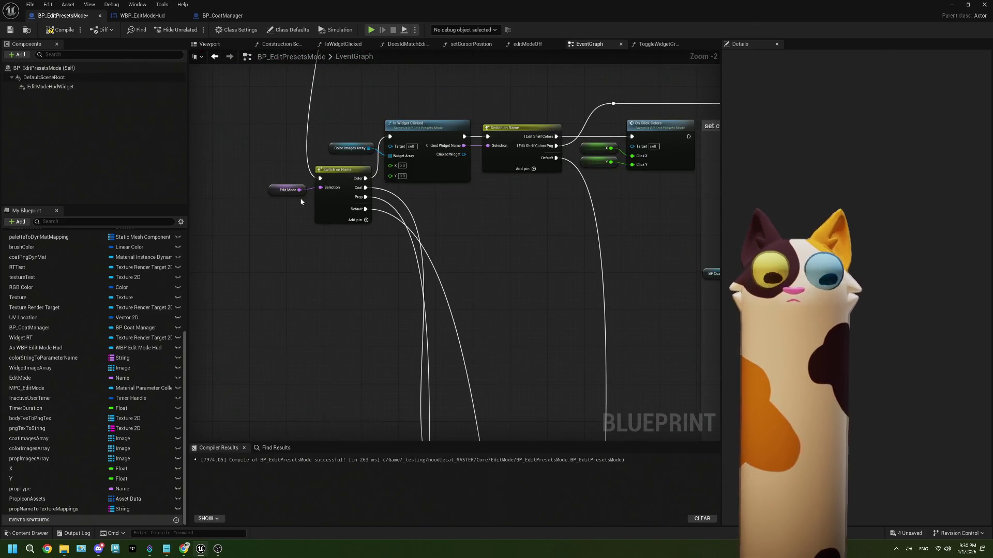
pyautogui.scroll(-4, 333, 264)
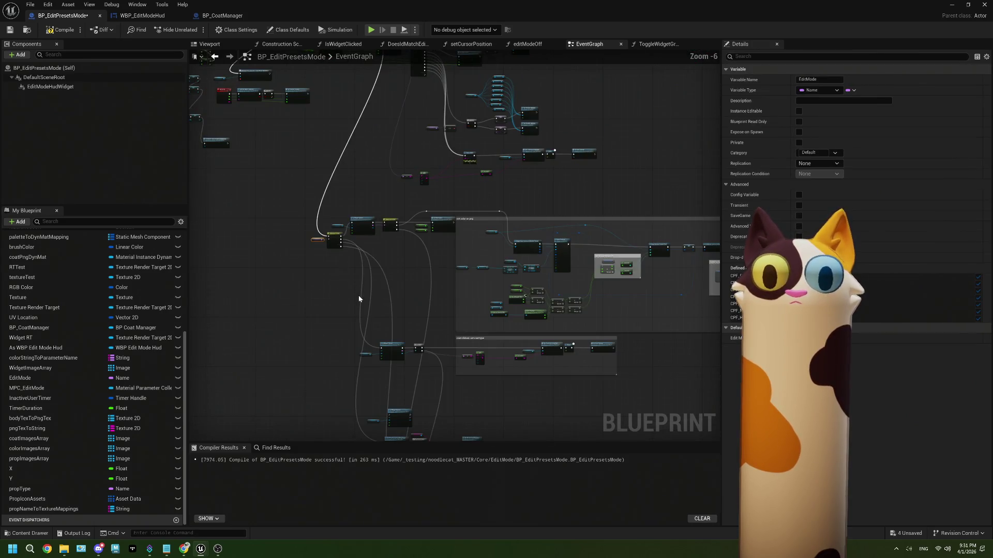
pyautogui.scroll(6, 368, 302)
pyautogui.moveTo(368, 302)
pyautogui.mouseDown()
pyautogui.moveTo(377, 237)
pyautogui.moveTo(432, 282)
pyautogui.moveTo(411, 224)
pyautogui.mouseUp()
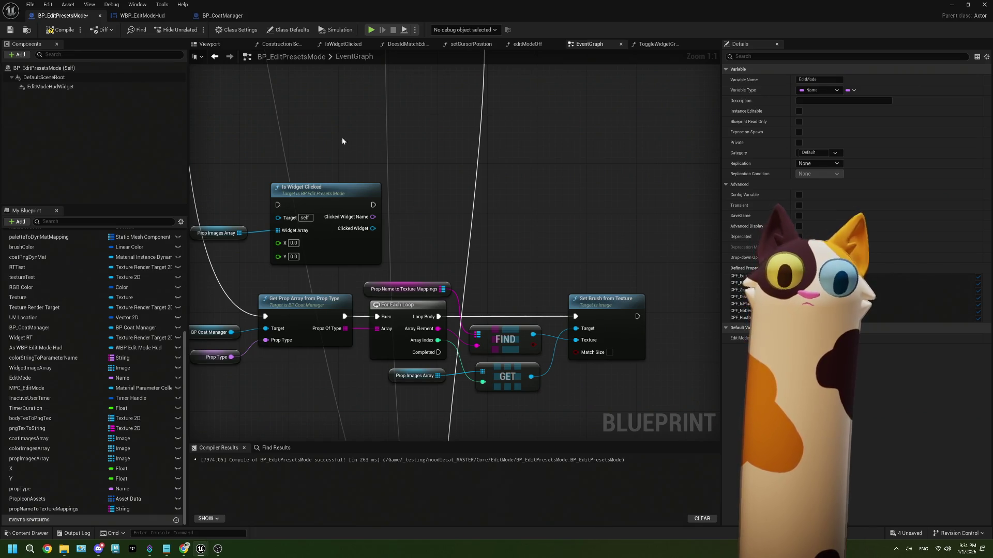
# Step: Save BP_EditPresetsMode, run a brief play test while checking OBS, then browse up to the EditMode folder
pyautogui.click(9, 31)
pyautogui.click(958, 5)
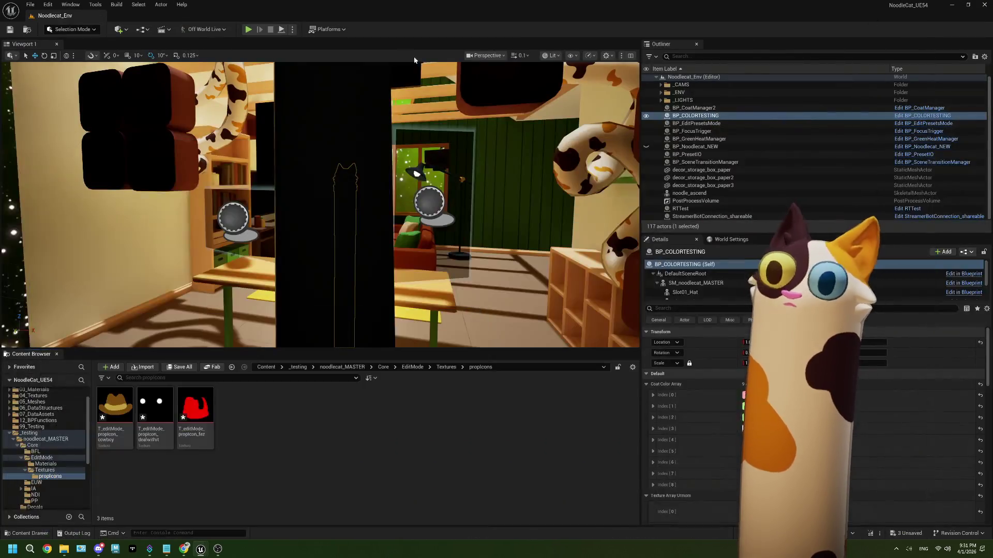
pyautogui.click(249, 30)
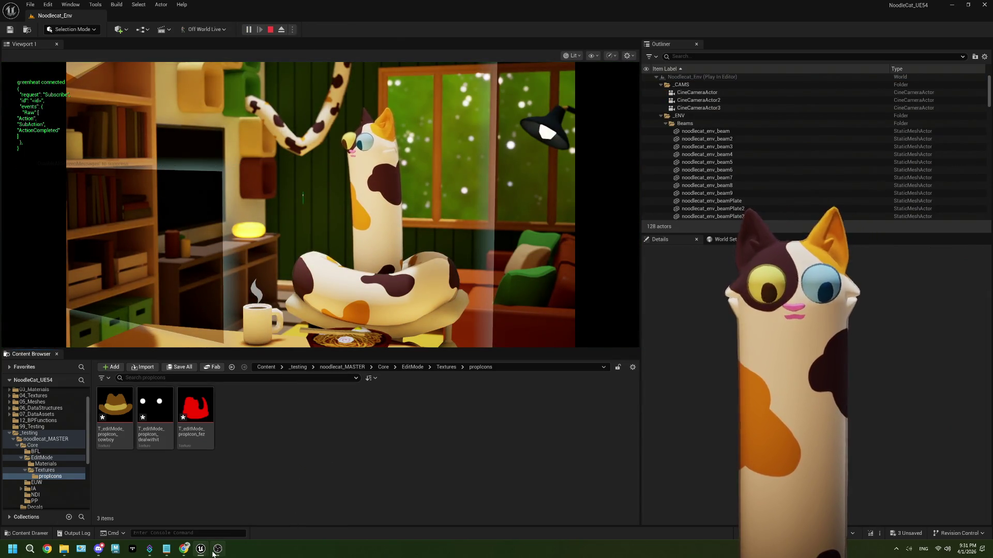
pyautogui.moveTo(213, 554)
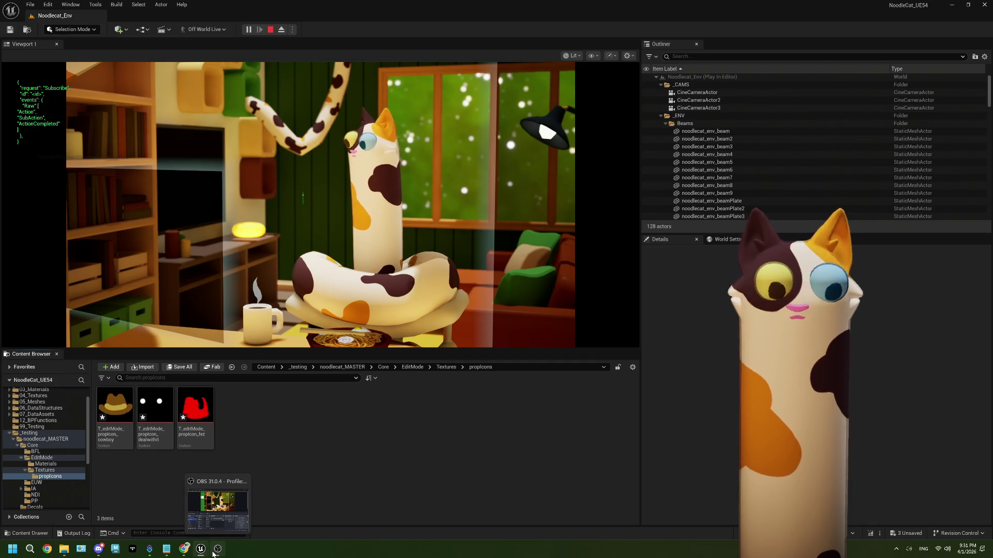
pyautogui.click(213, 555)
pyautogui.click(270, 29)
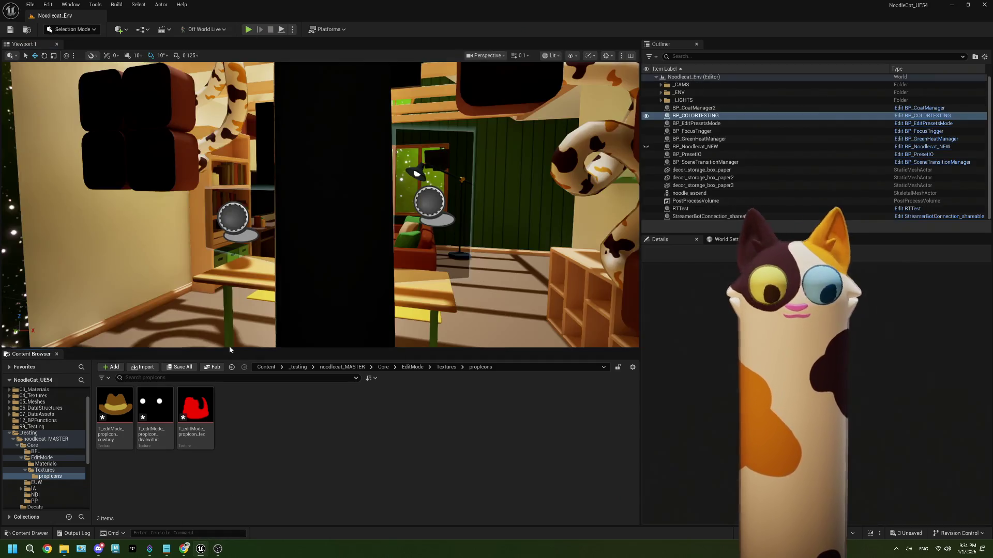
pyautogui.click(444, 369)
pyautogui.click(412, 367)
# Step: Open WBP_EditModeHud and hide the green I_editShelf_Props panel
pyautogui.click(541, 410)
pyautogui.doubleClick(541, 410)
pyautogui.click(428, 192)
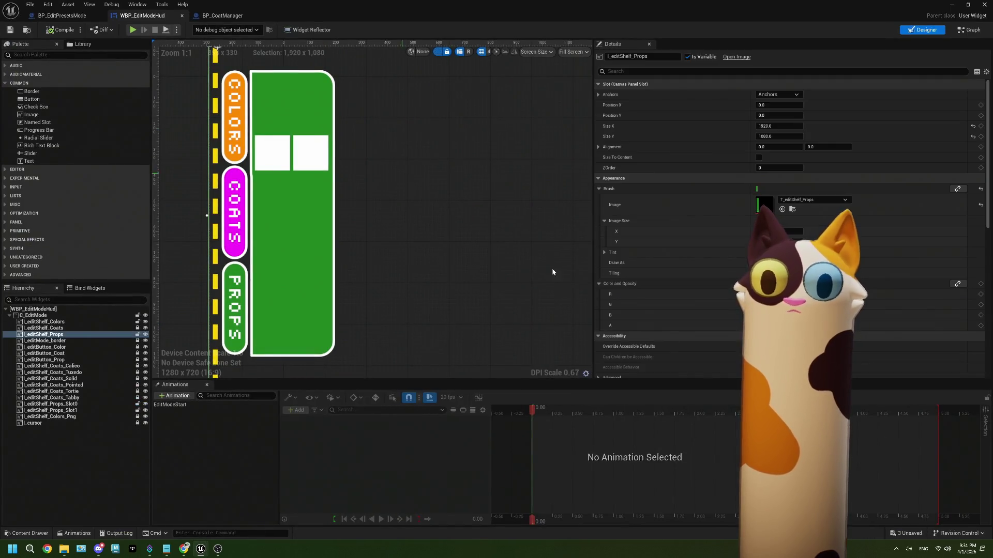
pyautogui.scroll(-8, 789, 228)
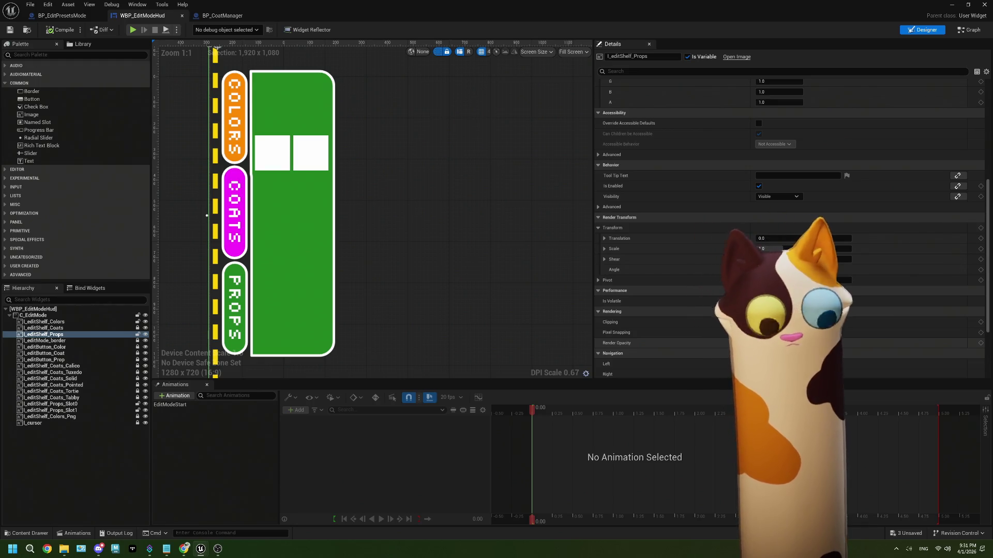
pyautogui.click(144, 334)
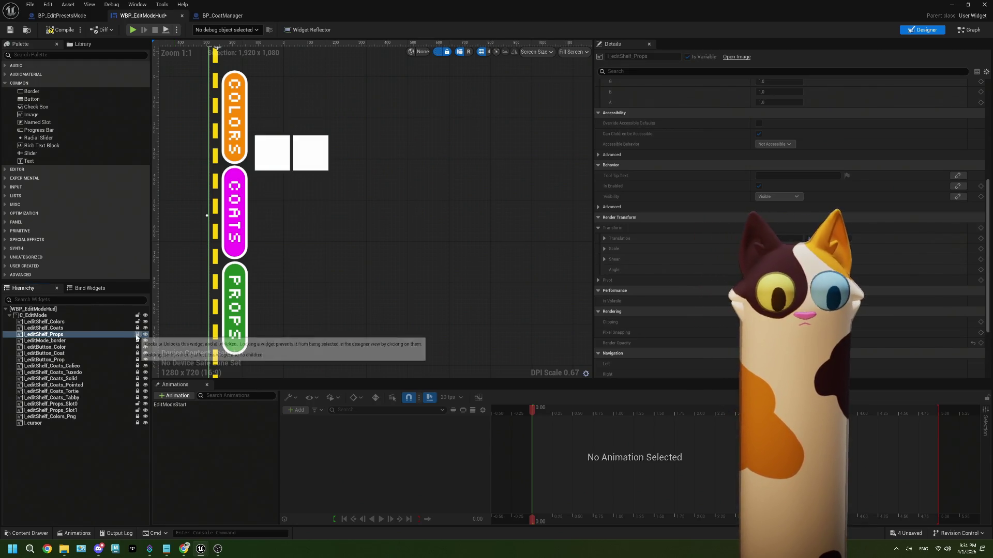
# Step: Hide the Props_Slot0 and Props_Slot1 squares and save the widget blueprint
pyautogui.click(289, 146)
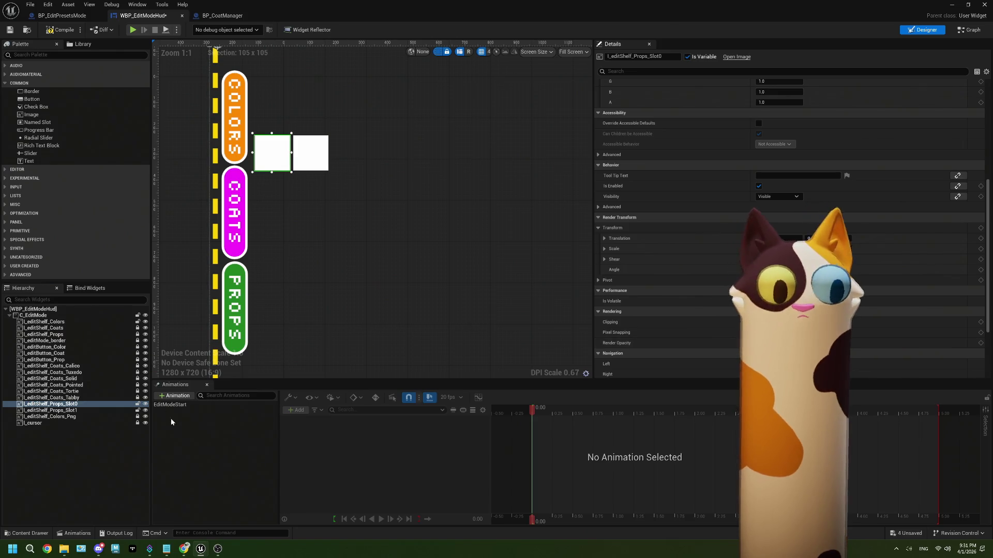
pyautogui.click(145, 403)
pyautogui.click(50, 410)
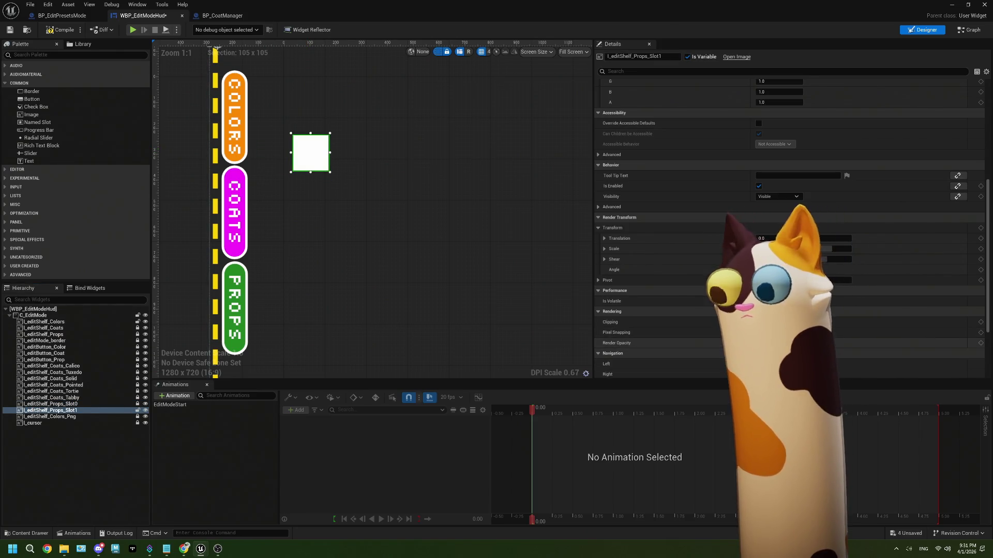
pyautogui.click(145, 410)
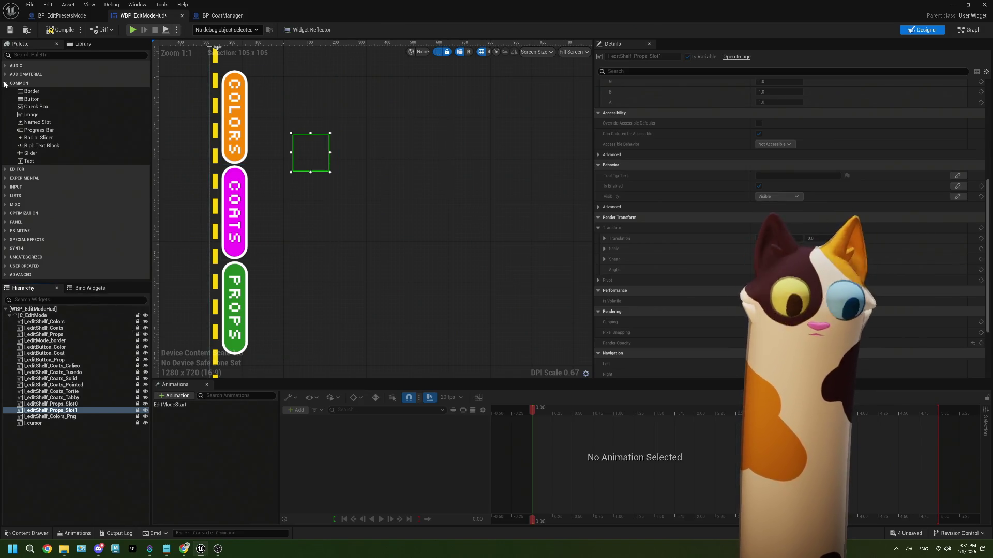
pyautogui.click(9, 29)
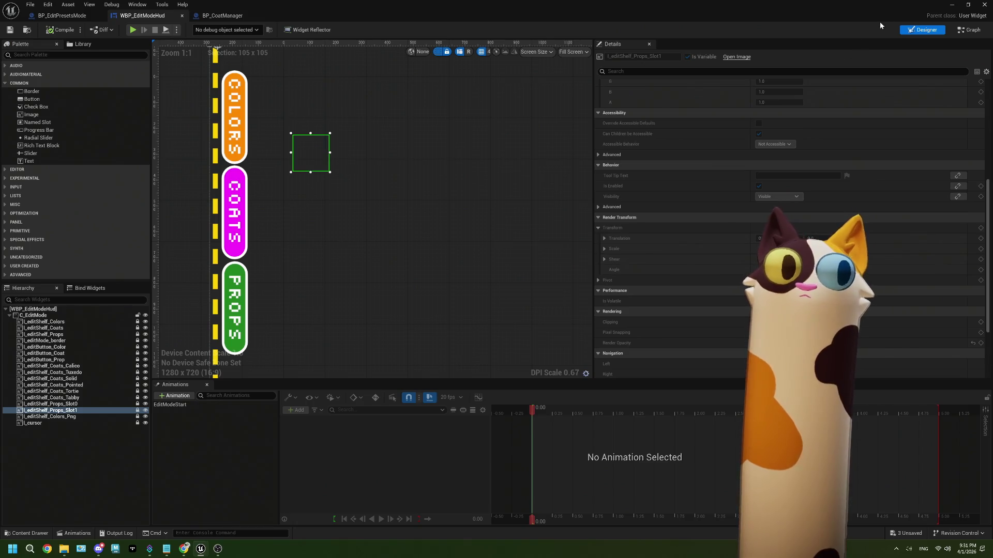
pyautogui.click(952, 5)
# Step: Start a play test and bring up the Twitch stream tab in a narrower, right-placed browser window
pyautogui.click(248, 30)
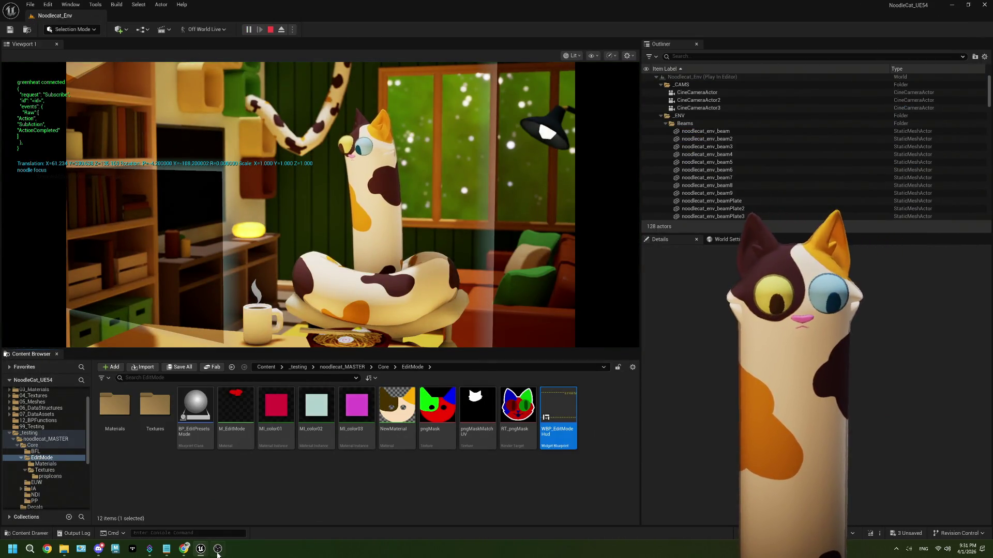
pyautogui.click(218, 550)
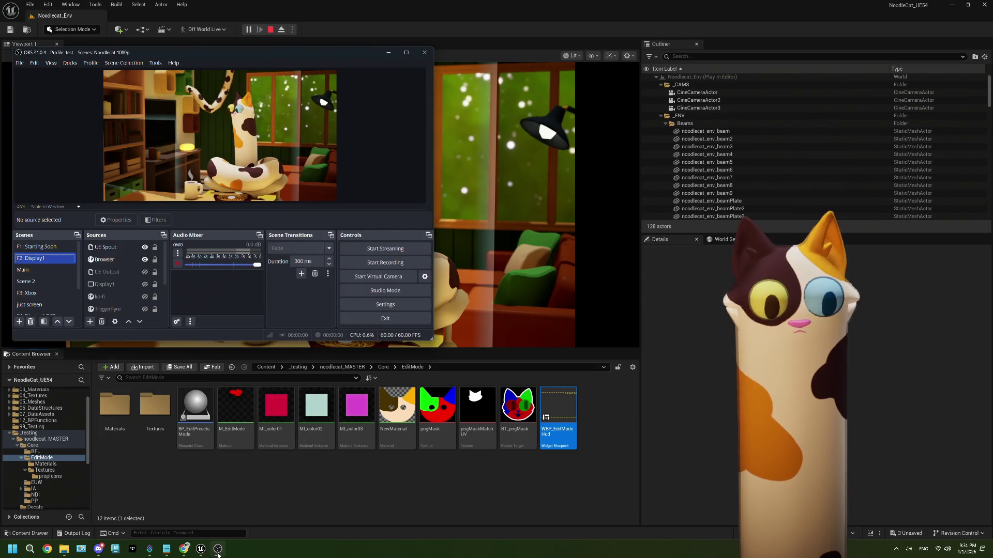
pyautogui.click(184, 550)
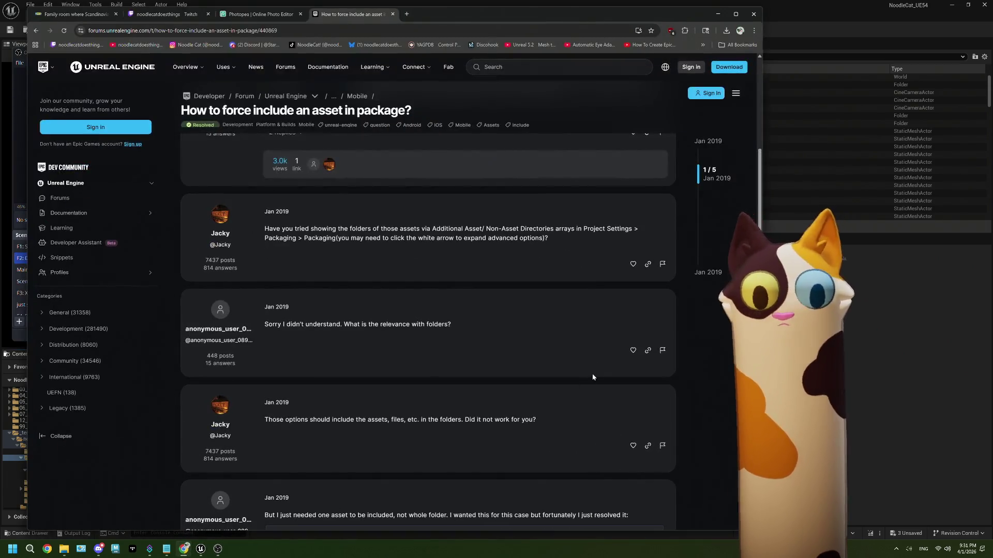
pyautogui.click(171, 14)
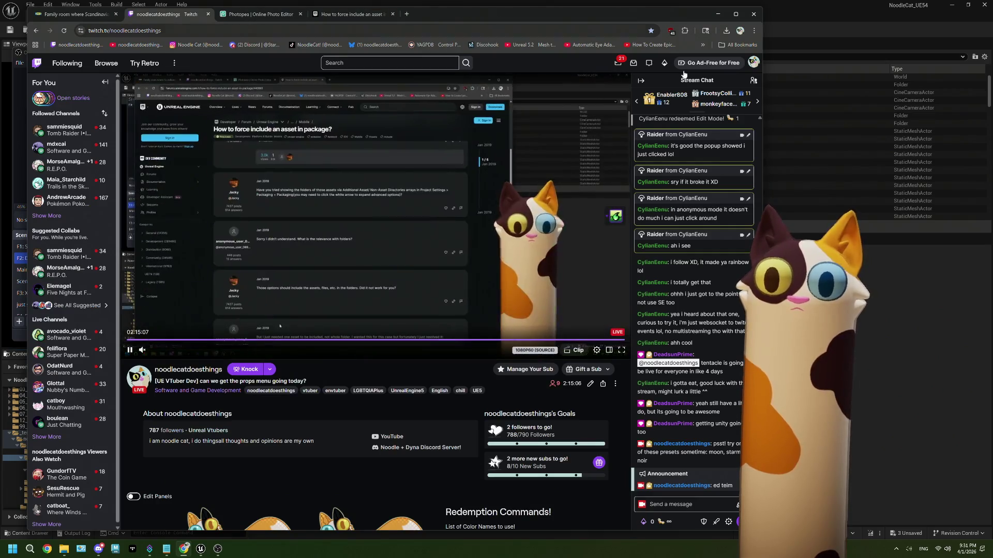
pyautogui.moveTo(769, 129); pyautogui.dragTo(556, 130)
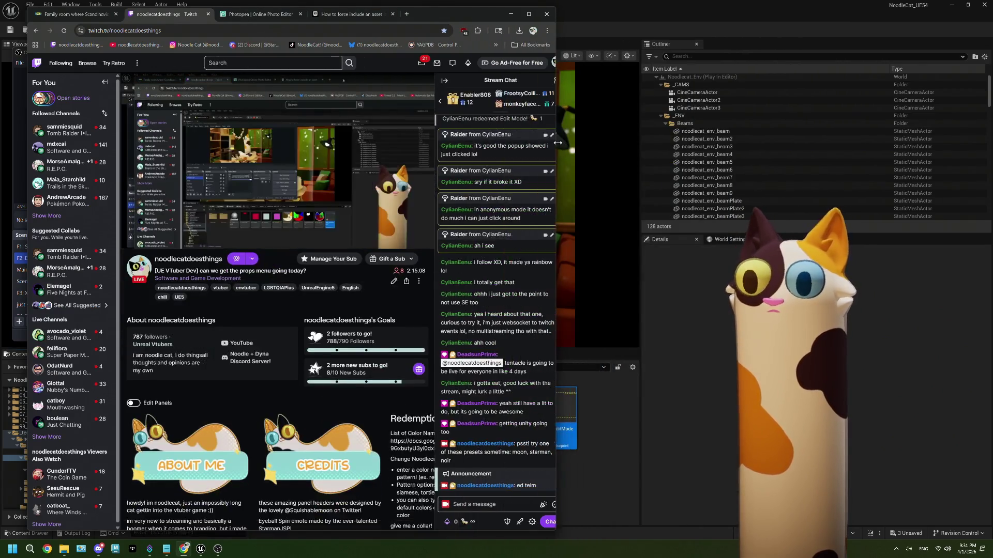
pyautogui.moveTo(442, 7)
pyautogui.mouseDown()
pyautogui.moveTo(832, 7)
pyautogui.moveTo(819, 7)
pyautogui.mouseUp()
# Step: Redeem the Edit Mode! reward, open then close the coats panel, and stop the play test
pyautogui.click(909, 504)
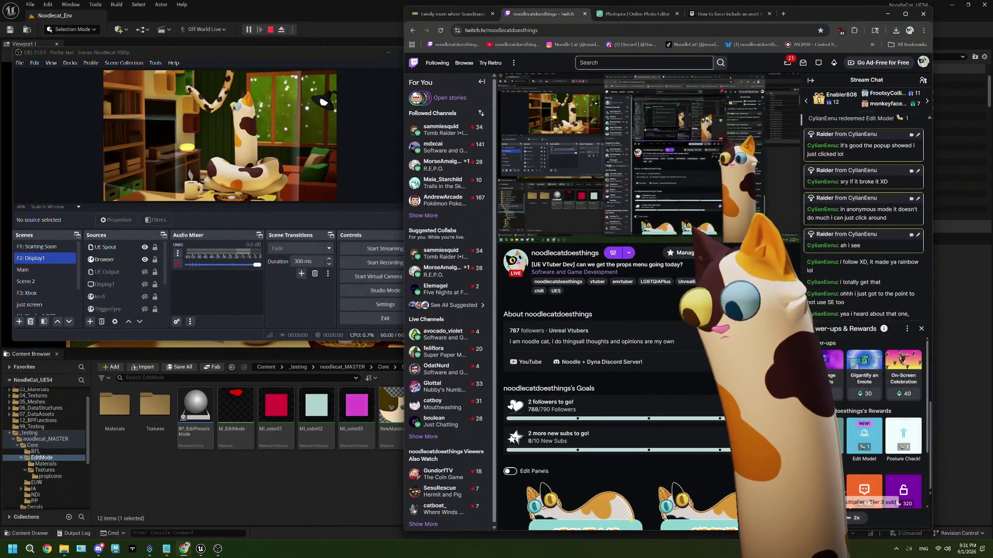
pyautogui.click(867, 462)
pyautogui.click(874, 426)
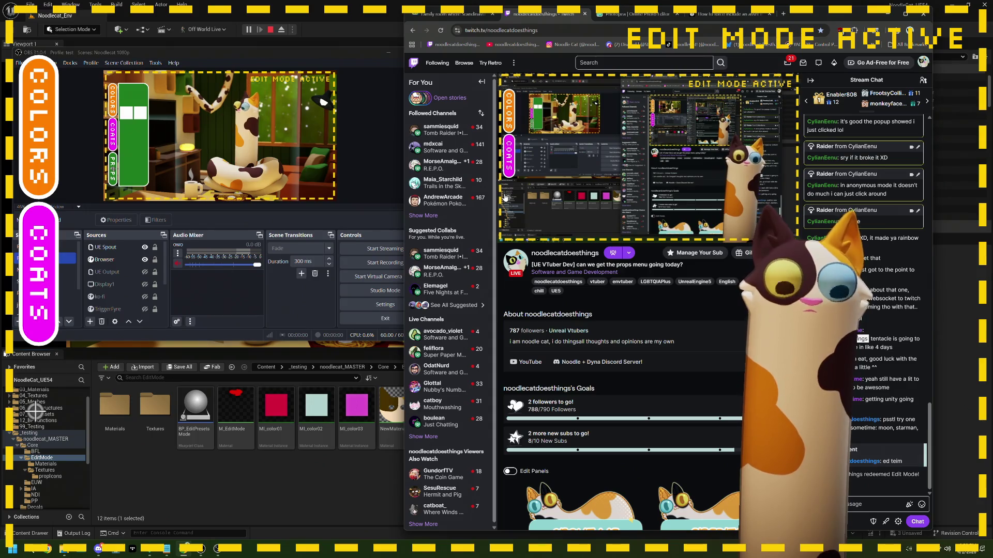
pyautogui.click(508, 162)
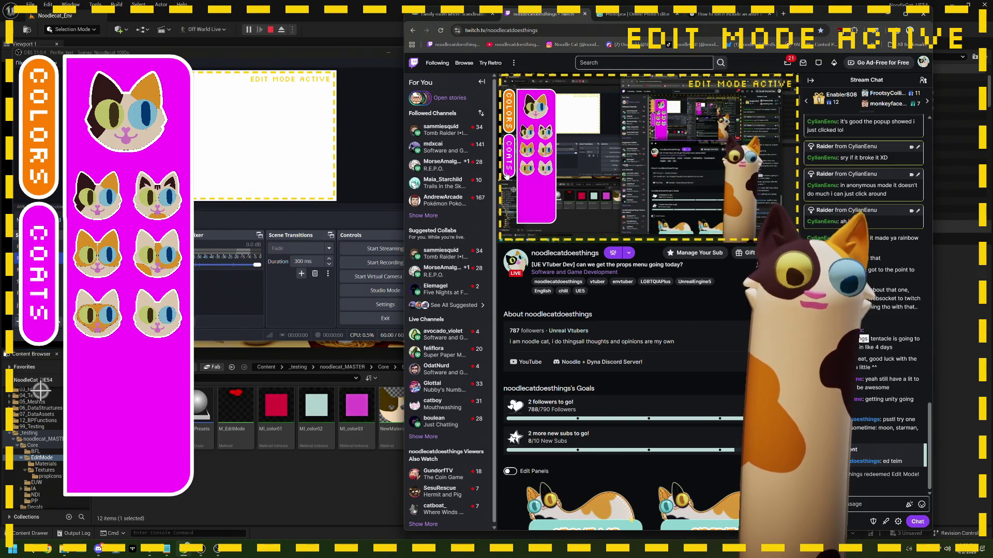
pyautogui.click(46, 254)
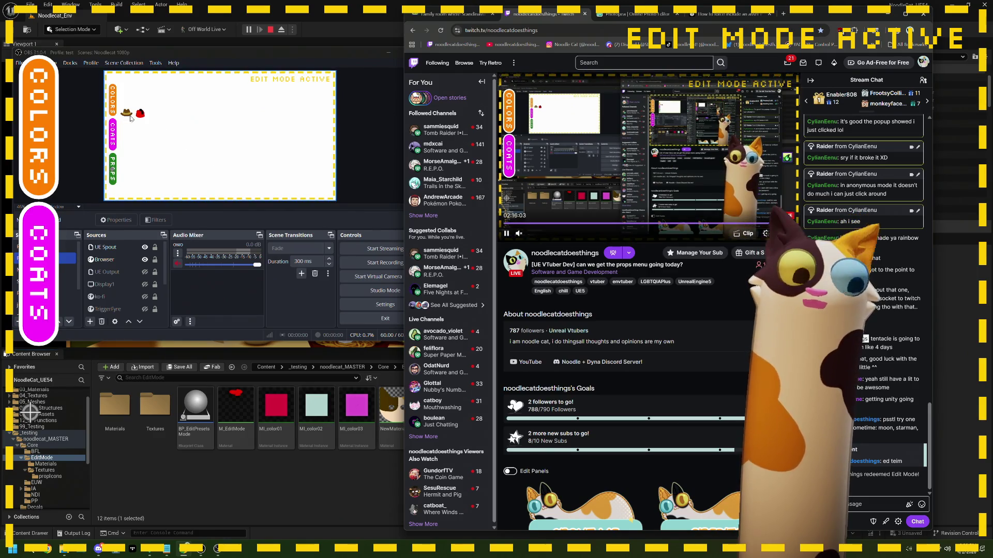
pyautogui.click(275, 30)
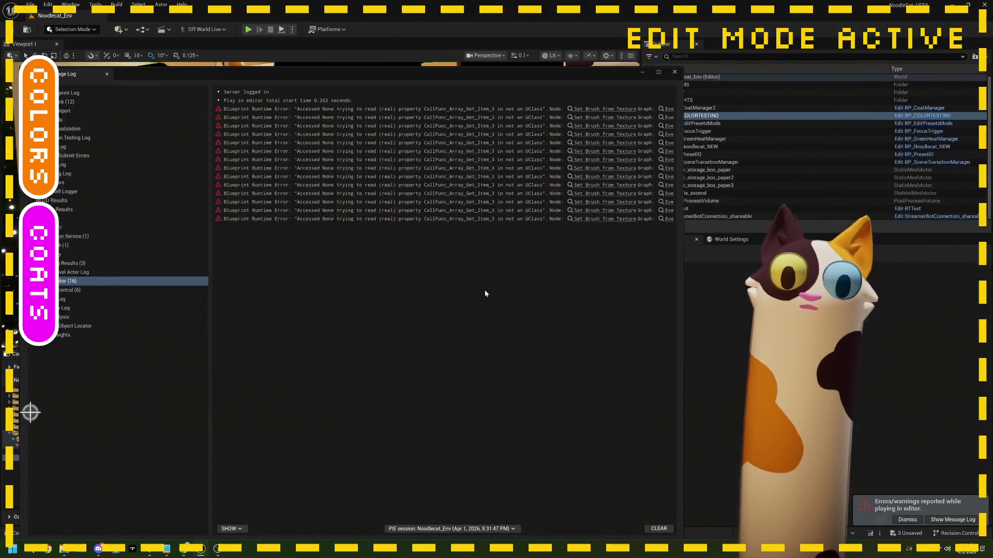
# Step: Jump from the Message Log to the erroring Set Brush from Texture node and inspect Prop Images Array
pyautogui.click(600, 110)
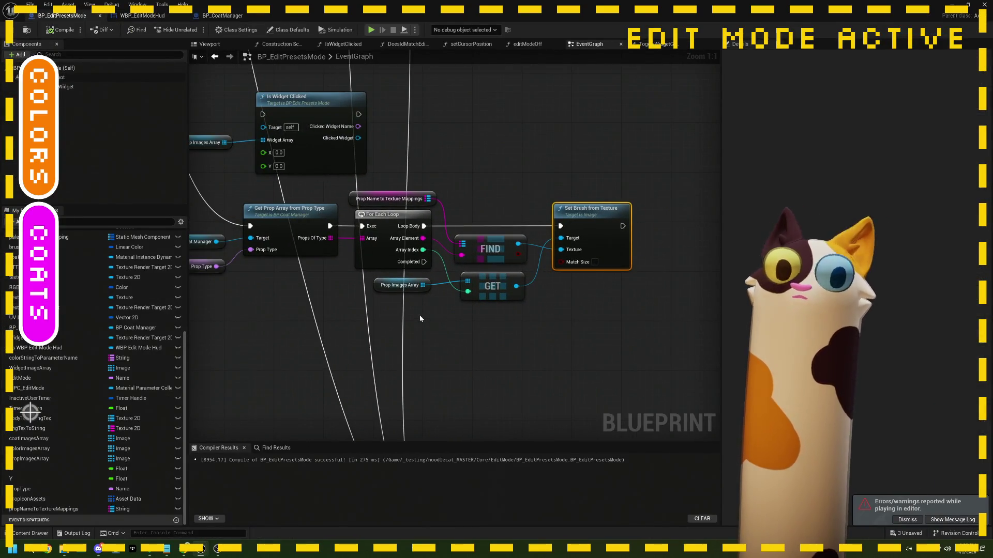
pyautogui.click(402, 285)
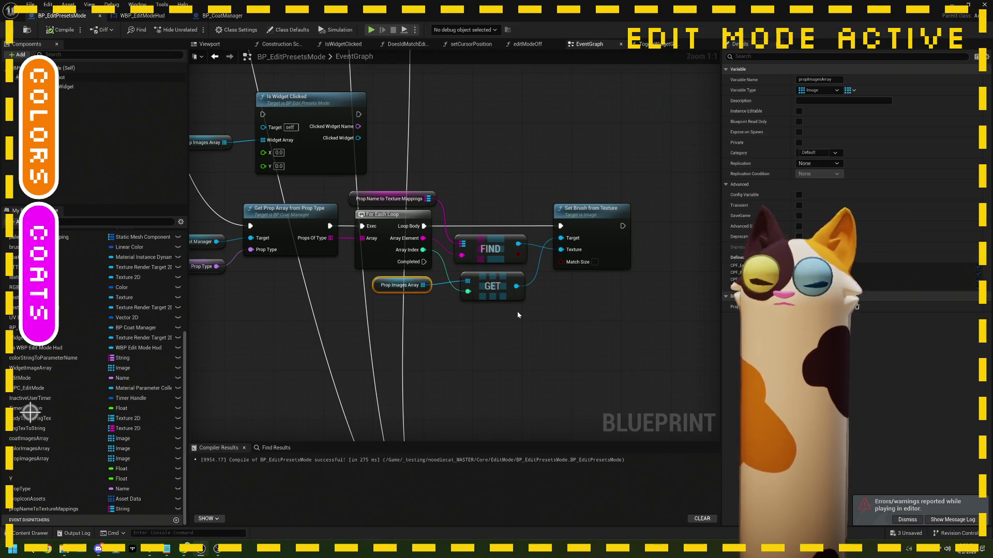
pyautogui.scroll(-3, 517, 311)
pyautogui.scroll(3, 435, 281)
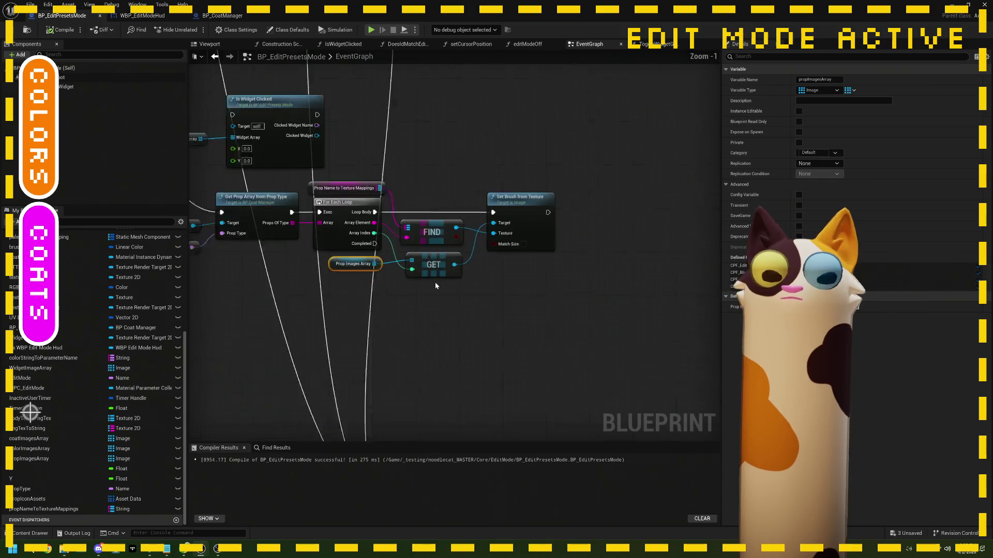
pyautogui.moveTo(459, 293); pyautogui.dragTo(421, 298)
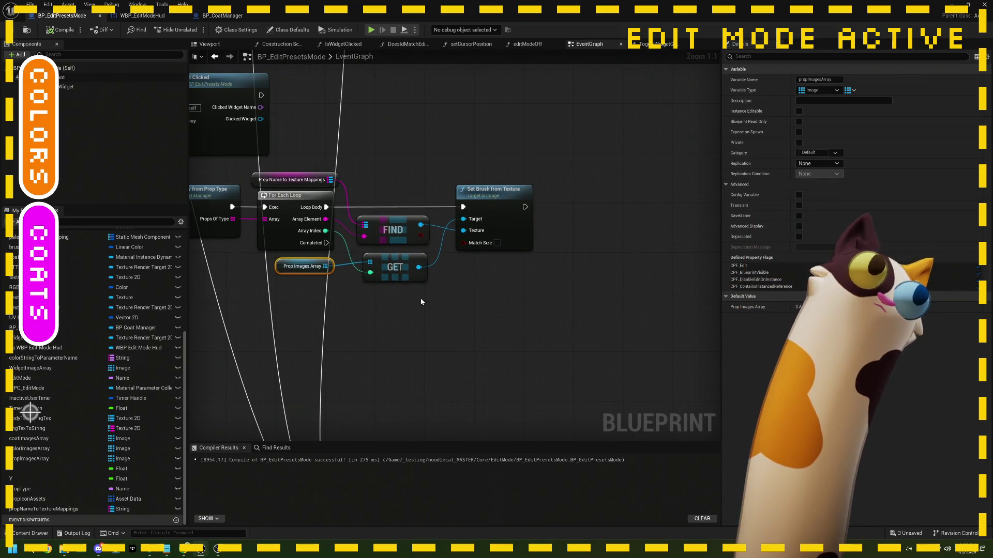
pyautogui.scroll(1, 436, 278)
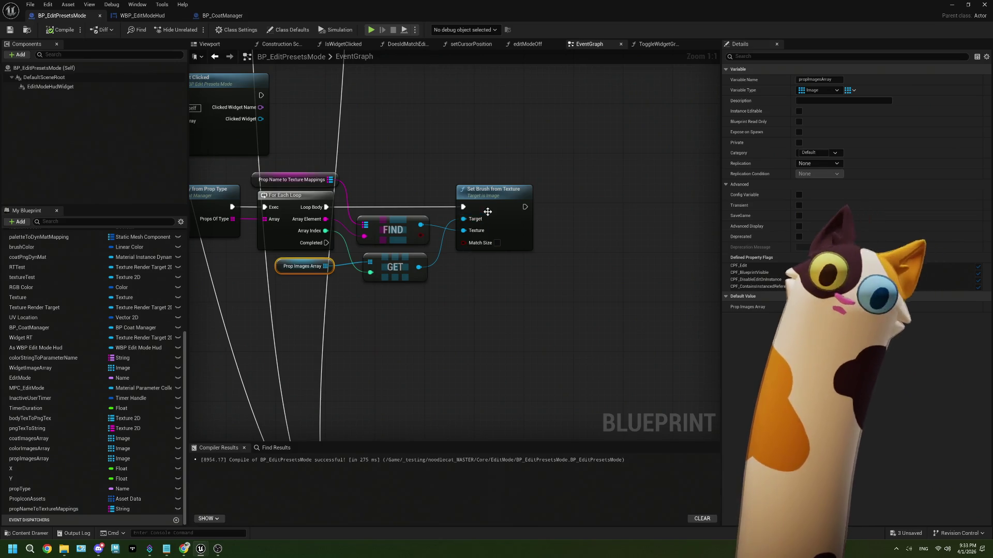
pyautogui.moveTo(499, 211); pyautogui.dragTo(559, 209)
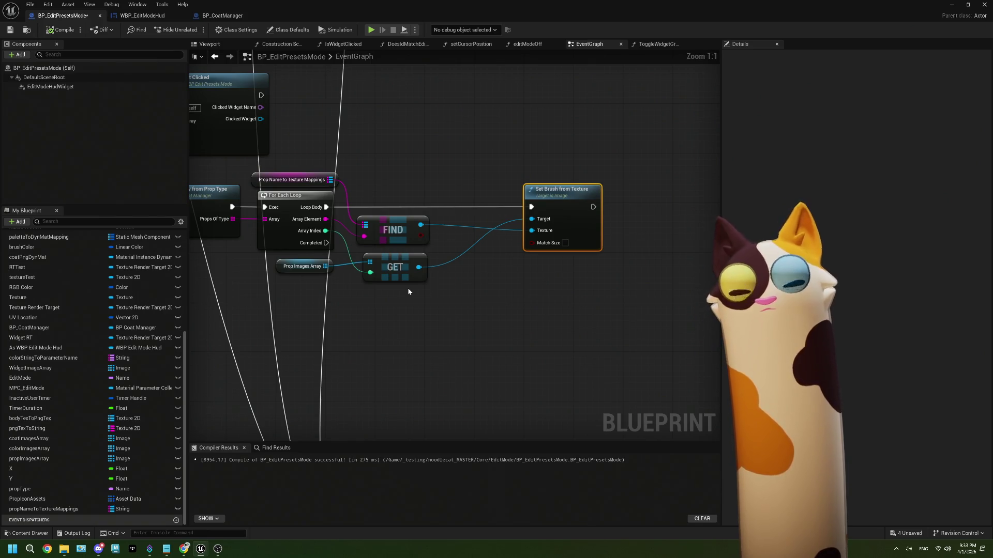
# Step: Nudge Set Brush from Texture slightly right past FIND and GET, panning the graph around it
pyautogui.moveTo(432, 291); pyautogui.dragTo(420, 288)
pyautogui.moveTo(571, 214)
pyautogui.mouseDown()
pyautogui.moveTo(535, 208)
pyautogui.moveTo(582, 208)
pyautogui.mouseUp()
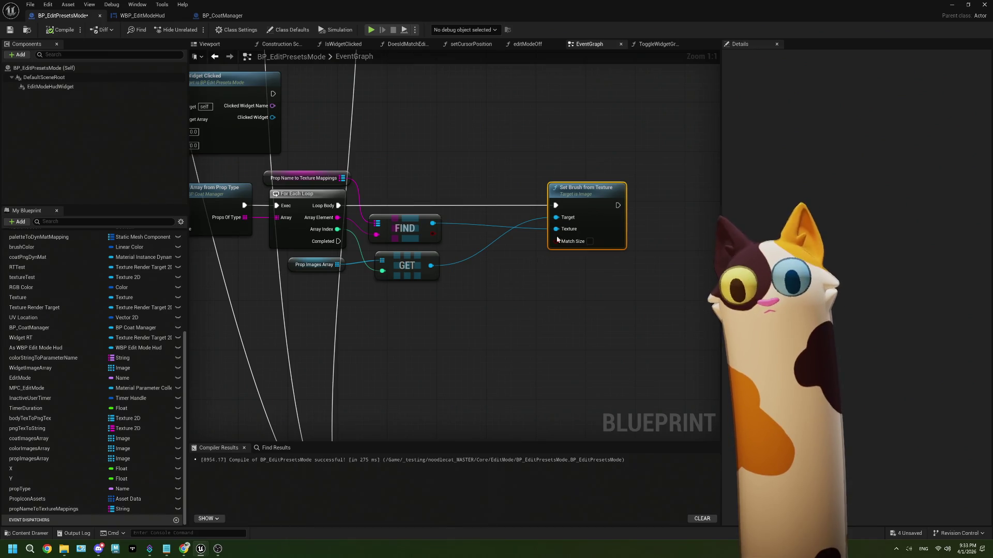
pyautogui.moveTo(431, 305); pyautogui.dragTo(451, 299)
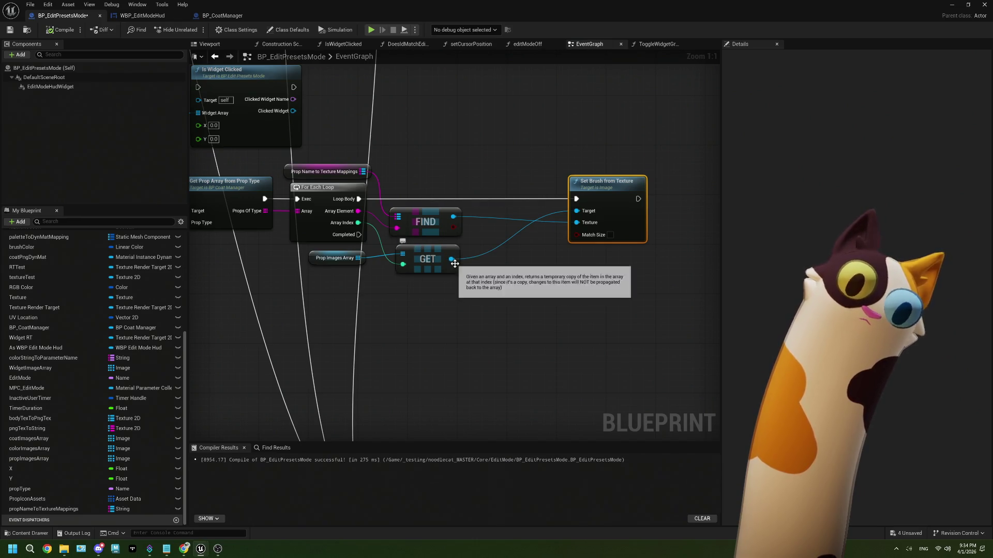
pyautogui.moveTo(453, 260); pyautogui.dragTo(499, 290)
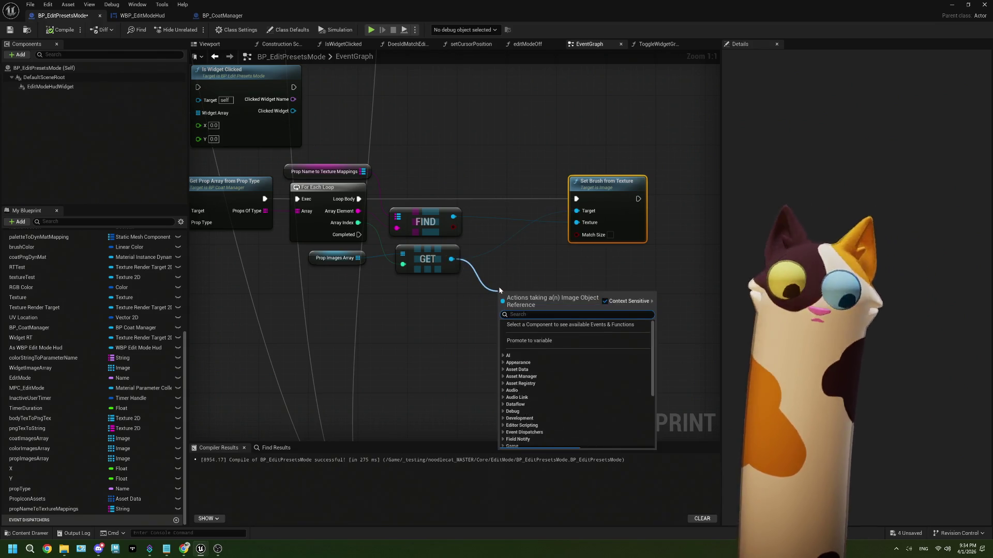
pyautogui.write('getdis')
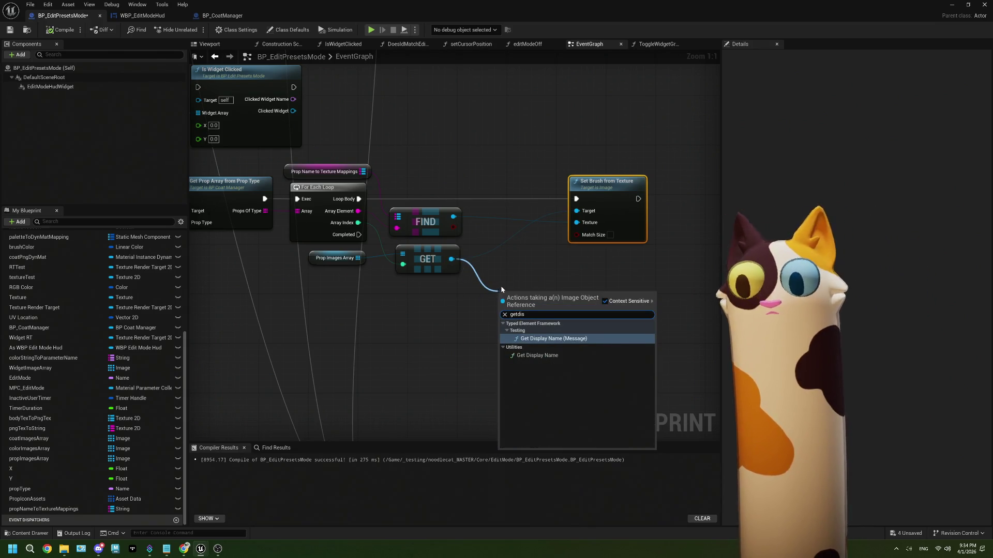
pyautogui.click(547, 357)
pyautogui.moveTo(564, 304); pyautogui.dragTo(594, 302)
pyautogui.write('const')
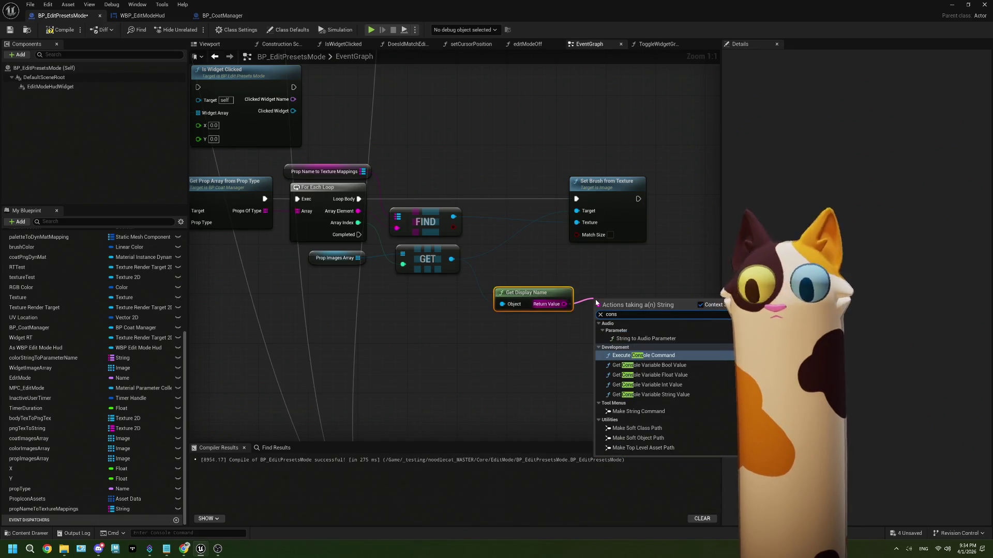
pyautogui.press('BackSpace')
pyautogui.press('BackSpace')
pyautogui.write('tains')
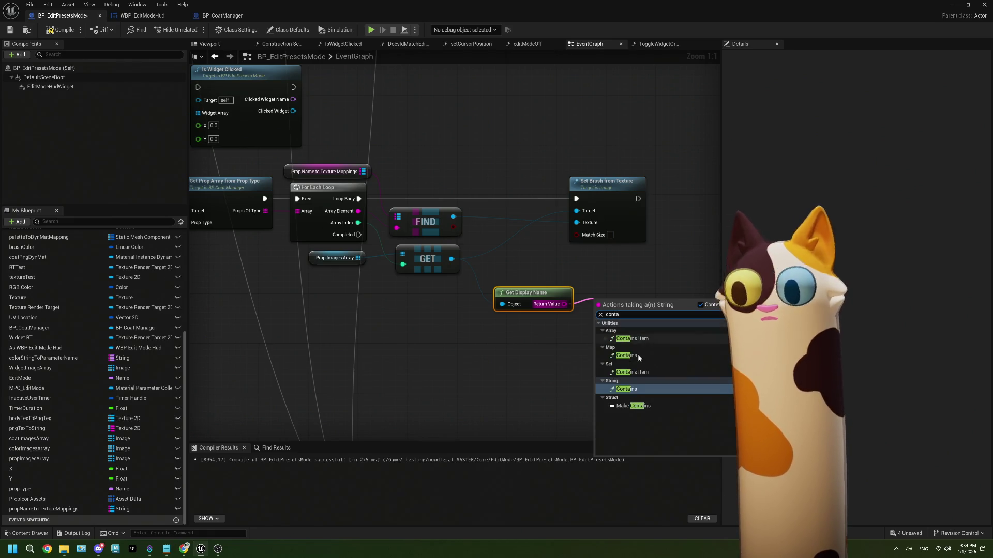
pyautogui.click(638, 345)
pyautogui.moveTo(626, 322); pyautogui.dragTo(620, 316)
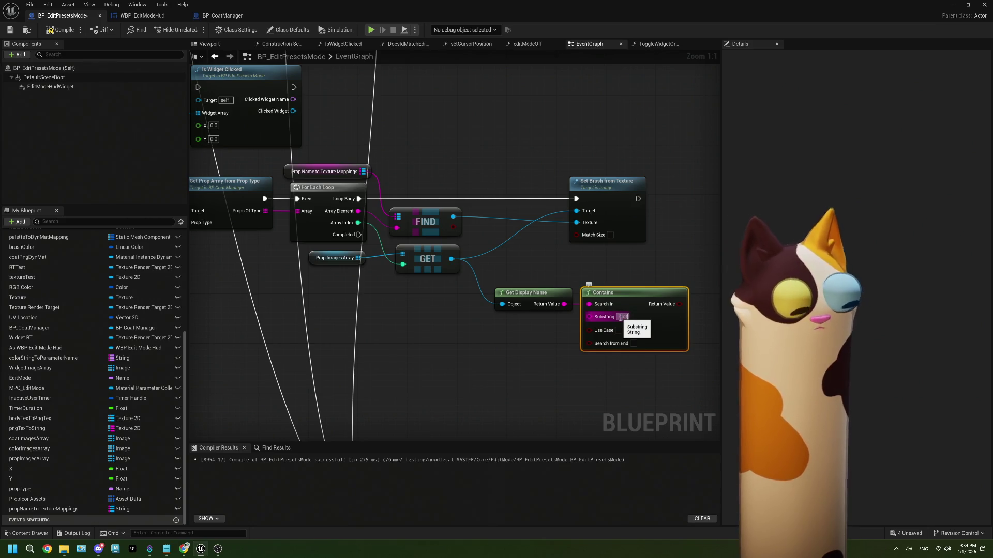
pyautogui.click(613, 394)
pyautogui.moveTo(678, 304); pyautogui.dragTo(676, 261)
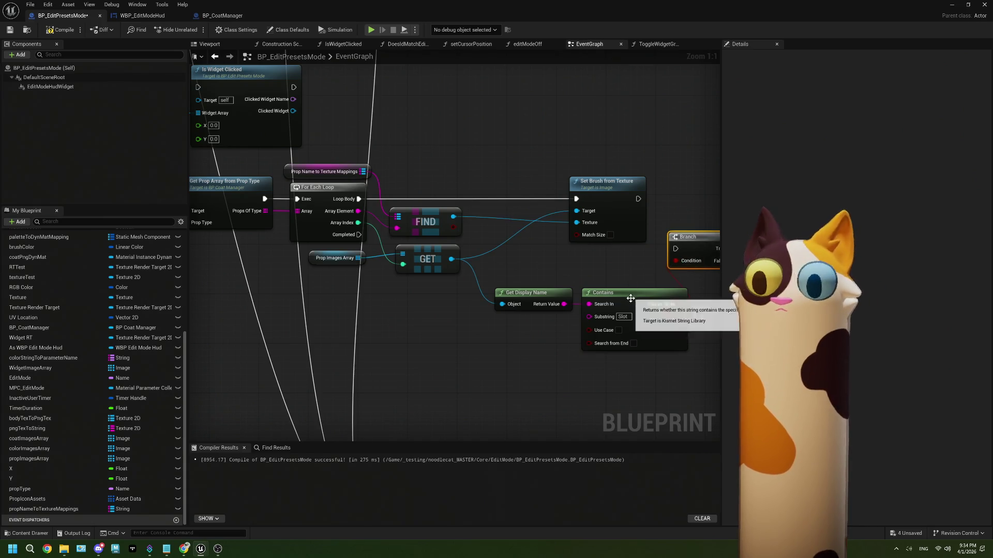
pyautogui.moveTo(516, 237); pyautogui.dragTo(407, 224)
pyautogui.moveTo(496, 198)
pyautogui.mouseDown()
pyautogui.moveTo(663, 185)
pyautogui.moveTo(696, 197)
pyautogui.mouseUp()
pyautogui.moveTo(592, 242); pyautogui.dragTo(595, 241)
pyautogui.moveTo(624, 350); pyautogui.dragTo(450, 236)
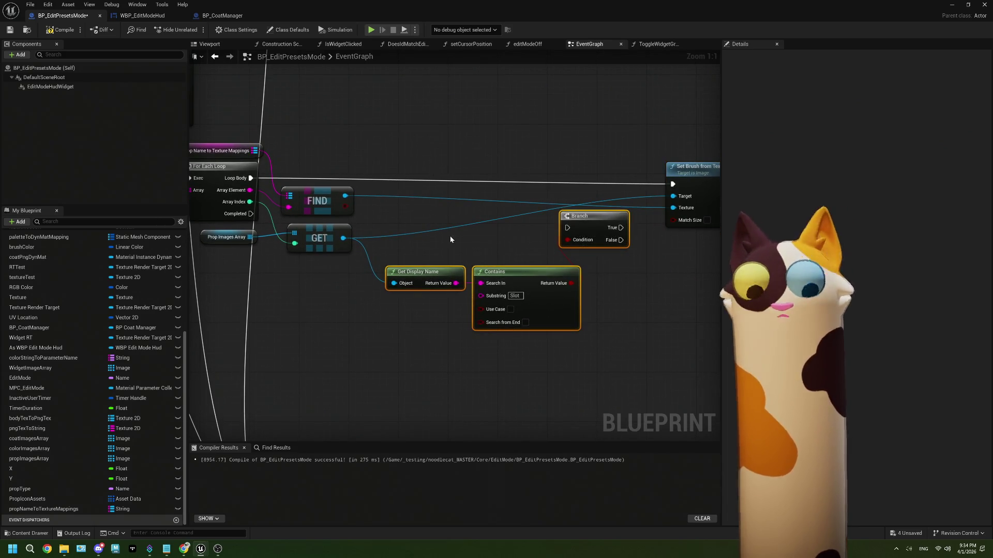
pyautogui.press('Delete')
pyautogui.moveTo(691, 180); pyautogui.dragTo(475, 172)
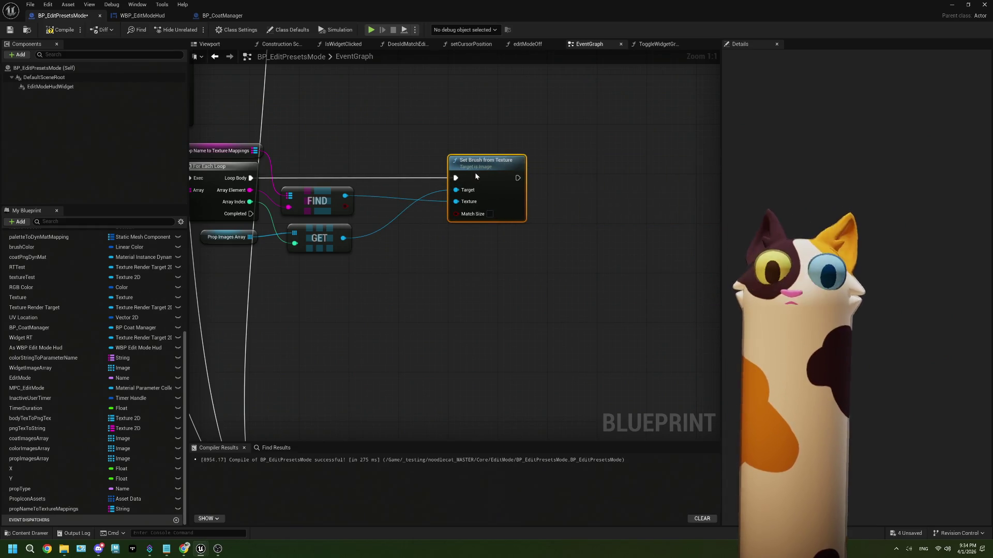
# Step: Add a Last Index node from Prop Images Array and an == check comparing Array Index to it
pyautogui.moveTo(359, 269); pyautogui.dragTo(410, 262)
pyautogui.moveTo(302, 230); pyautogui.dragTo(340, 280)
pyautogui.write('last in')
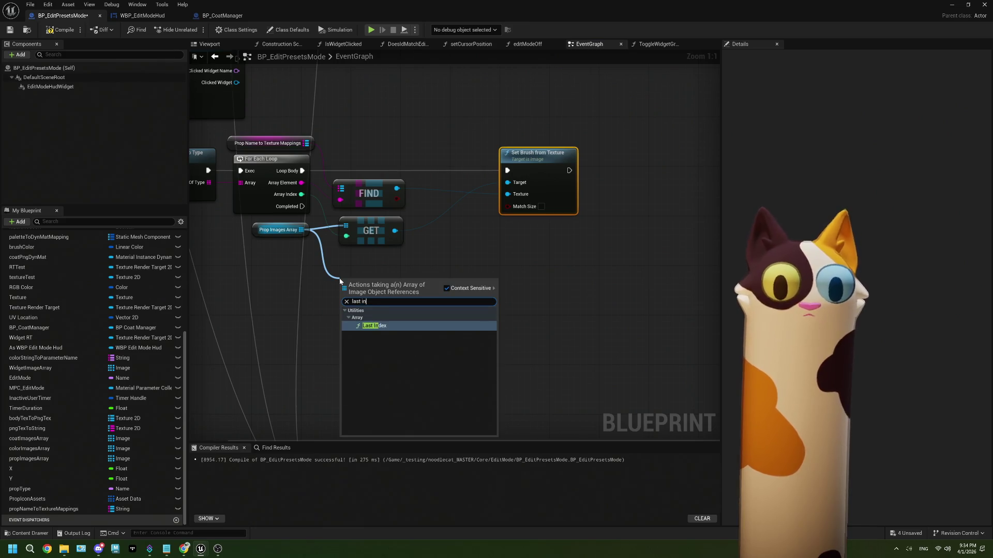
pyautogui.click(380, 327)
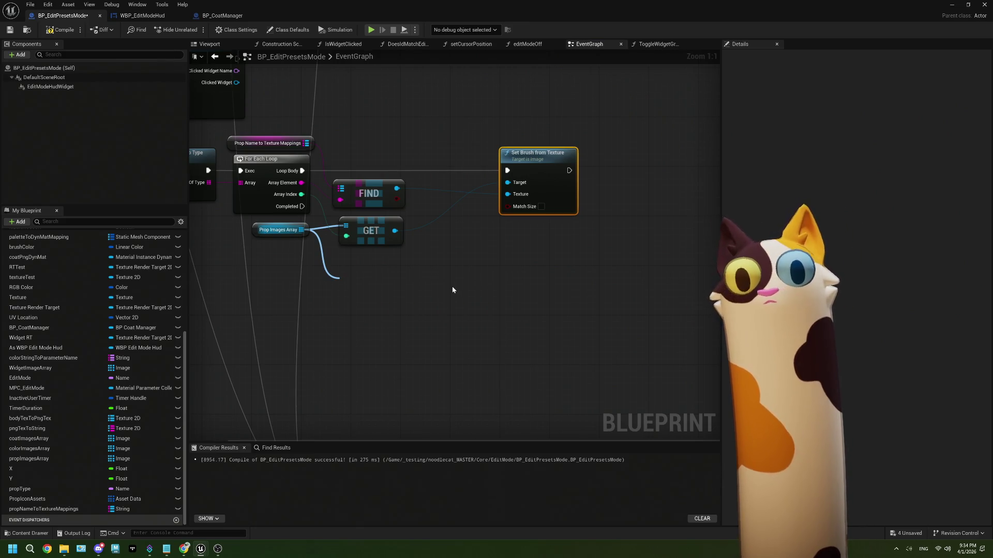
pyautogui.moveTo(399, 283); pyautogui.dragTo(399, 263)
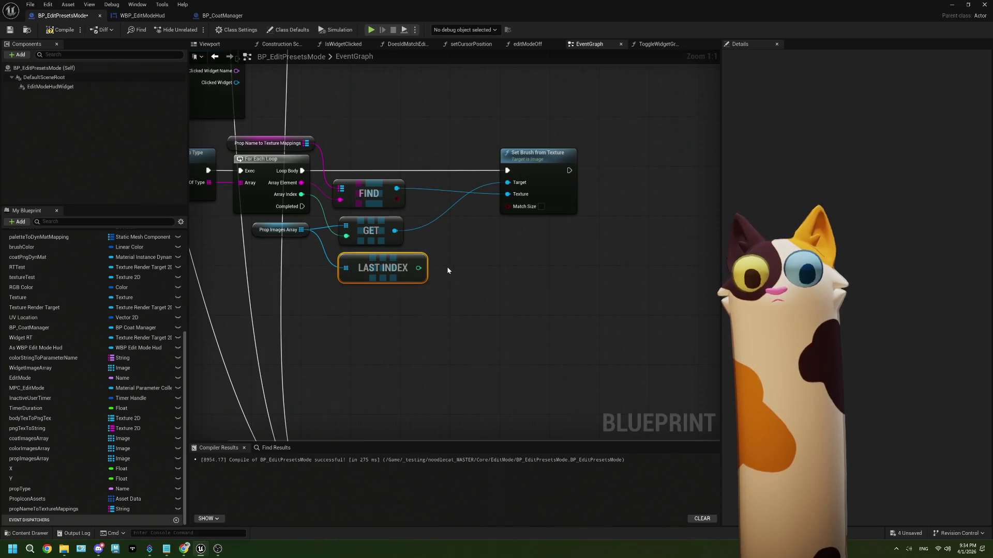
pyautogui.moveTo(301, 194); pyautogui.dragTo(451, 238)
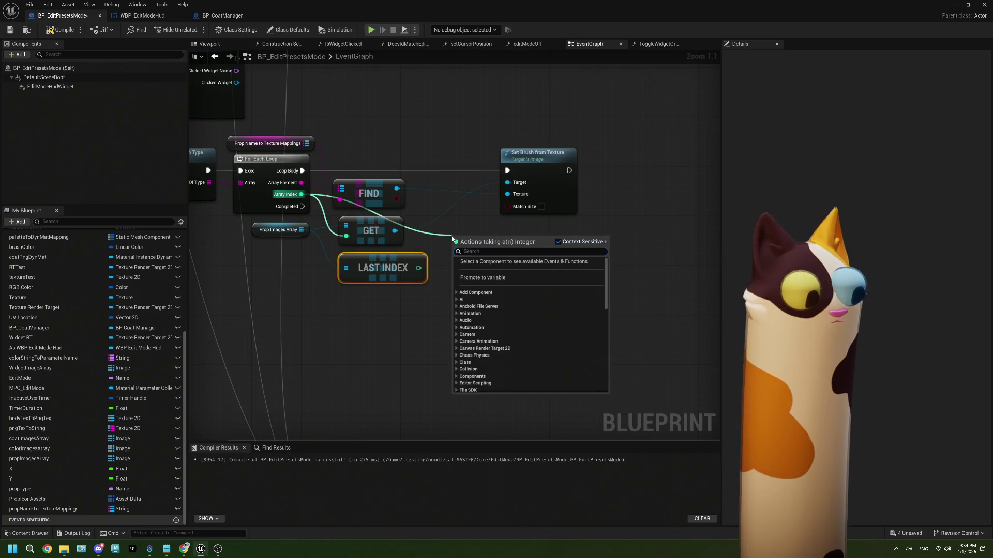
pyautogui.write('==')
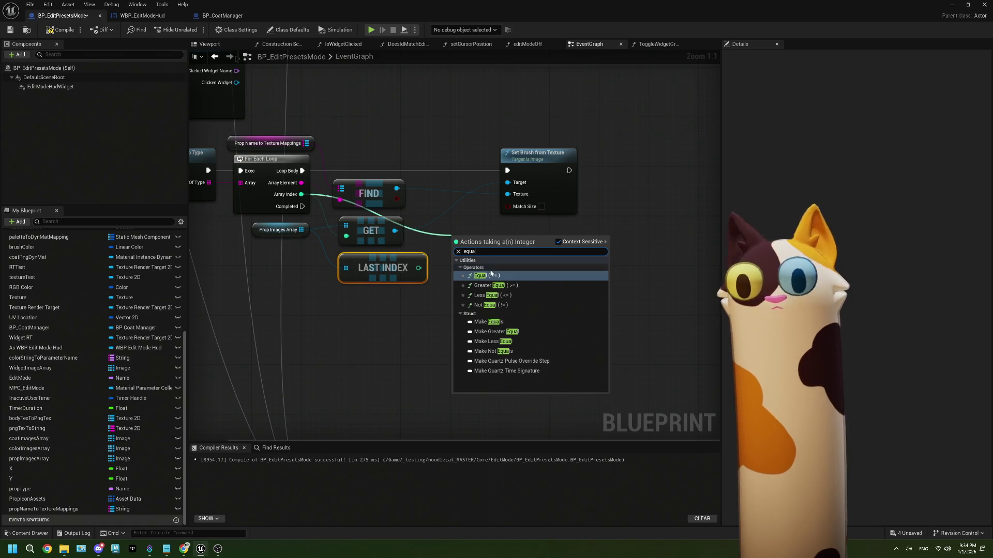
pyautogui.press('Return')
pyautogui.moveTo(418, 267); pyautogui.dragTo(469, 241)
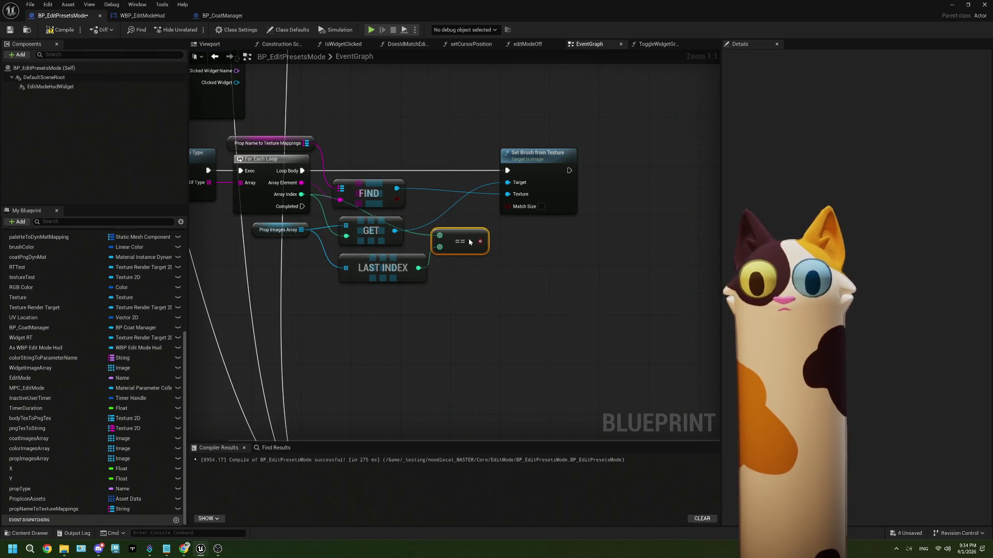
pyautogui.click(491, 271)
# Step: Undo the equality node, the Last Index node and the Set Brush from Texture move with Ctrl+Z
pyautogui.hotkey('ctrl', 'z')
pyautogui.hotkey('ctrl', 'z')
pyautogui.hotkey('ctrl', 'z')
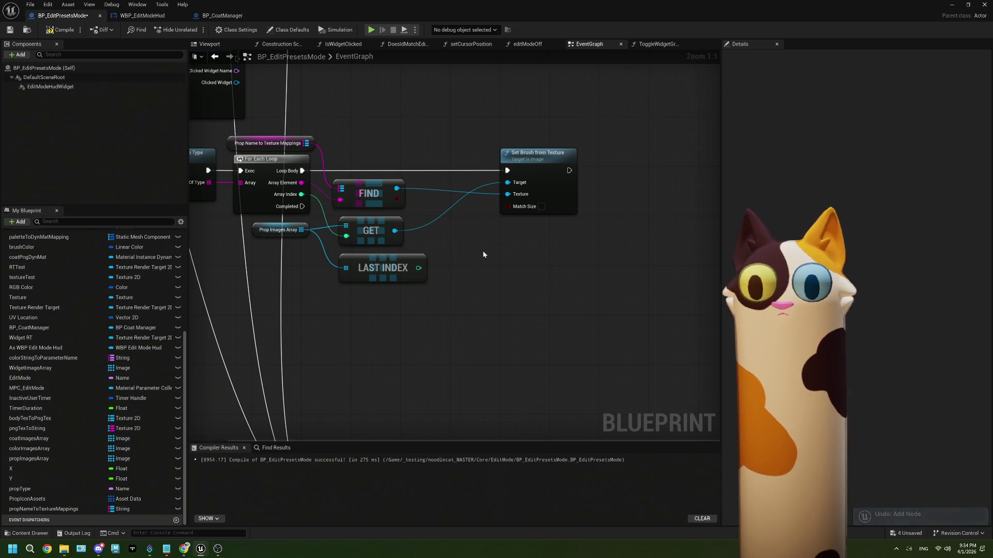
pyautogui.hotkey('ctrl', 'z')
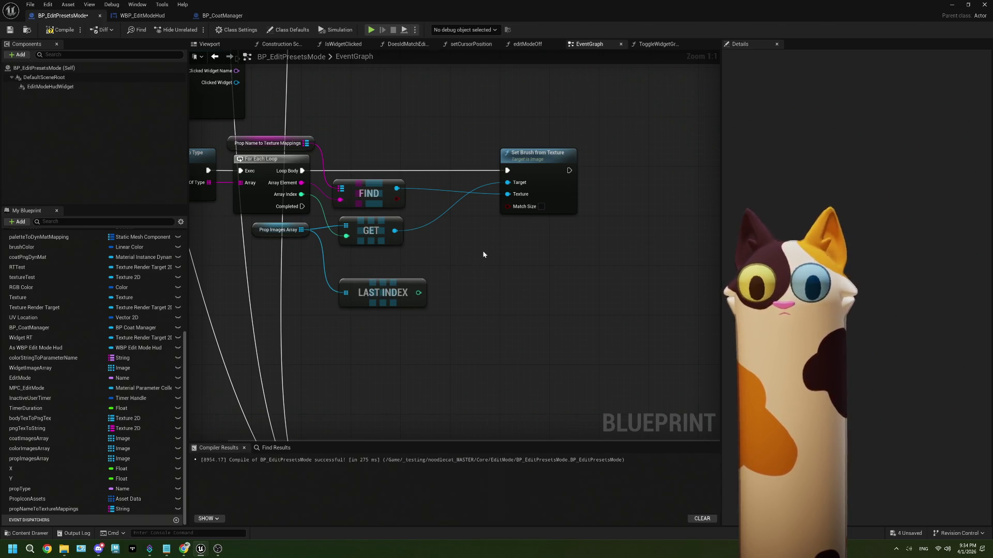
pyautogui.hotkey('ctrl', 'z')
pyautogui.hotkey('ctrl', 'z')
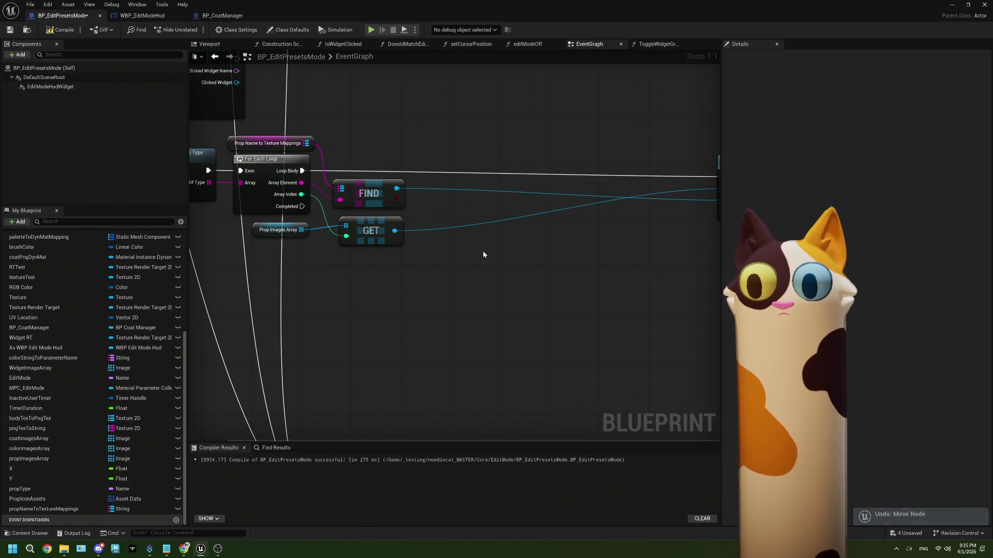
pyautogui.hotkey('ctrl', 'z')
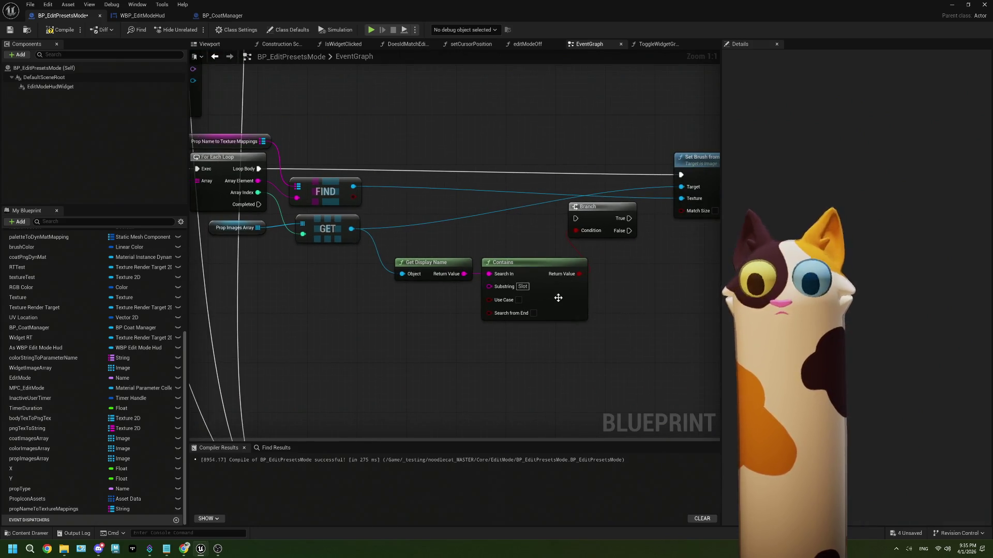
# Step: Rearrange the Branch and Set Brush from Texture nodes in the loop body
pyautogui.moveTo(598, 214); pyautogui.dragTo(628, 220)
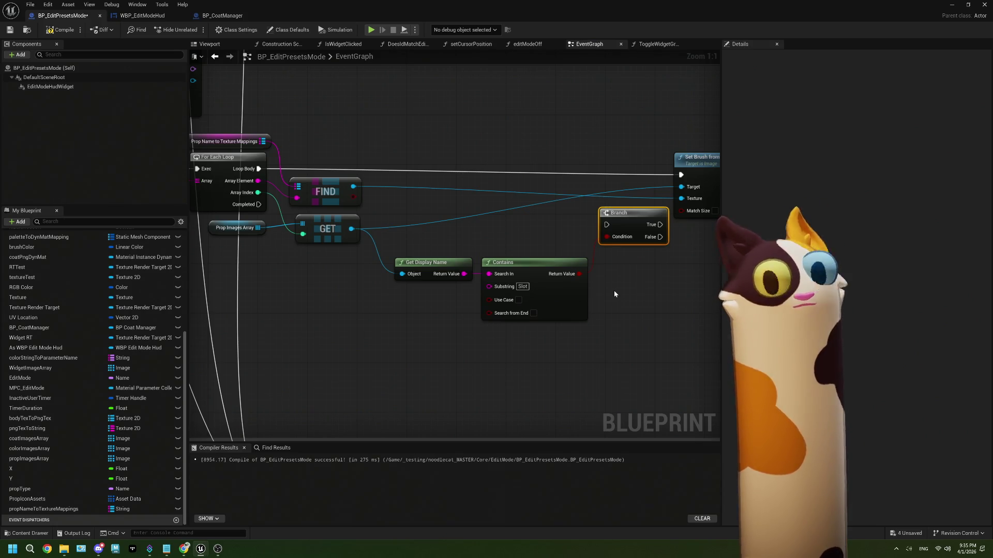
pyautogui.moveTo(614, 294); pyautogui.dragTo(545, 302)
pyautogui.click(657, 198)
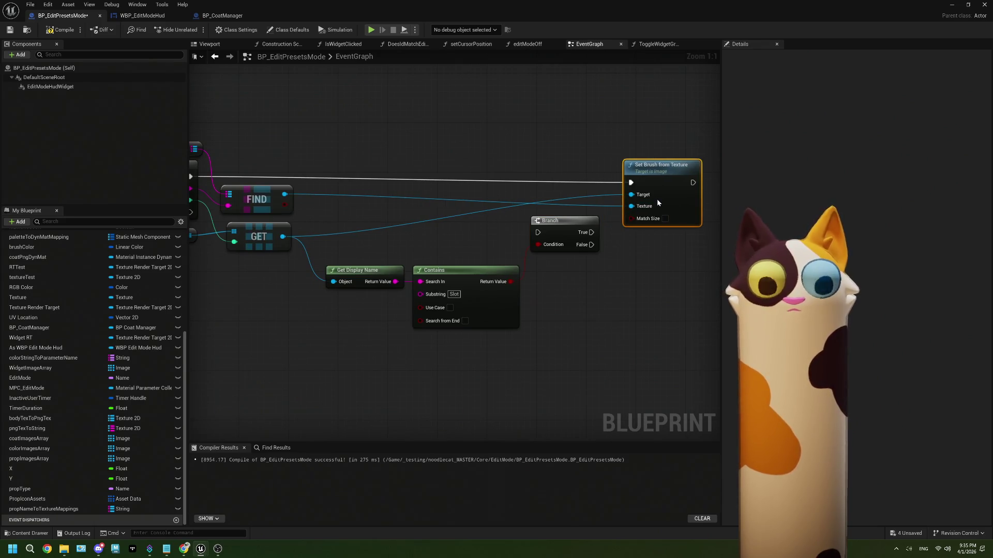
pyautogui.moveTo(665, 196); pyautogui.dragTo(665, 189)
# Step: Route the loop's execution into the Branch and wire its True output into Set Brush from Texture
pyautogui.moveTo(192, 177)
pyautogui.mouseDown()
pyautogui.moveTo(569, 231)
pyautogui.moveTo(544, 234)
pyautogui.mouseUp()
pyautogui.moveTo(568, 242); pyautogui.dragTo(573, 186)
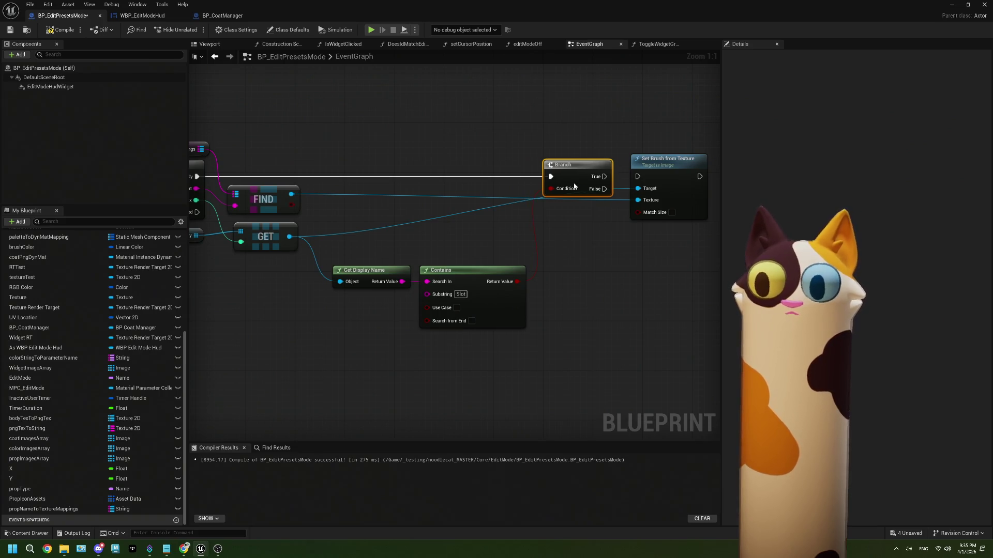
pyautogui.moveTo(605, 179); pyautogui.dragTo(638, 177)
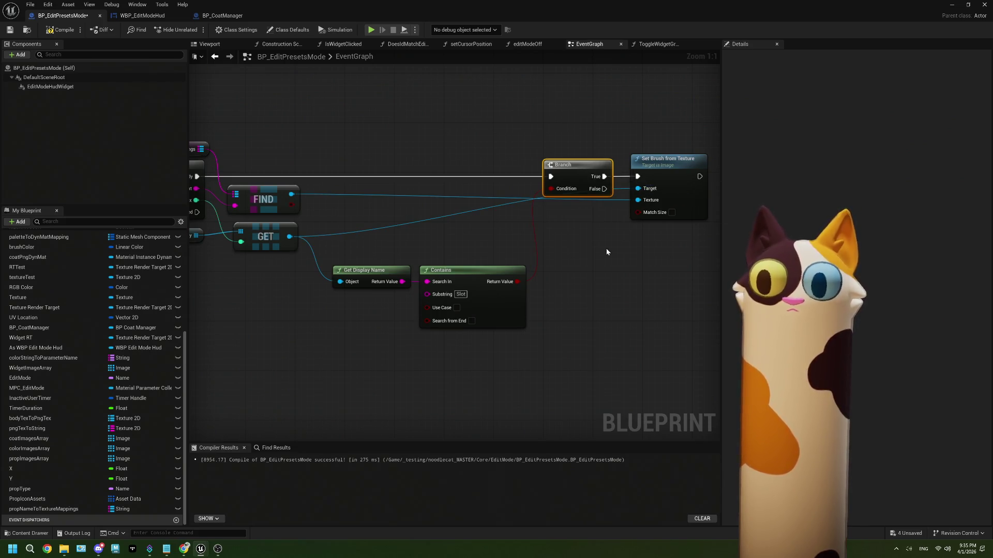
pyautogui.moveTo(578, 250)
pyautogui.mouseDown()
pyautogui.moveTo(580, 238)
pyautogui.moveTo(616, 232)
pyautogui.mouseUp()
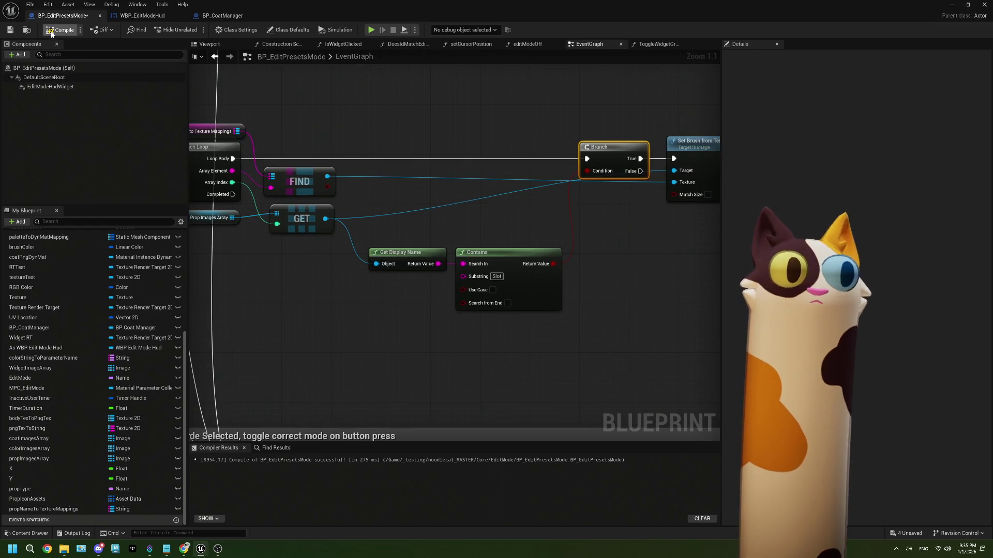
# Step: Zoom out and pan the graph to bring the No Mode Selected comment block into view
pyautogui.scroll(-3, 445, 274)
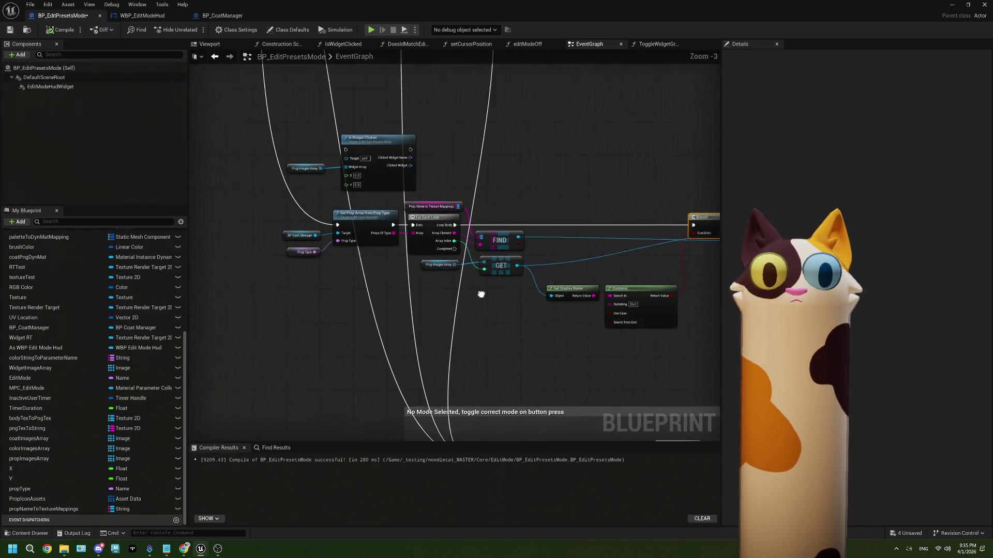
pyautogui.scroll(-3, 329, 289)
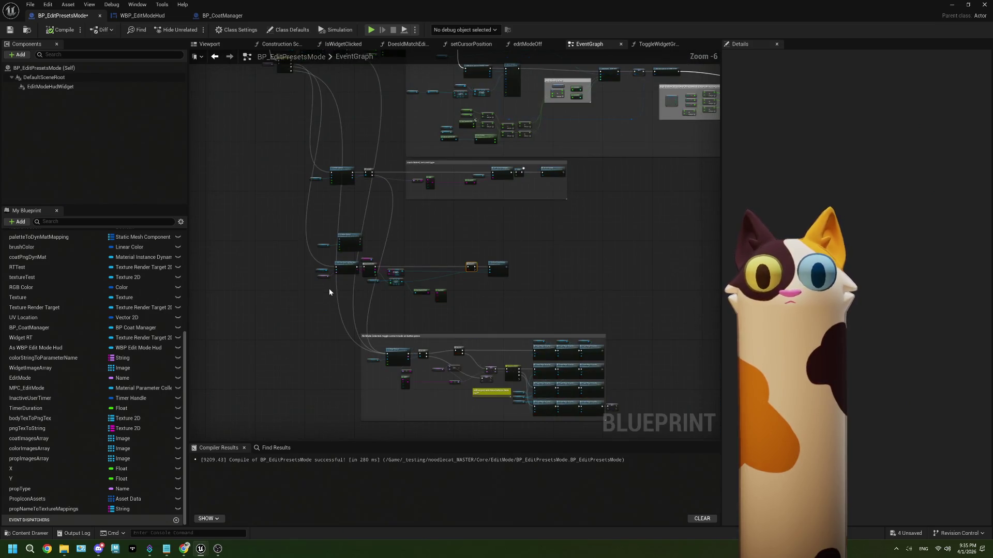
pyautogui.scroll(4, 529, 331)
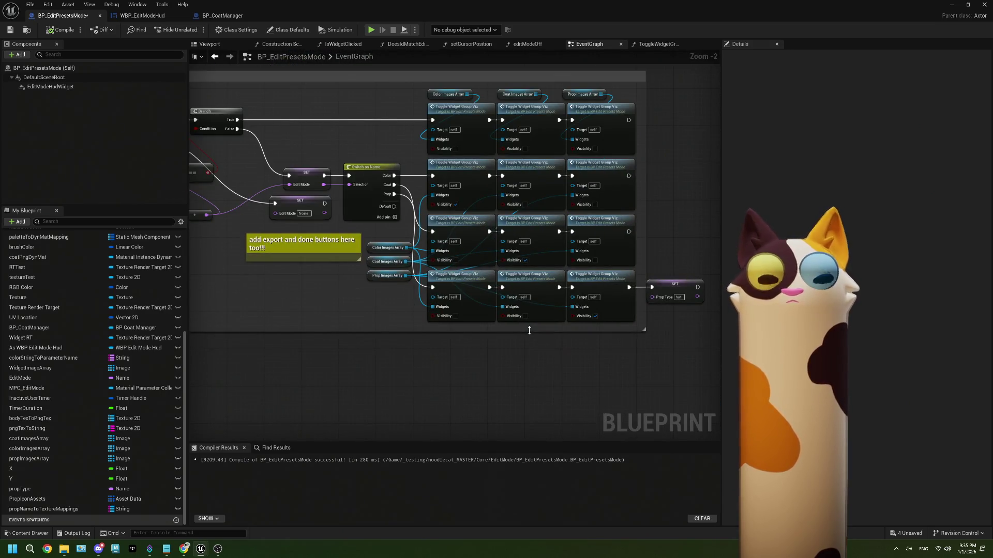
pyautogui.scroll(-5, 529, 330)
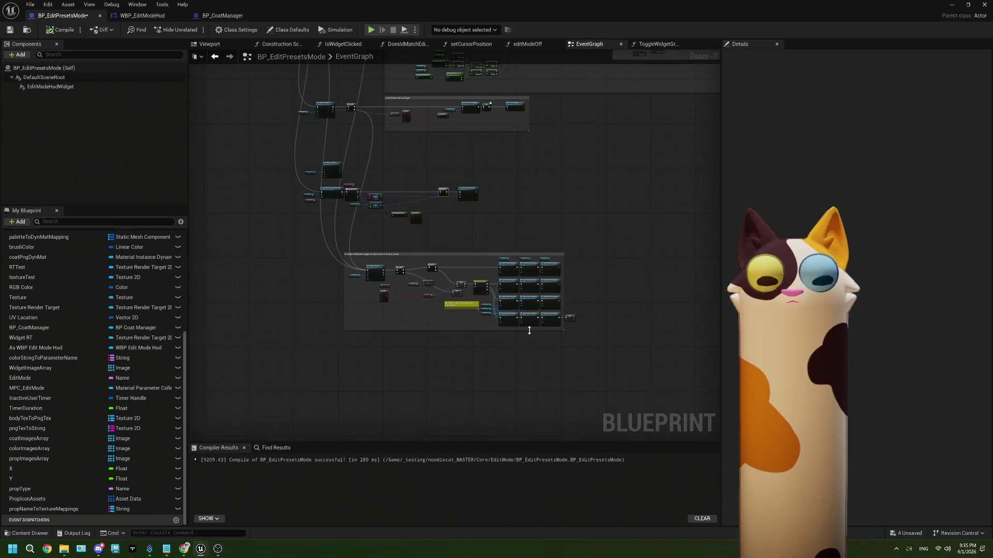
pyautogui.scroll(4, 560, 329)
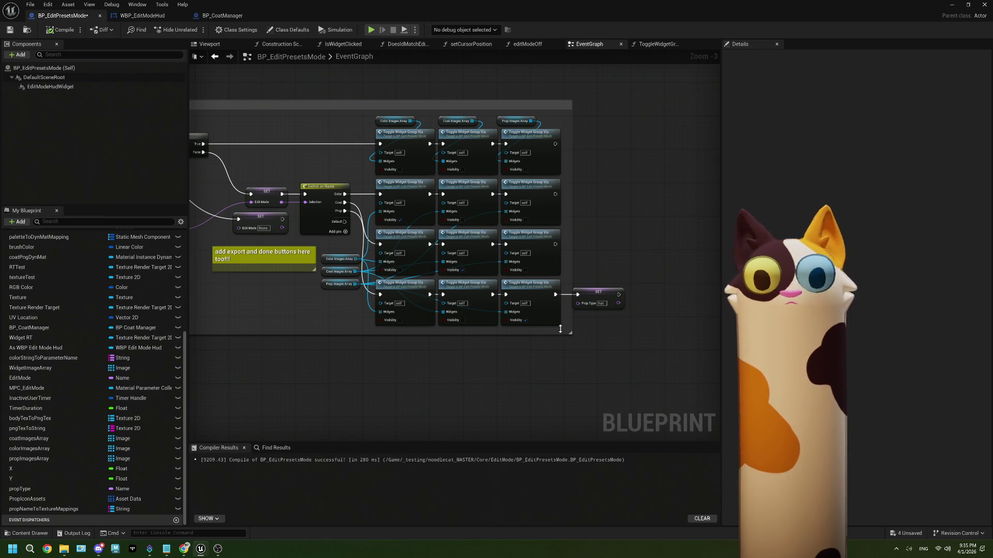
pyautogui.scroll(-2, 560, 329)
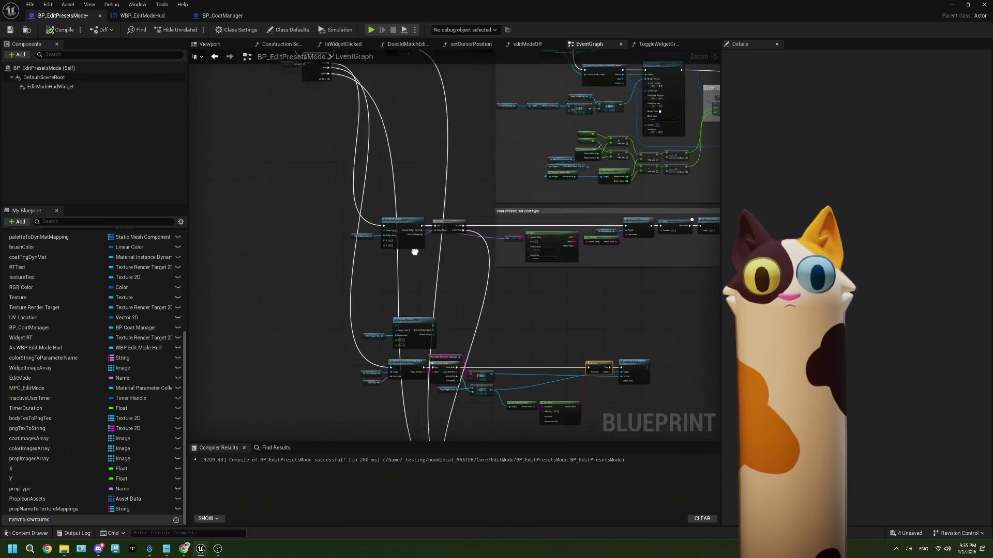
pyautogui.scroll(3, 326, 114)
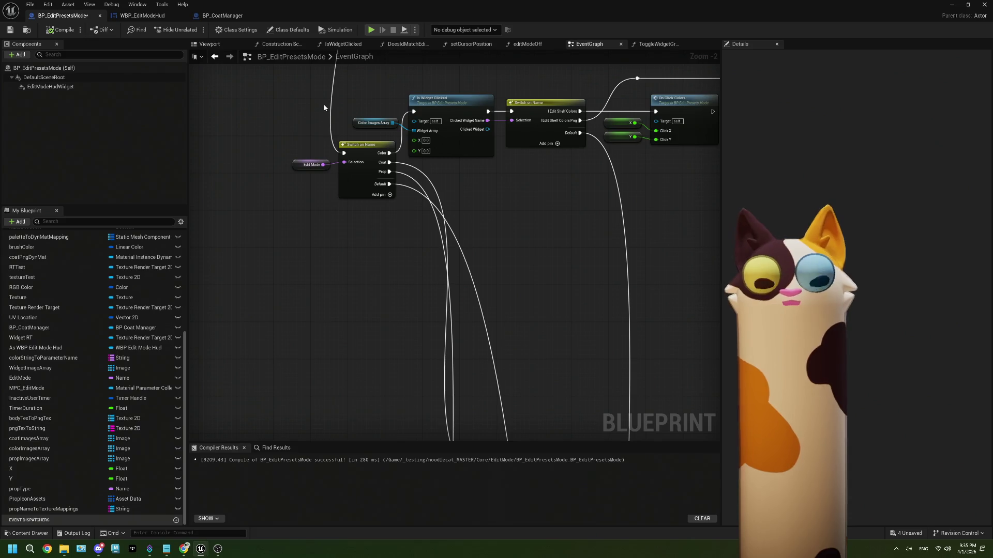
pyautogui.scroll(-3, 438, 237)
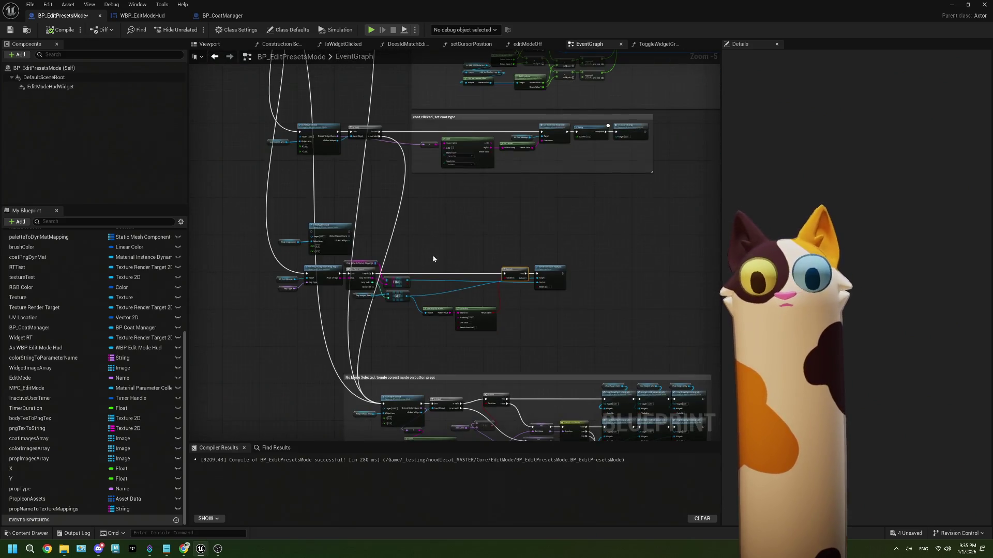
pyautogui.moveTo(537, 401); pyautogui.dragTo(421, 297)
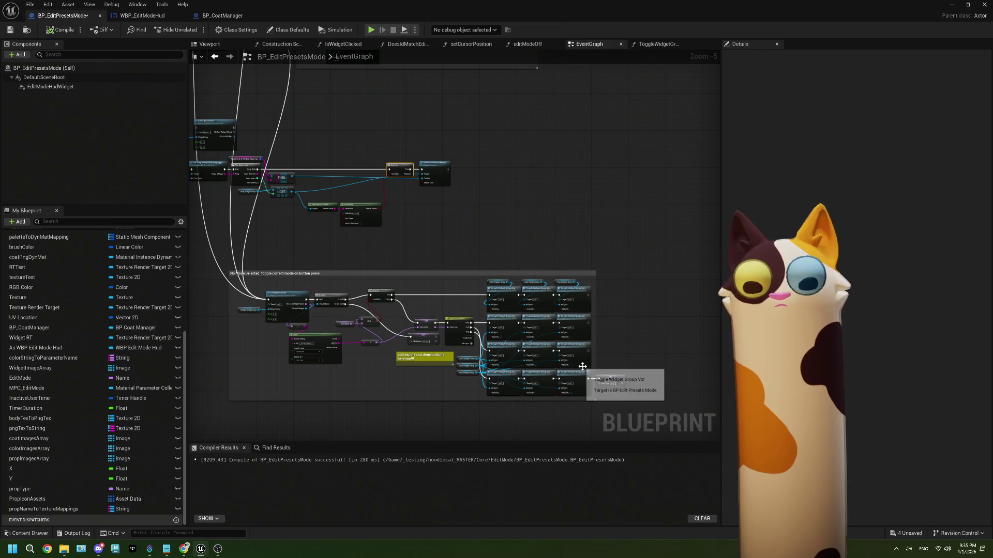
pyautogui.scroll(3, 464, 227)
pyautogui.scroll(-2, 581, 293)
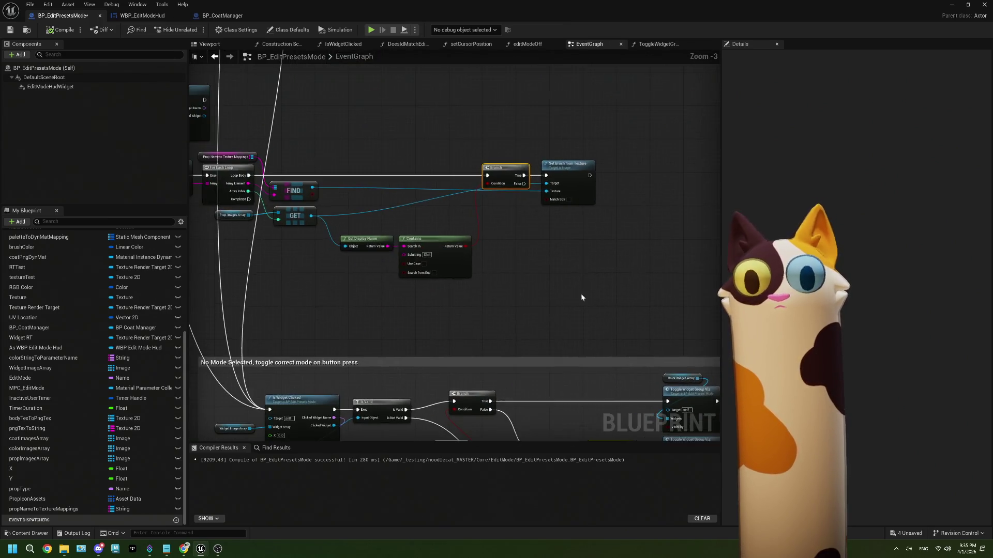
# Step: Box-select the FIND, GET and Branch group and move it beside the Toggle Widget Group Viz block
pyautogui.moveTo(573, 302)
pyautogui.mouseDown()
pyautogui.moveTo(258, 194)
pyautogui.moveTo(201, 187)
pyautogui.mouseUp()
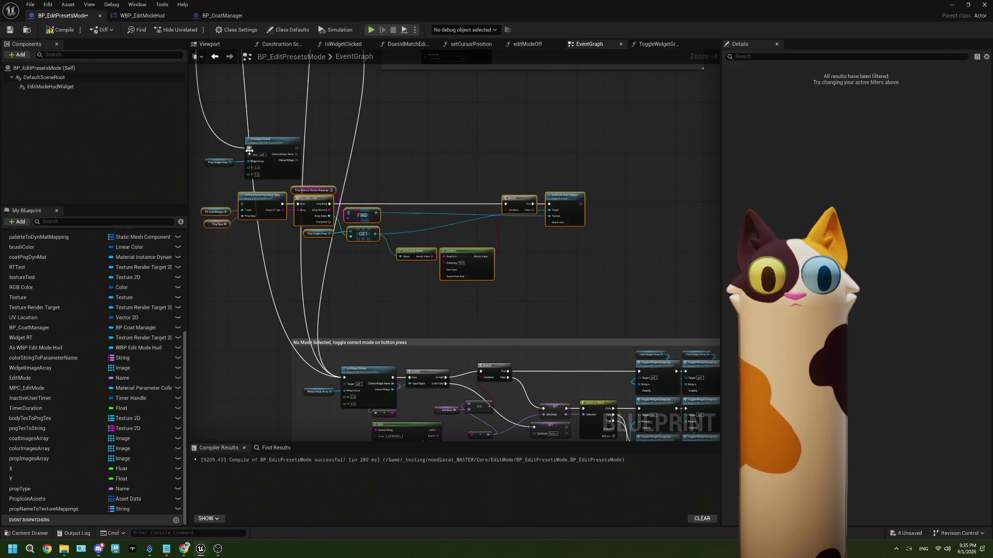
pyautogui.scroll(-1, 276, 235)
pyautogui.moveTo(275, 235)
pyautogui.mouseDown()
pyautogui.moveTo(669, 445)
pyautogui.moveTo(747, 440)
pyautogui.moveTo(581, 403)
pyautogui.moveTo(588, 396)
pyautogui.moveTo(552, 375)
pyautogui.mouseUp()
pyautogui.scroll(4, 581, 402)
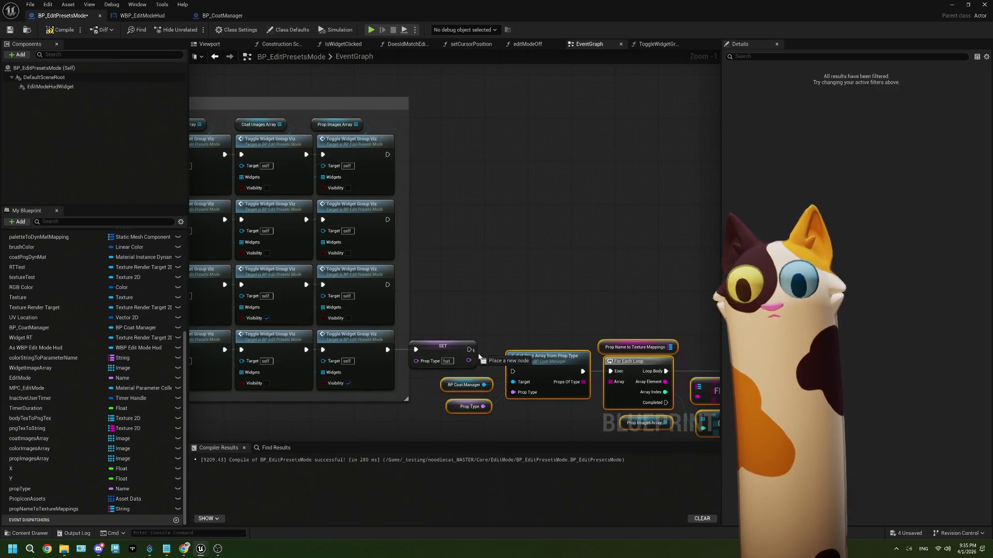
pyautogui.scroll(-2, 492, 356)
pyautogui.scroll(-1, 492, 350)
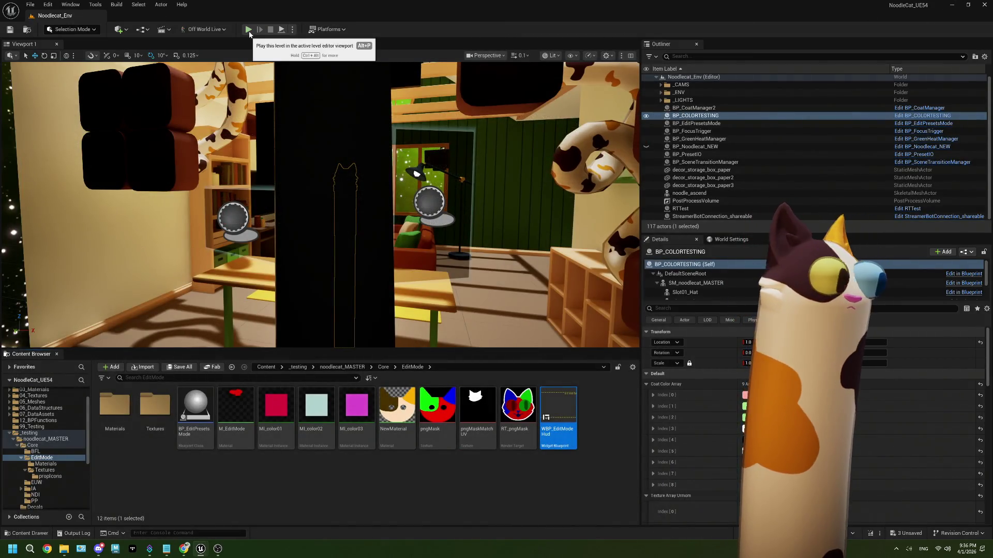
# Step: Play the level, redeem the Edit Mode! channel-points reward on Twitch, then stop the session
pyautogui.click(249, 32)
pyautogui.click(218, 549)
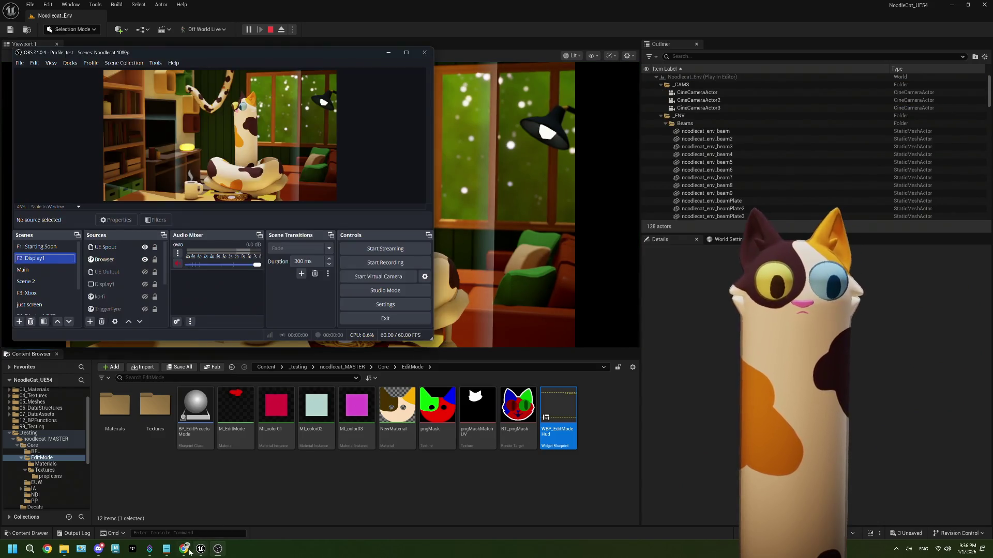
pyautogui.click(183, 549)
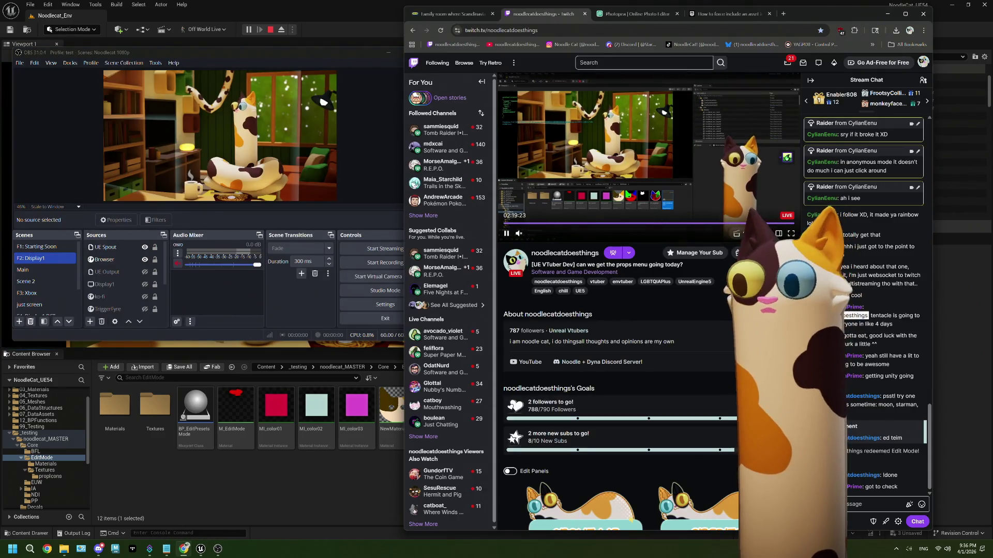
pyautogui.click(835, 522)
pyautogui.click(864, 435)
pyautogui.click(866, 432)
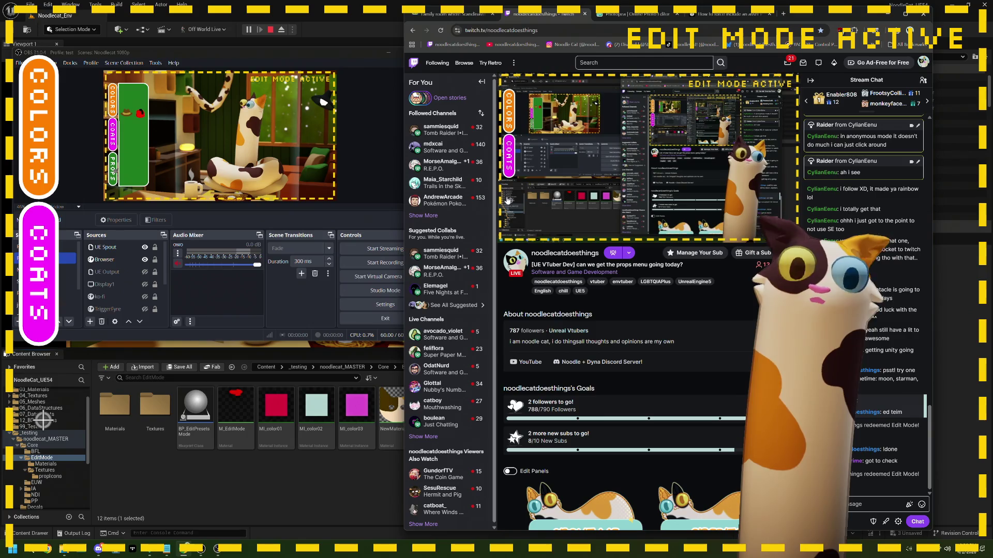
pyautogui.click(270, 29)
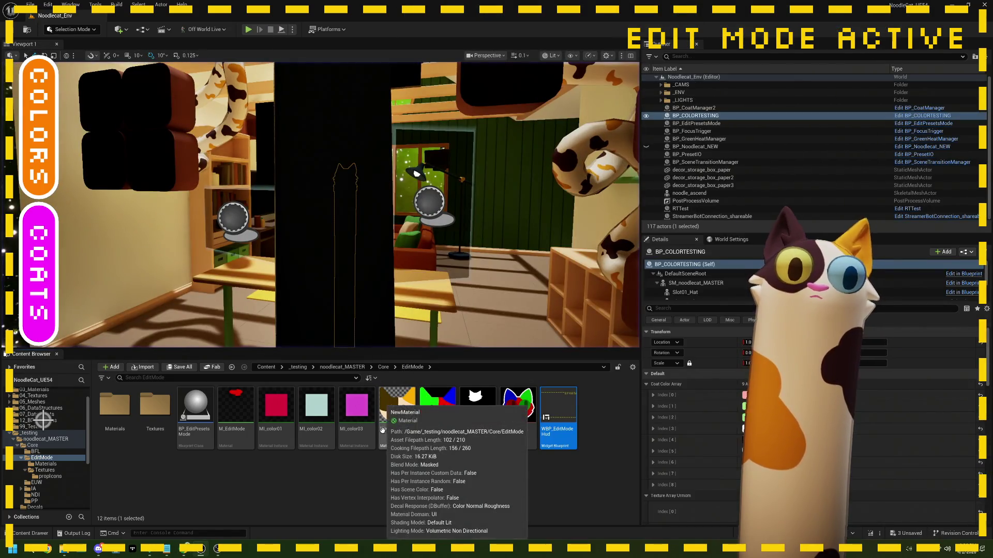
# Step: Make BP_EditPresetsMode's SET Prop Type assign glasses, compile and save, then relaunch play with Alt+P
pyautogui.doubleClick(195, 408)
pyautogui.scroll(4, 264, 269)
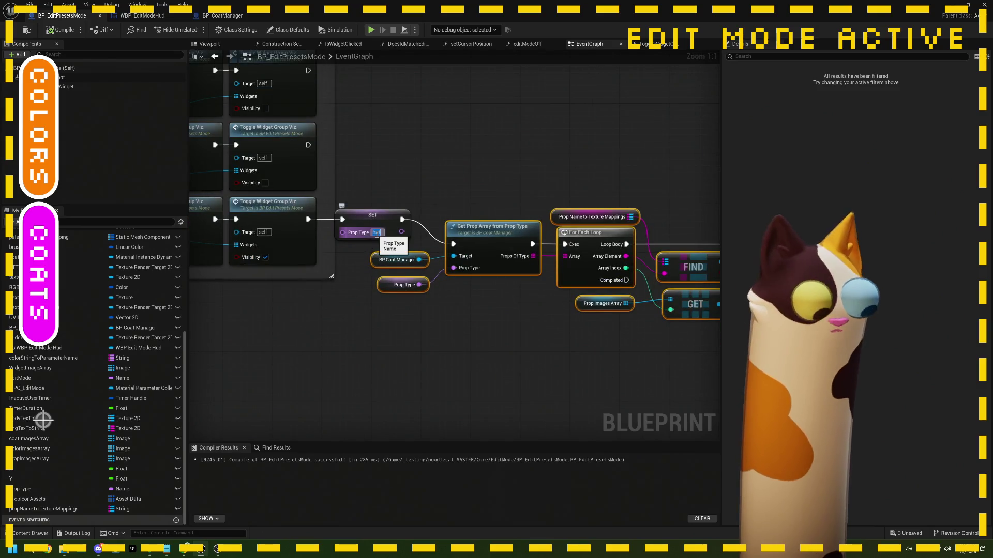
pyautogui.press('Return')
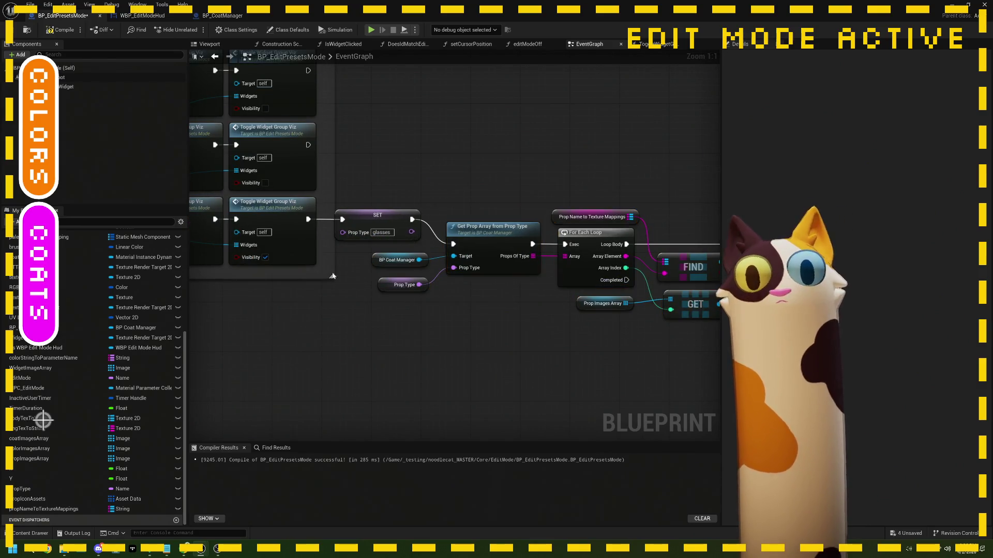
pyautogui.press('F7')
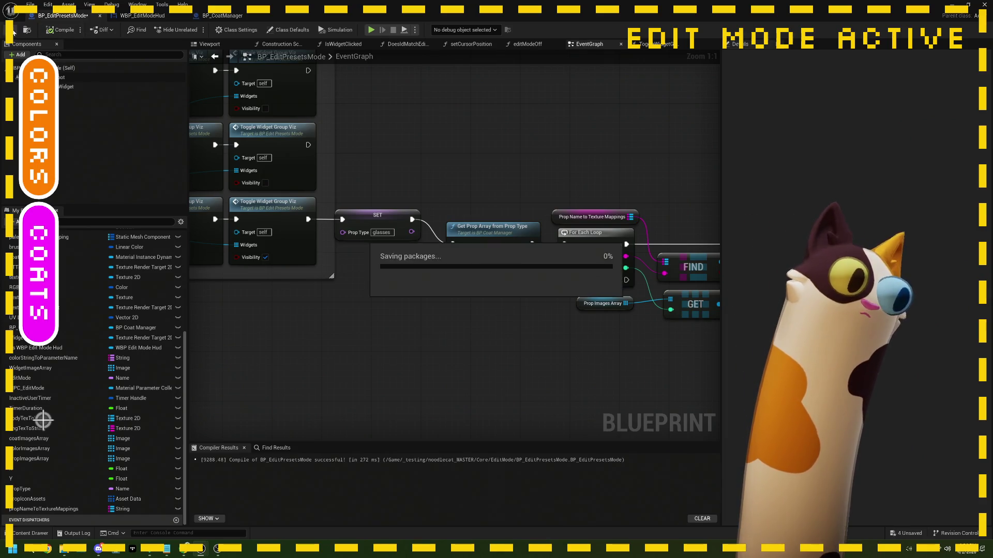
pyautogui.click(952, 5)
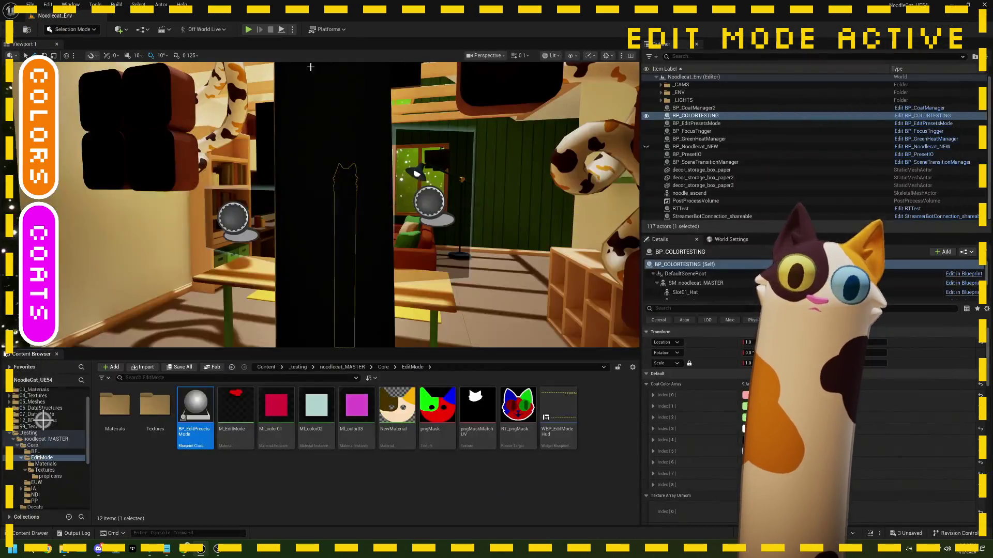
pyautogui.hotkey('alt', 'p')
# Step: End Edit Mode by sending '!done' in the Twitch chat
pyautogui.moveTo(220, 552)
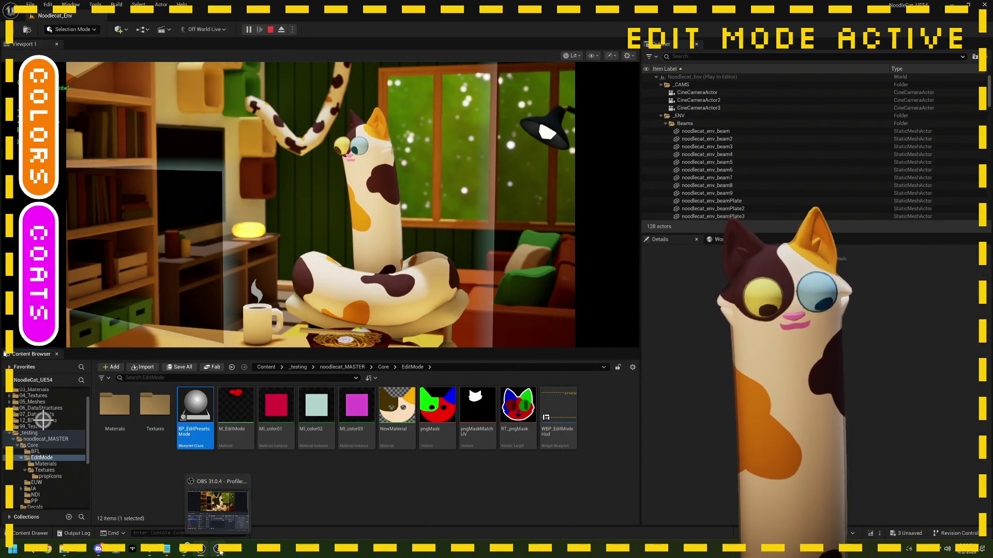
pyautogui.click(220, 553)
pyautogui.click(184, 548)
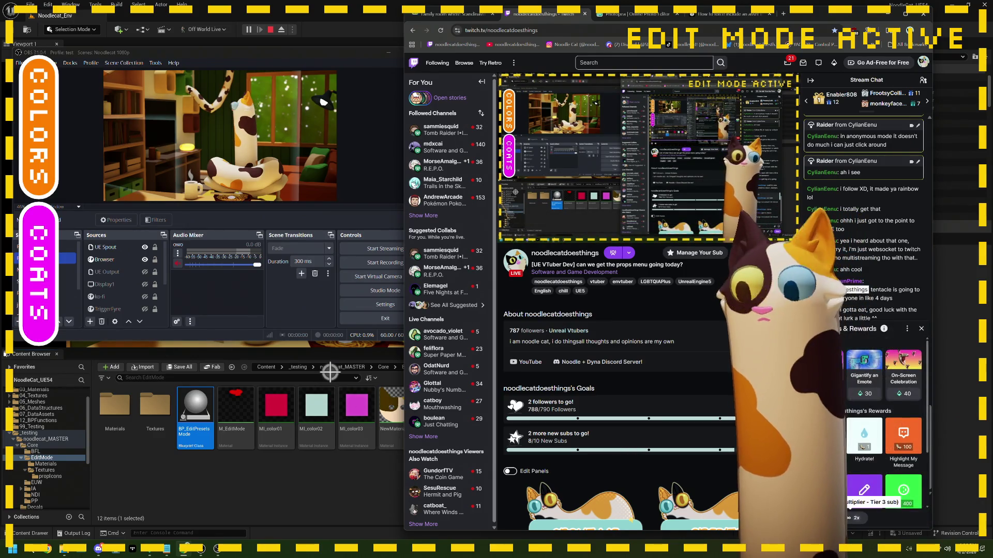
pyautogui.click(848, 502)
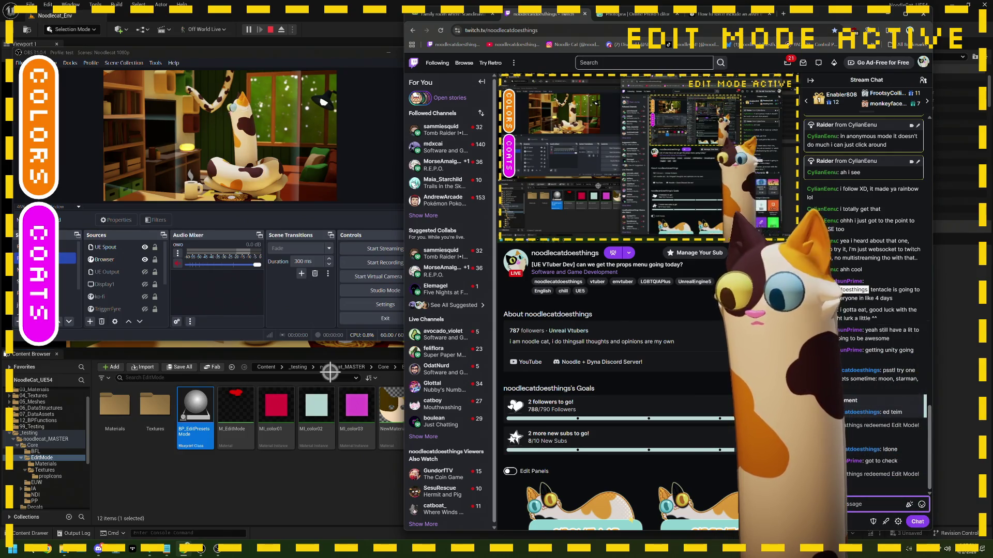
pyautogui.write('!done')
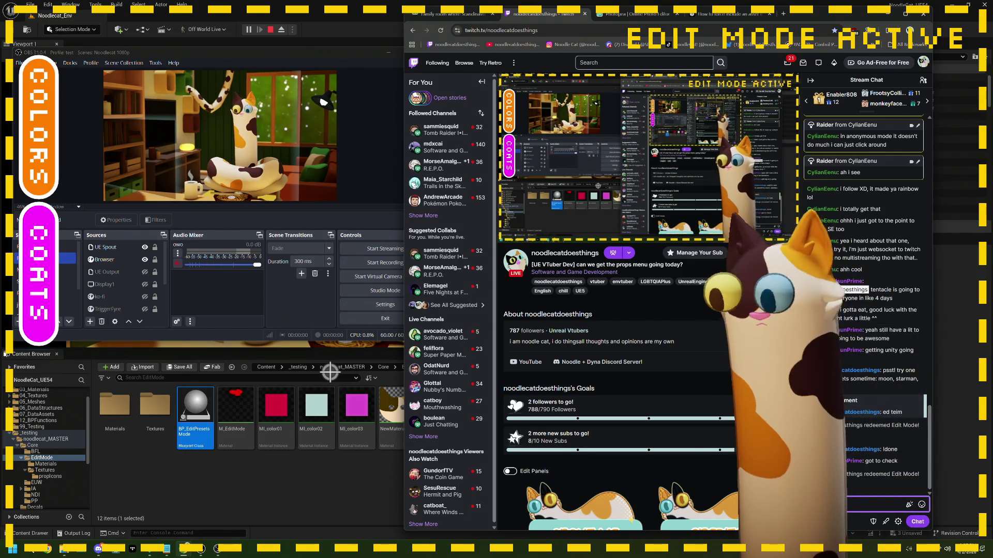
pyautogui.click(918, 522)
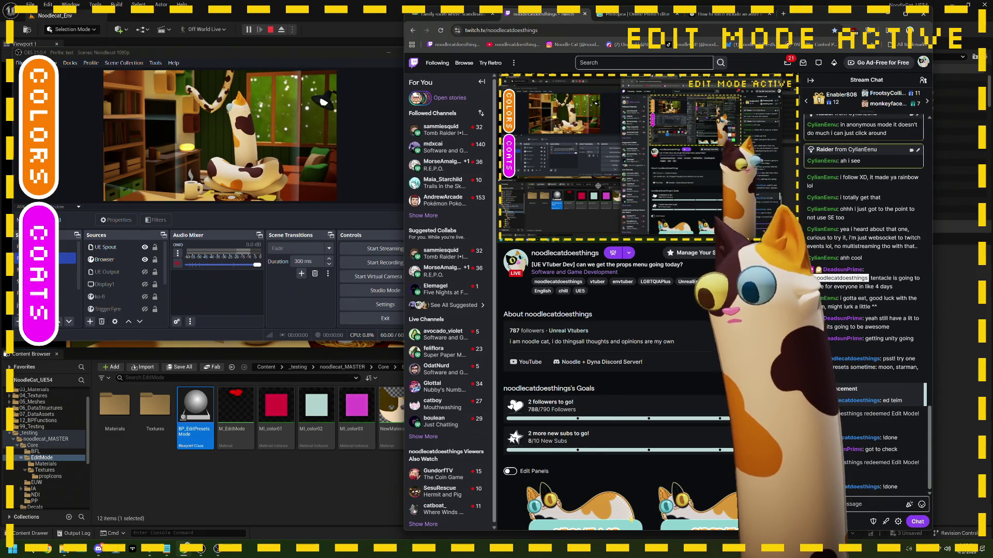
# Step: Redeem the Edit Mode! reward again, then return to Unreal and stop the play session
pyautogui.click(848, 522)
pyautogui.click(867, 441)
pyautogui.click(874, 426)
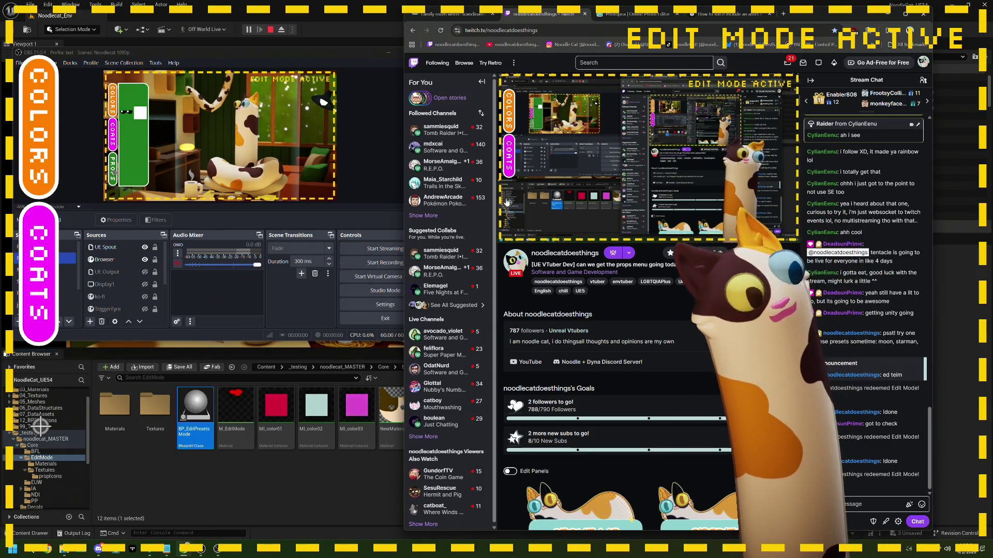
pyautogui.click(271, 32)
pyautogui.click(272, 31)
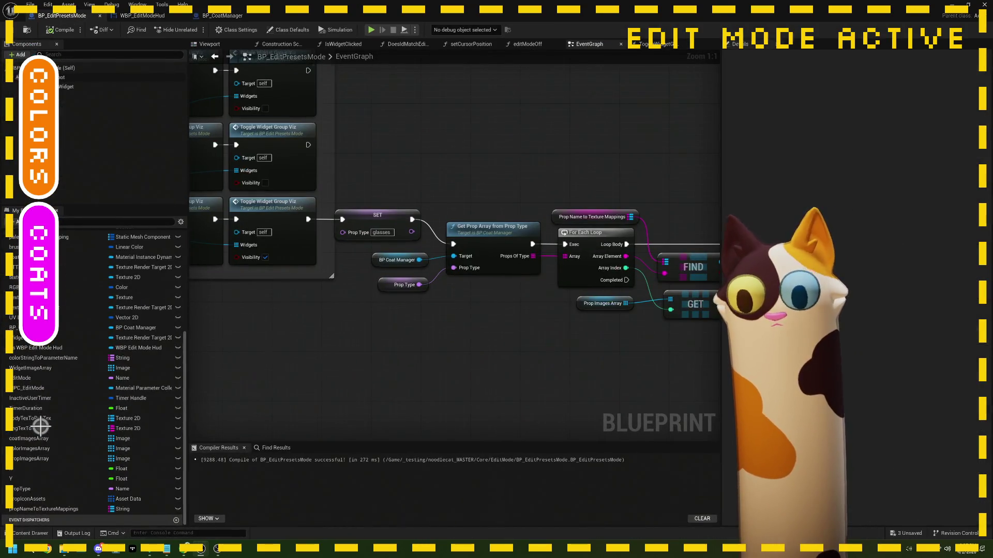
# Step: Add a Branch fed by FIND's value and connect the loop body to it
pyautogui.moveTo(520, 304); pyautogui.dragTo(380, 332)
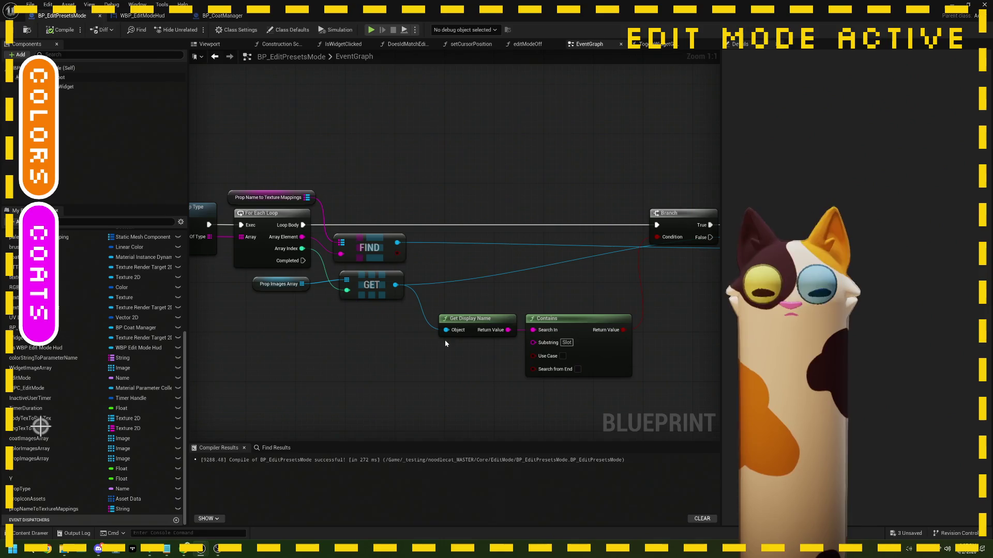
pyautogui.moveTo(445, 343); pyautogui.dragTo(412, 339)
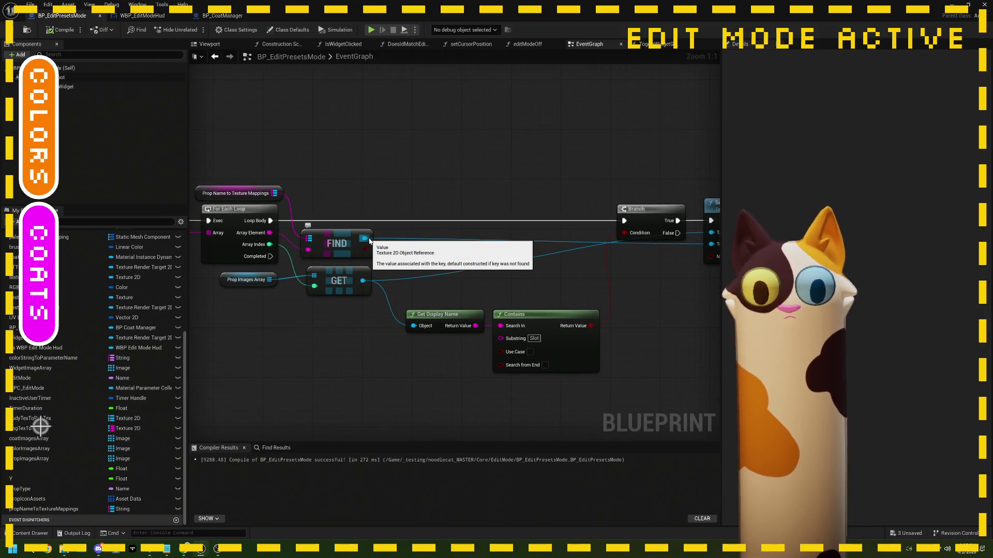
pyautogui.moveTo(369, 240)
pyautogui.mouseDown()
pyautogui.moveTo(386, 250)
pyautogui.moveTo(369, 251)
pyautogui.moveTo(405, 230)
pyautogui.mouseUp()
pyautogui.moveTo(270, 221); pyautogui.dragTo(408, 222)
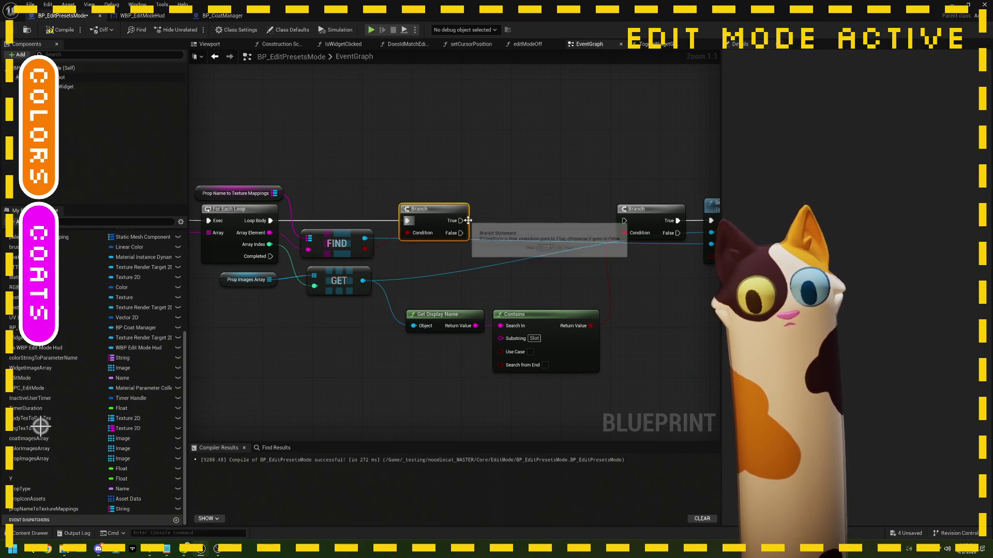
pyautogui.moveTo(501, 233)
pyautogui.mouseDown()
pyautogui.moveTo(432, 227)
pyautogui.moveTo(565, 214)
pyautogui.mouseUp()
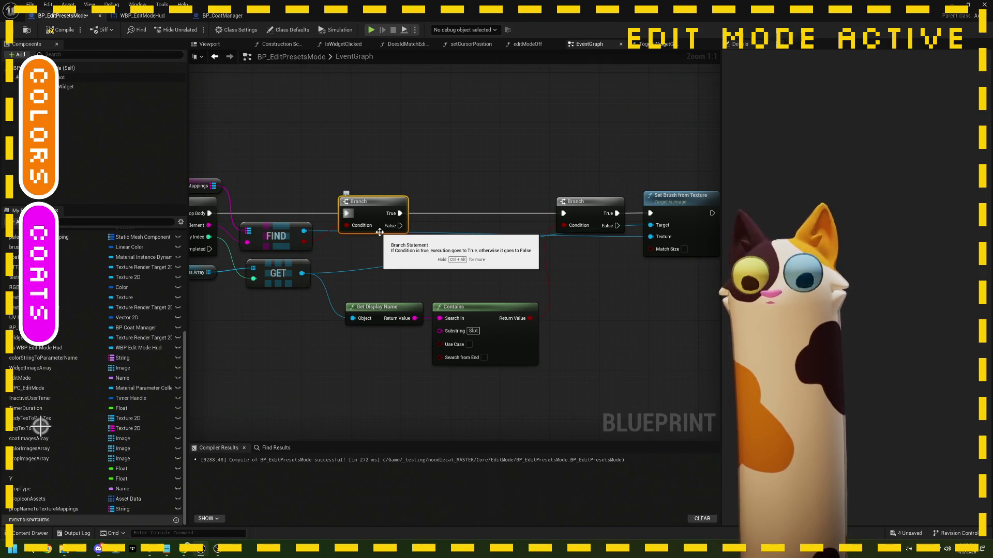
pyautogui.moveTo(372, 217); pyautogui.dragTo(464, 216)
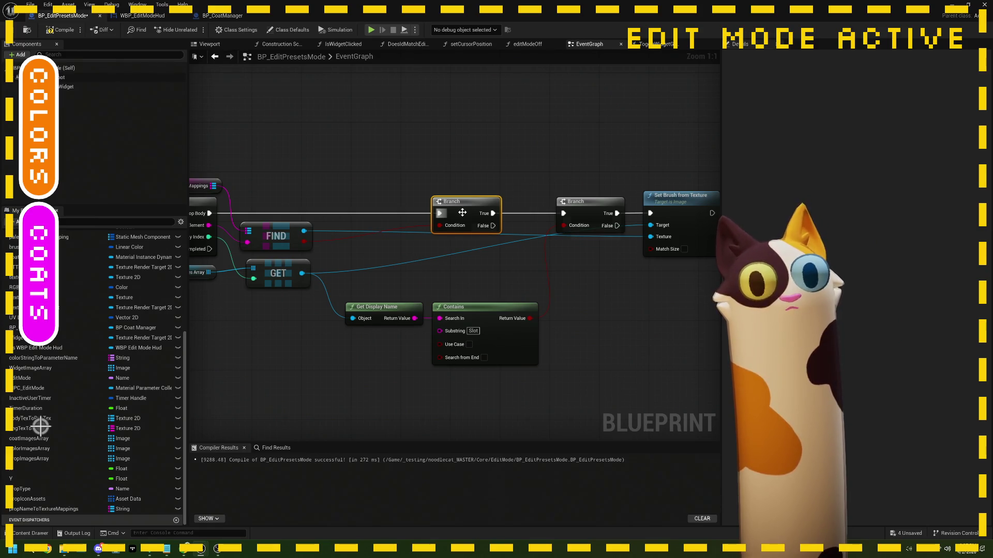
pyautogui.moveTo(210, 213); pyautogui.dragTo(564, 214)
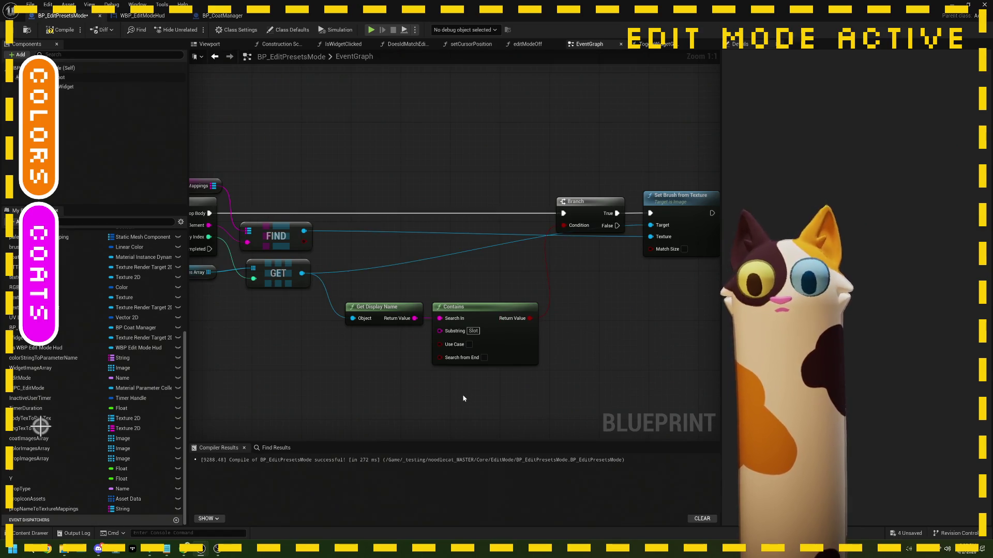
# Step: Add a second Branch on the FIND result, its True driving Set Brush from Texture
pyautogui.moveTo(384, 310); pyautogui.dragTo(375, 309)
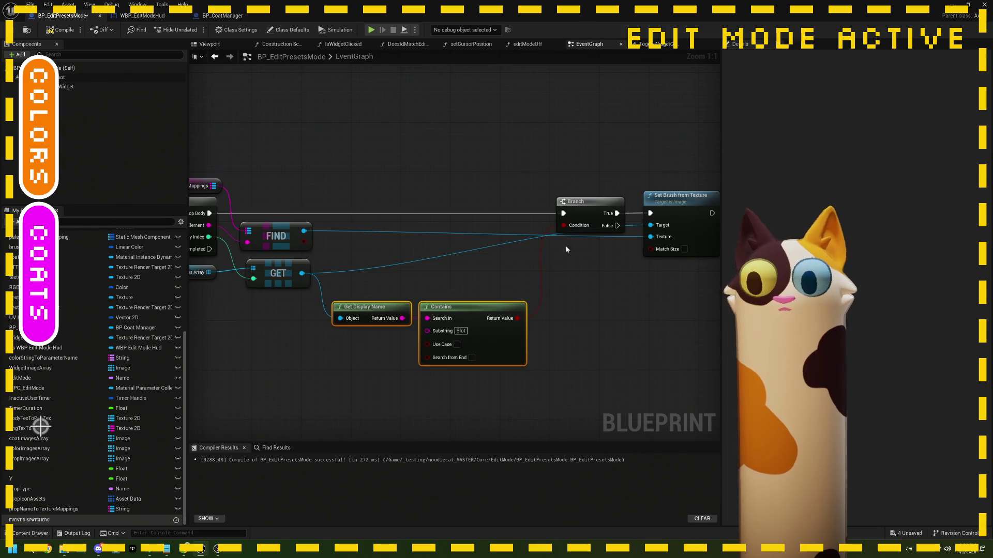
pyautogui.moveTo(603, 203); pyautogui.dragTo(486, 209)
pyautogui.moveTo(303, 242); pyautogui.dragTo(529, 276)
pyautogui.moveTo(499, 213)
pyautogui.mouseDown()
pyautogui.moveTo(512, 253)
pyautogui.moveTo(533, 270)
pyautogui.moveTo(544, 218)
pyautogui.mouseUp()
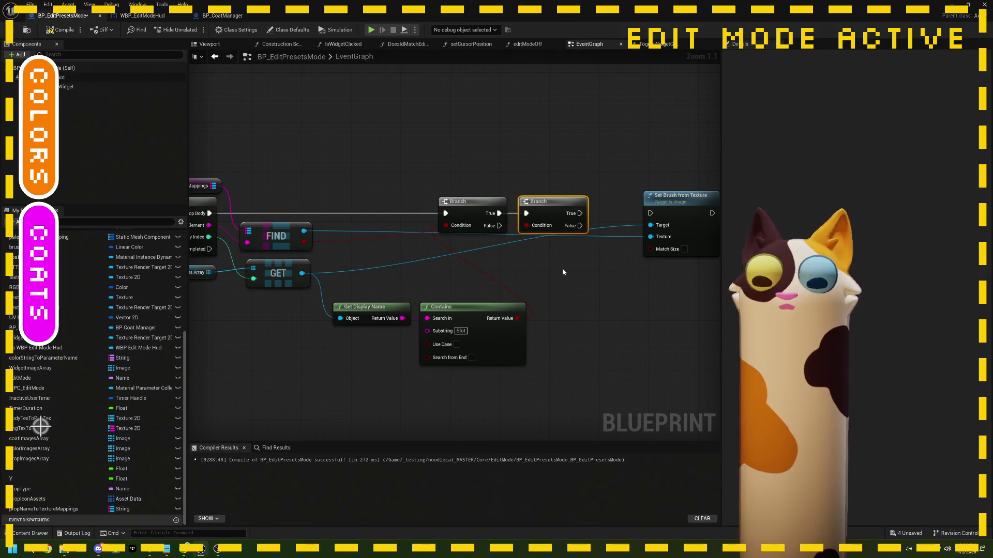
pyautogui.moveTo(563, 272)
pyautogui.mouseDown()
pyautogui.moveTo(549, 271)
pyautogui.moveTo(531, 212)
pyautogui.moveTo(607, 207)
pyautogui.mouseUp()
pyautogui.moveTo(621, 190); pyautogui.dragTo(602, 190)
pyautogui.moveTo(469, 306)
pyautogui.mouseDown()
pyautogui.moveTo(420, 280)
pyautogui.moveTo(474, 286)
pyautogui.moveTo(561, 269)
pyautogui.moveTo(455, 210)
pyautogui.mouseUp()
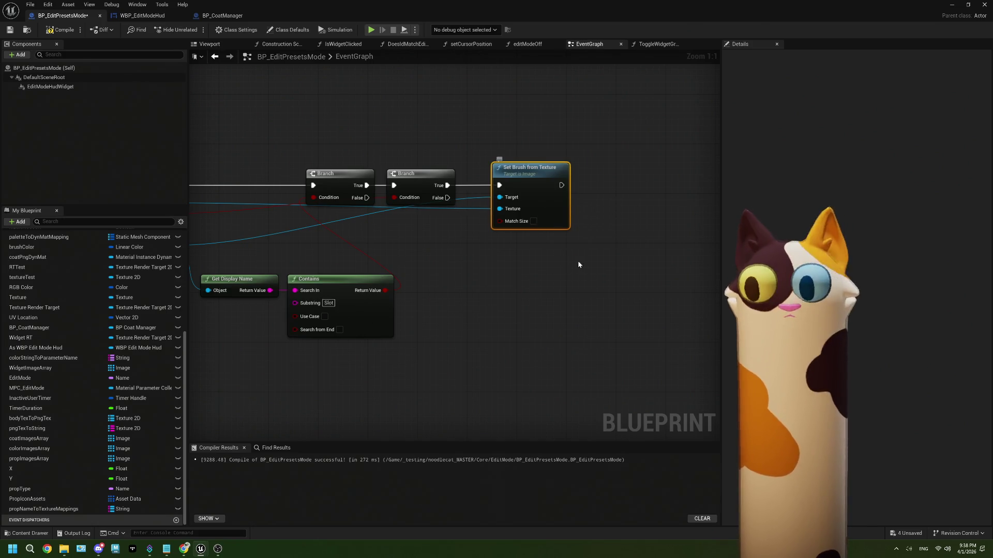
# Step: Duplicate Set Brush from Texture and try adding a Set Brush node, deleting the extra one
pyautogui.hotkey('ctrl', 'c')
pyautogui.hotkey('ctrl', 'v')
pyautogui.moveTo(589, 264); pyautogui.dragTo(527, 246)
pyautogui.moveTo(447, 198); pyautogui.dragTo(471, 246)
pyautogui.moveTo(448, 309); pyautogui.dragTo(463, 347)
pyautogui.write('set brush')
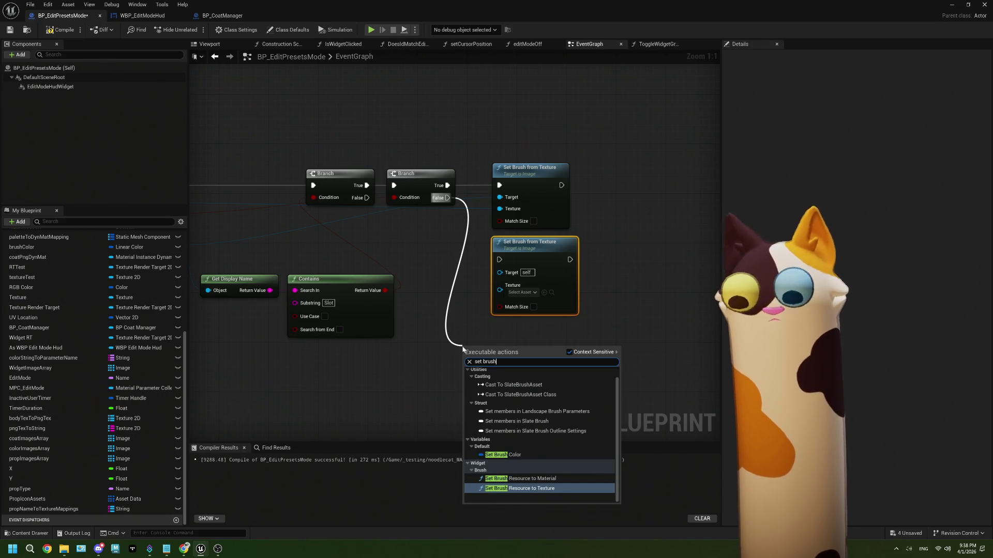
pyautogui.click(518, 345)
pyautogui.moveTo(449, 298); pyautogui.dragTo(554, 308)
pyautogui.moveTo(275, 255)
pyautogui.mouseDown()
pyautogui.moveTo(532, 395)
pyautogui.moveTo(572, 374)
pyautogui.mouseUp()
pyautogui.write('set brush')
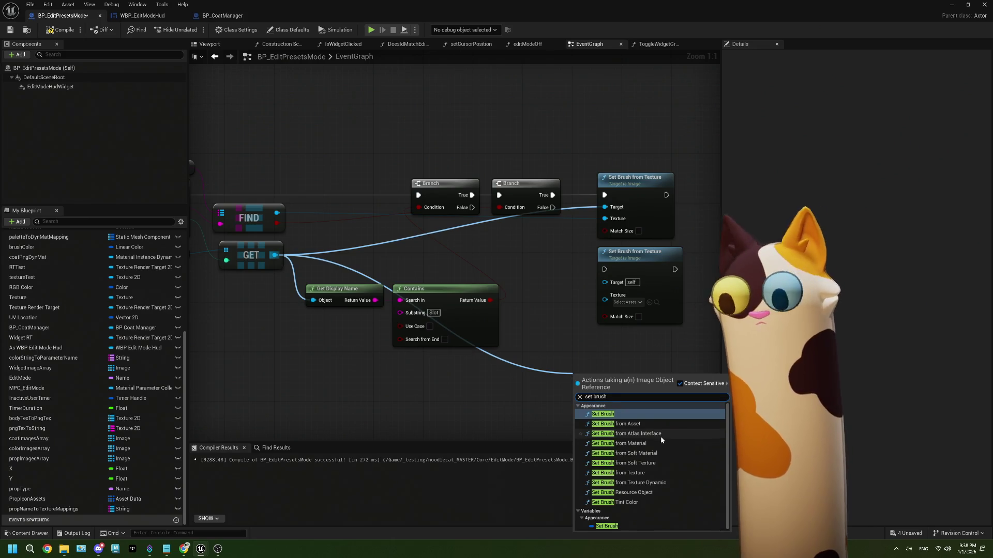
pyautogui.click(653, 524)
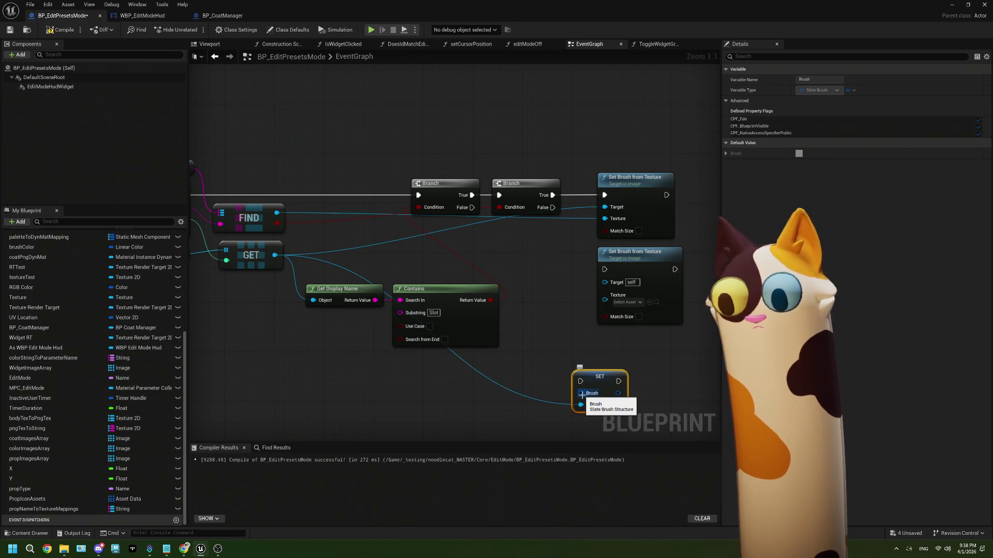
pyautogui.press('Delete')
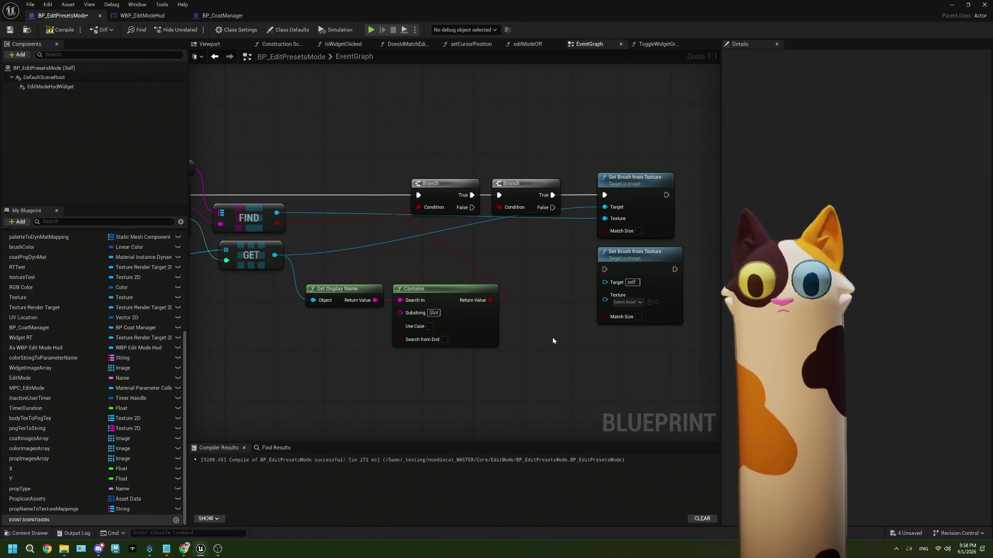
# Step: Connect the second Branch's False to the duplicate Set Brush node, then delete the duplicate
pyautogui.moveTo(512, 204); pyautogui.dragTo(520, 217)
pyautogui.moveTo(561, 261); pyautogui.dragTo(563, 260)
pyautogui.moveTo(603, 341); pyautogui.dragTo(485, 341)
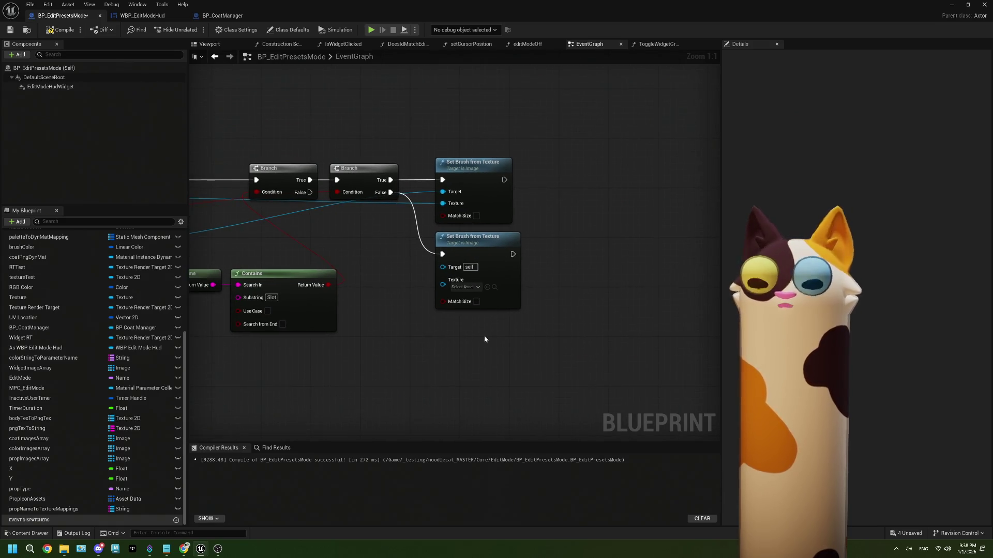
pyautogui.click(478, 273)
pyautogui.press('Delete')
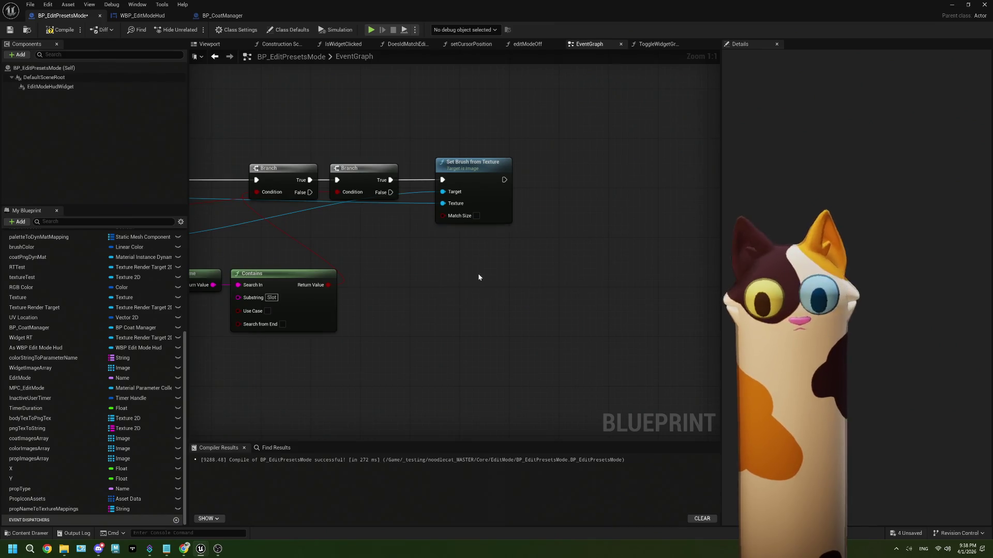
pyautogui.scroll(-2, 526, 313)
# Step: Add Set Color and Opacity for the GET image, split its color and set alpha to 0
pyautogui.moveTo(291, 267); pyautogui.dragTo(504, 301)
pyautogui.write('set color')
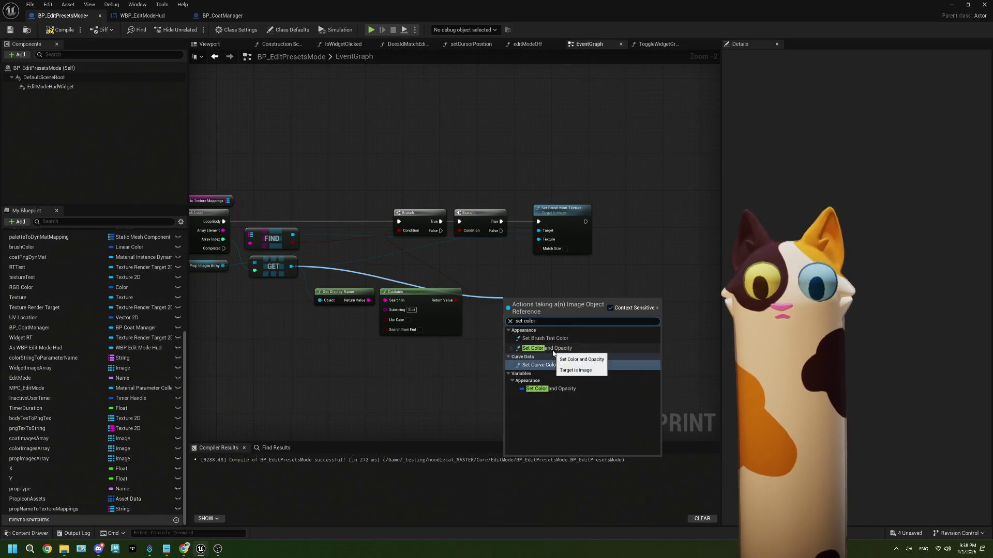
pyautogui.click(543, 348)
pyautogui.moveTo(533, 305)
pyautogui.mouseDown()
pyautogui.moveTo(502, 302)
pyautogui.moveTo(571, 272)
pyautogui.mouseUp()
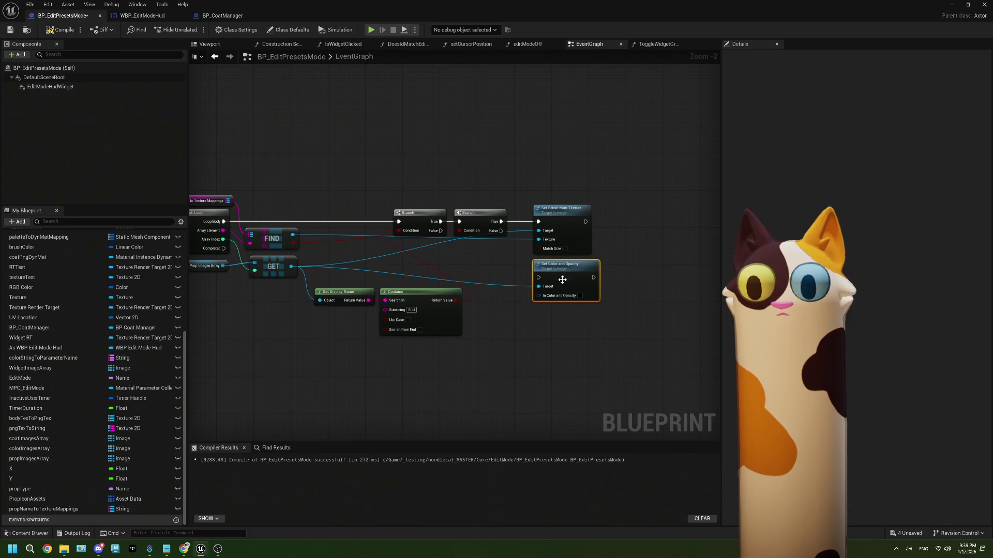
pyautogui.scroll(2, 564, 278)
pyautogui.rightClick(548, 294)
pyautogui.click(572, 323)
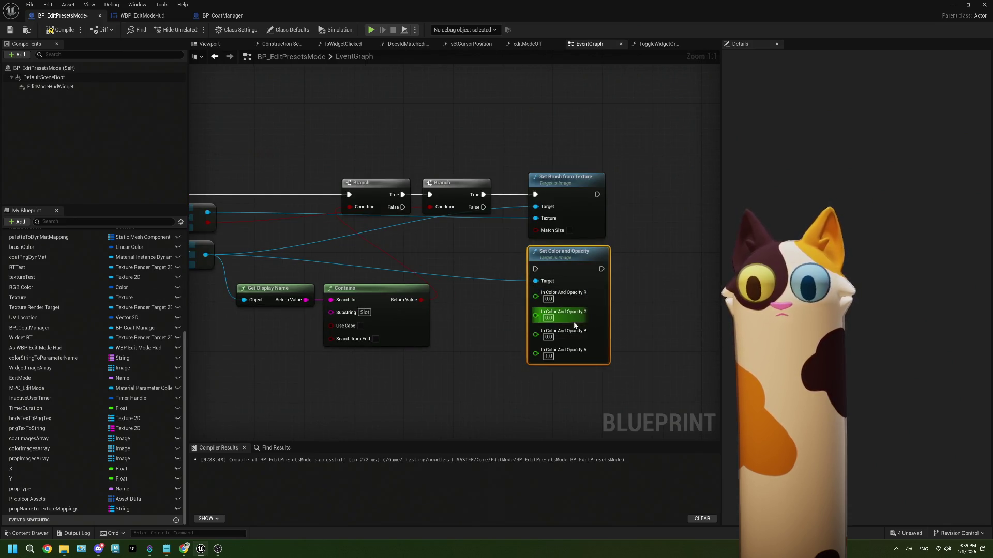
pyautogui.write('0')
pyautogui.click(566, 386)
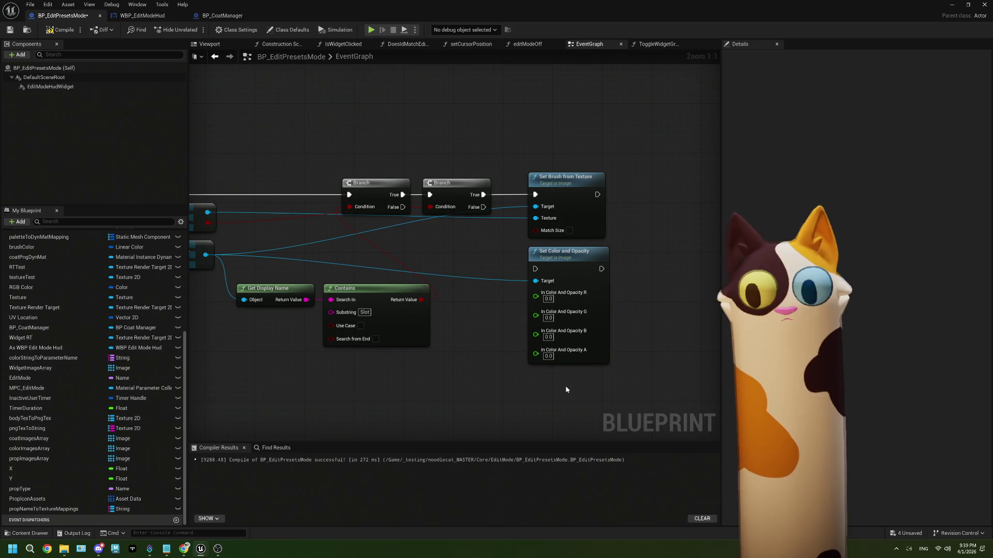
# Step: Wire the second Branch's False into Set Color and Opacity and play the level
pyautogui.moveTo(483, 206)
pyautogui.mouseDown()
pyautogui.moveTo(511, 252)
pyautogui.moveTo(536, 269)
pyautogui.mouseUp()
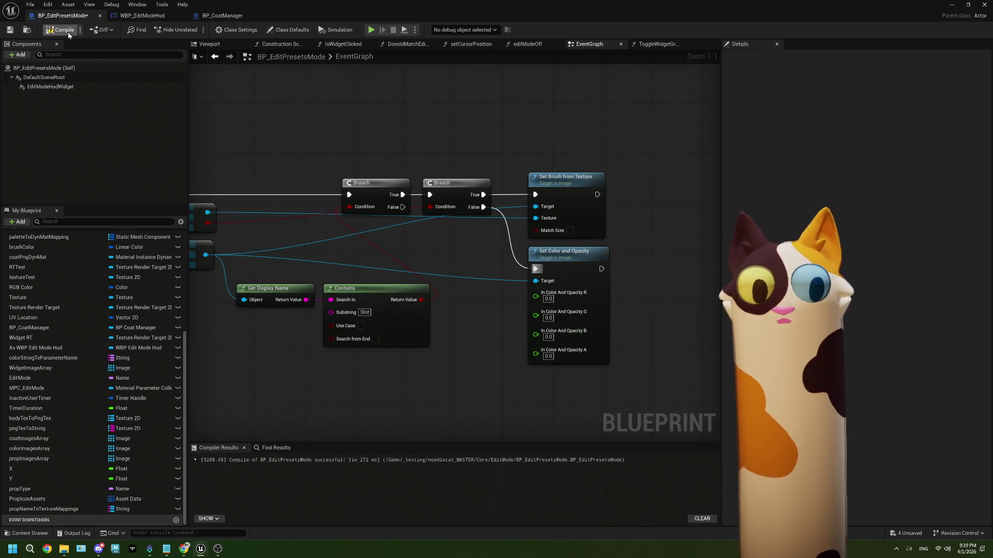
pyautogui.click(951, 7)
pyautogui.hotkey('alt', 'p')
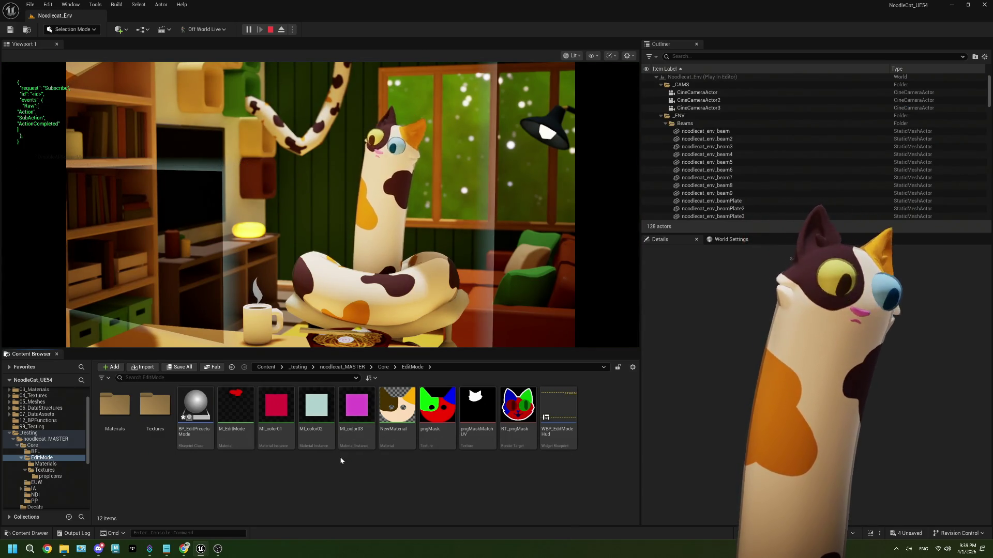
# Step: Redeem the Edit Mode! channel-points reward on the Twitch stream page, then return to the graph
pyautogui.click(218, 549)
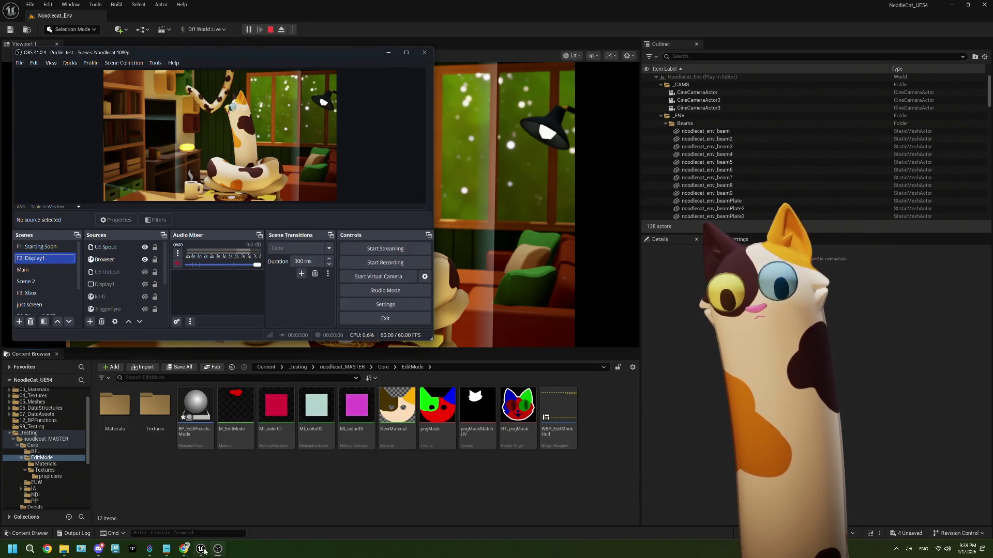
pyautogui.click(184, 549)
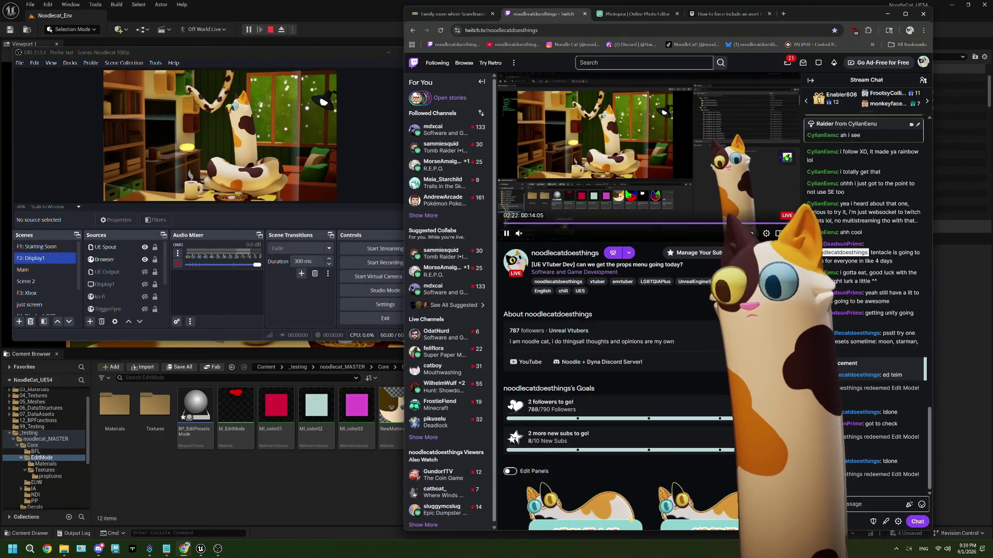
pyautogui.click(908, 504)
pyautogui.click(864, 439)
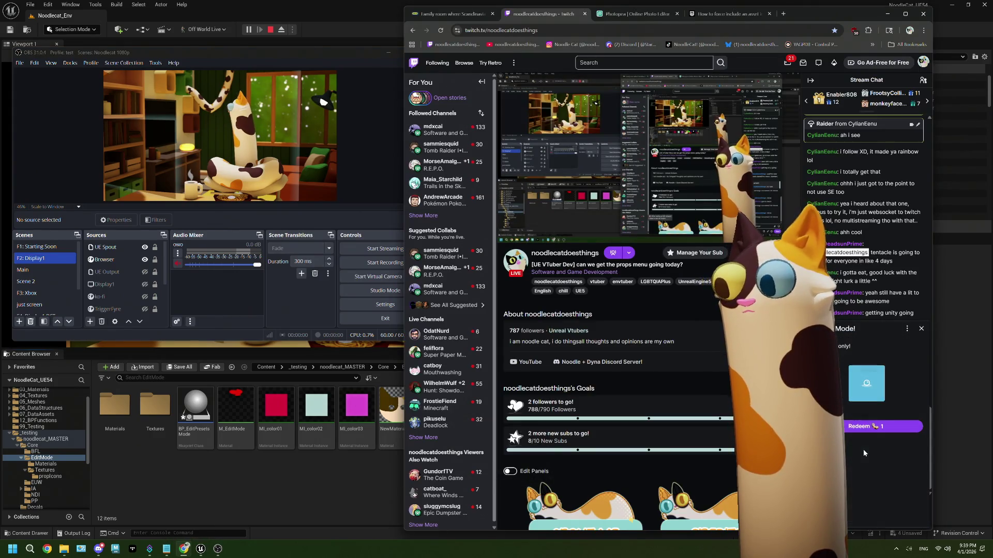
pyautogui.click(882, 421)
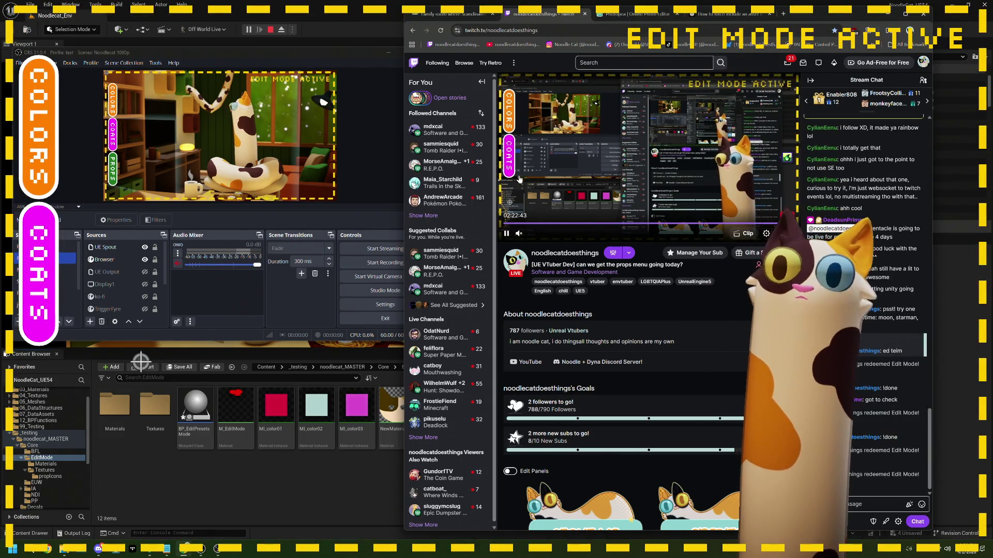
pyautogui.hotkey('alt', 'Tab')
# Step: Place a copy of Set Render Opacity after Set Brush from Texture with opacity 1.0
pyautogui.click(600, 265)
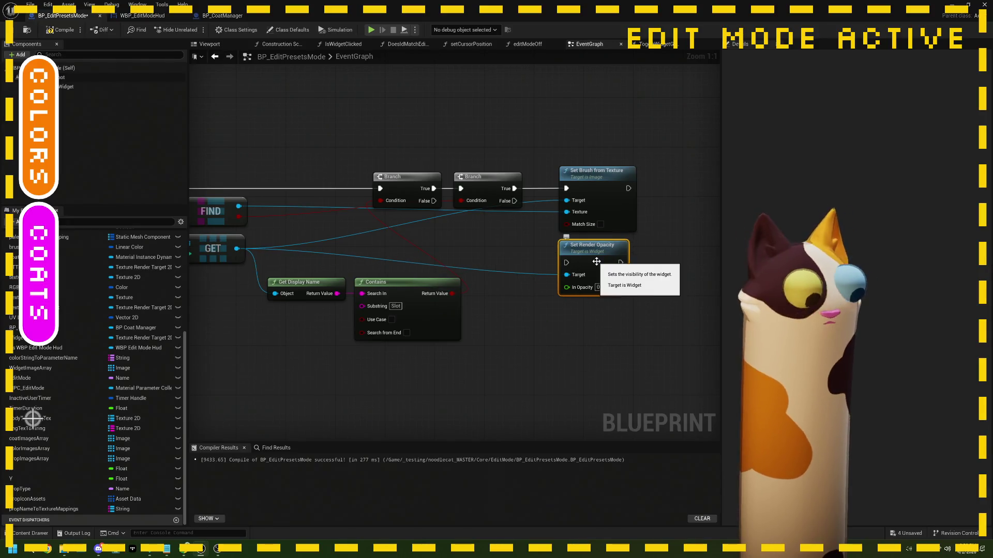
pyautogui.hotkey('ctrl', 'c')
pyautogui.hotkey('ctrl', 'v')
pyautogui.moveTo(667, 262)
pyautogui.mouseDown()
pyautogui.moveTo(672, 190)
pyautogui.moveTo(566, 266)
pyautogui.moveTo(672, 177)
pyautogui.mouseUp()
pyautogui.click(687, 215)
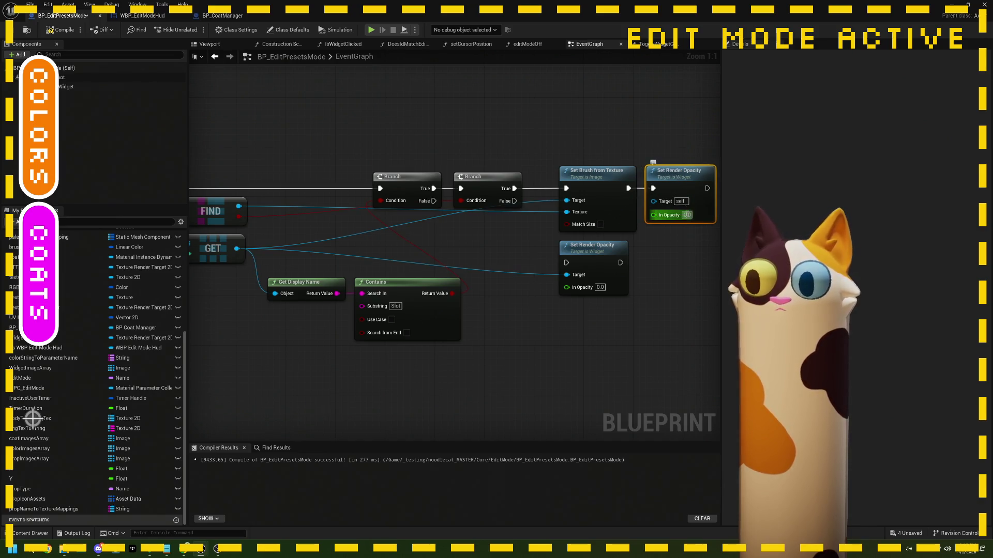
pyautogui.write('1')
pyautogui.press('Return')
pyautogui.click(682, 266)
# Step: Wire False to the lower opacity node, feed GET into the Target, and recompile
pyautogui.moveTo(515, 202); pyautogui.dragTo(567, 263)
pyautogui.moveTo(519, 323); pyautogui.dragTo(579, 322)
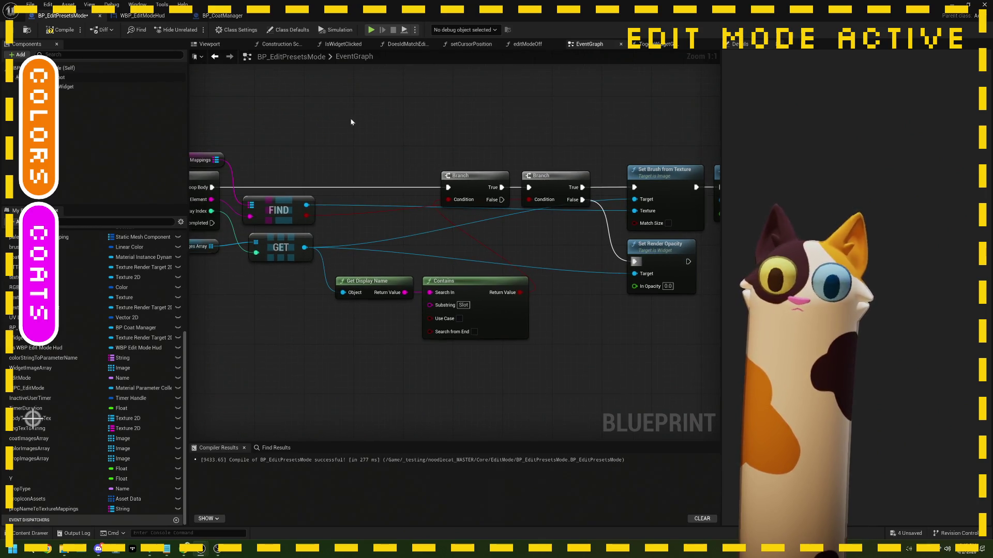
pyautogui.click(61, 30)
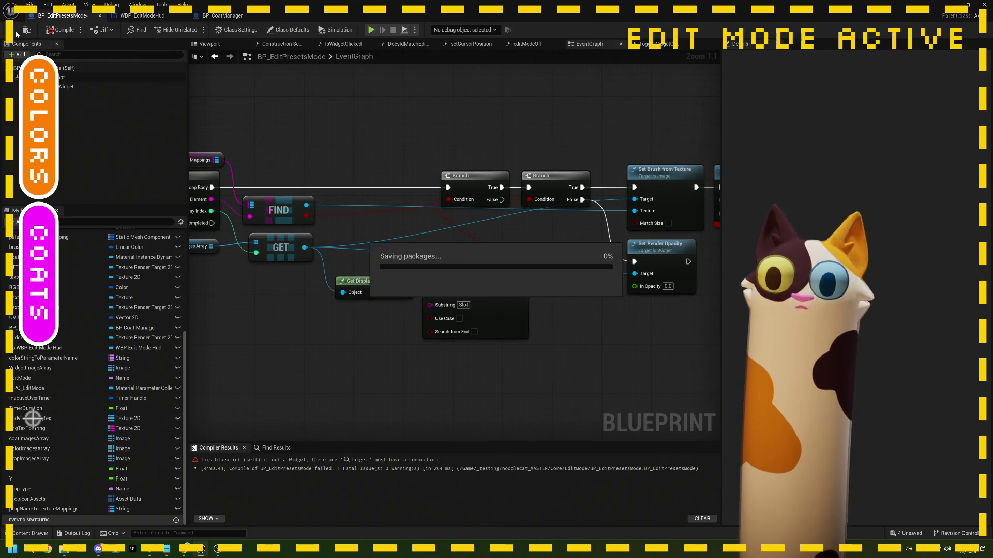
pyautogui.scroll(-4, 555, 267)
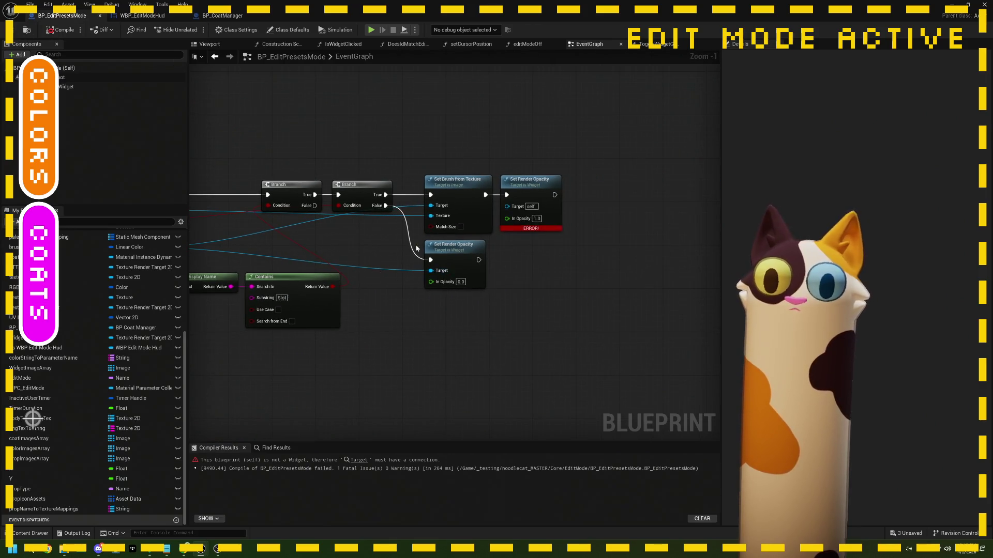
pyautogui.scroll(3, 303, 234)
pyautogui.moveTo(305, 241)
pyautogui.mouseDown()
pyautogui.moveTo(485, 237)
pyautogui.moveTo(670, 201)
pyautogui.mouseUp()
pyautogui.moveTo(544, 270); pyautogui.dragTo(509, 267)
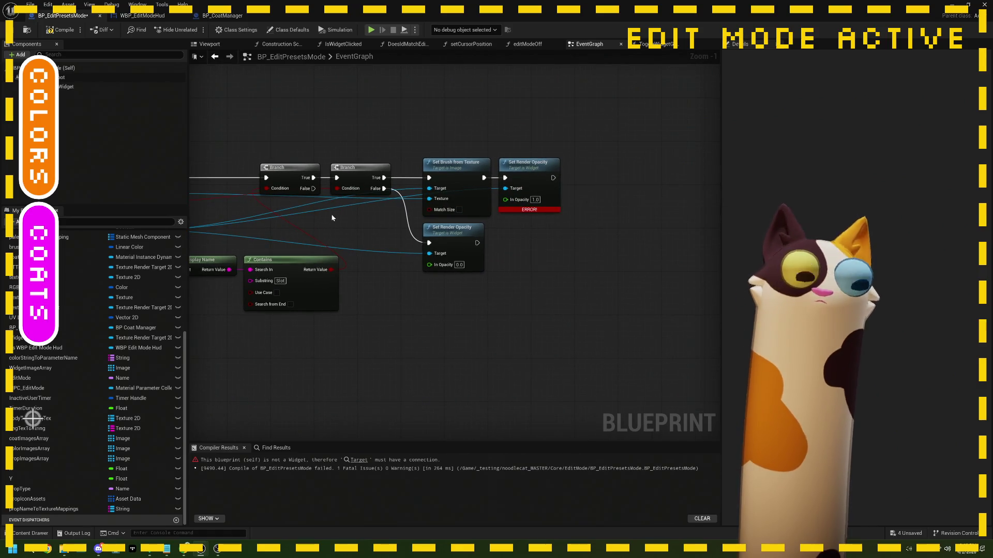
pyautogui.click(57, 29)
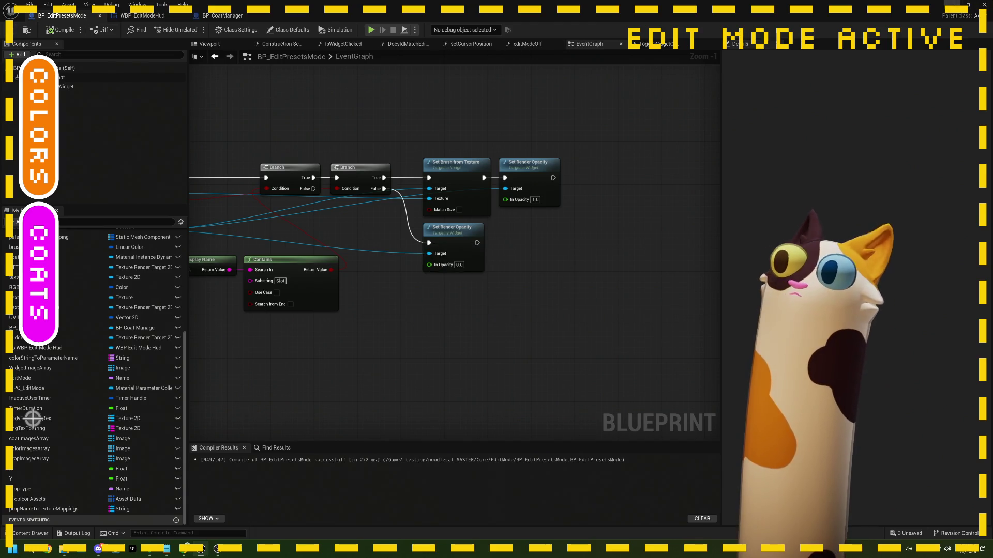
pyautogui.click(951, 5)
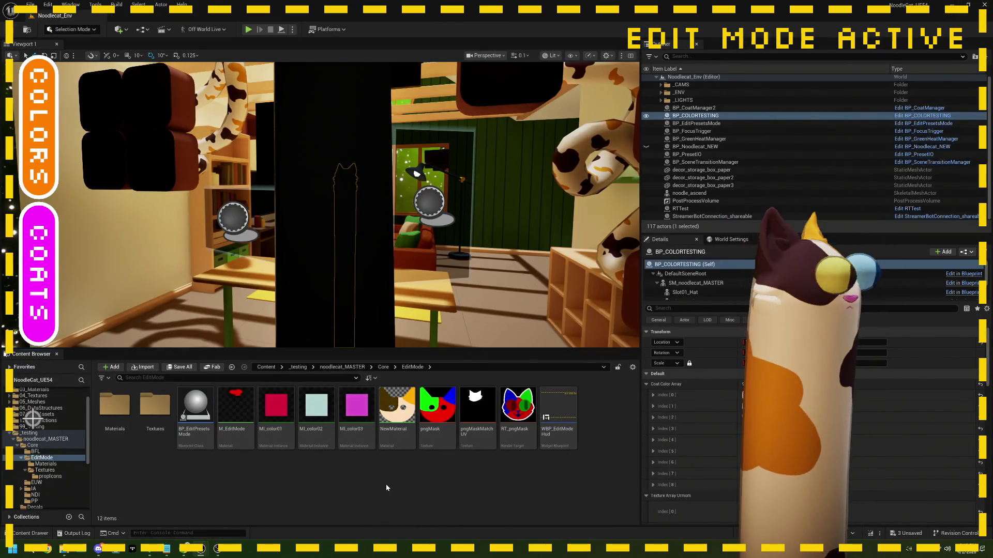
# Step: Run a live play test while watching the Twitch stream, then stop and reopen BP_EditPresetsMode
pyautogui.click(183, 551)
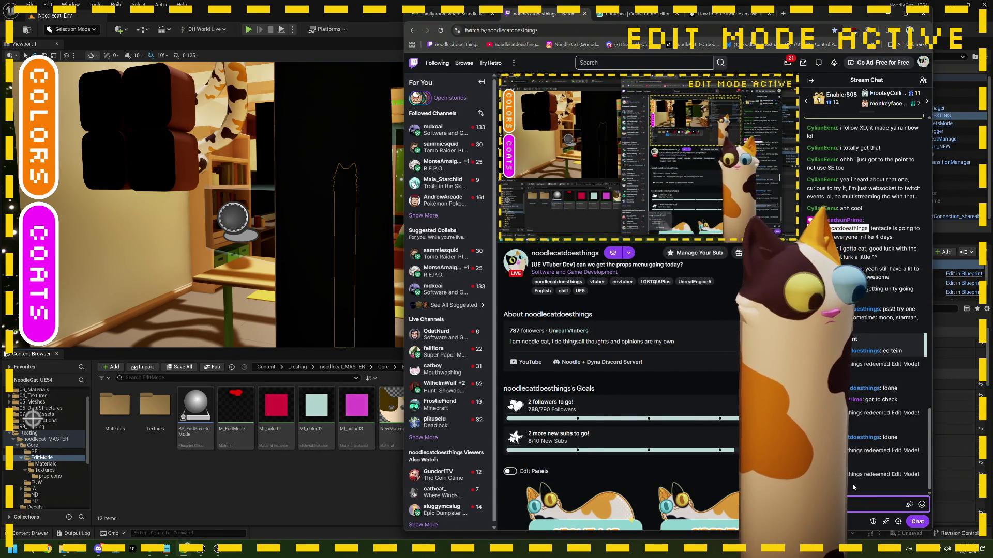
pyautogui.click(900, 504)
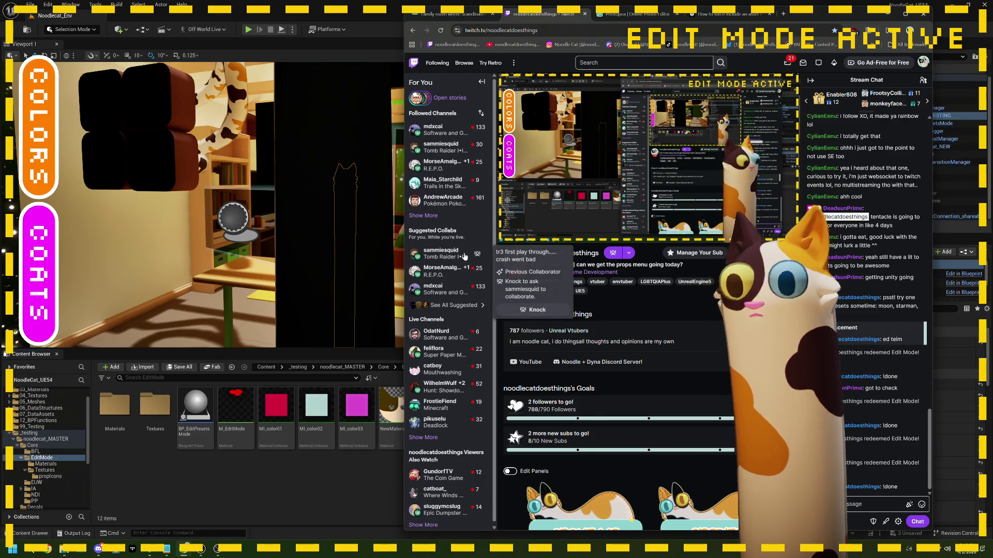
pyautogui.click(5, 43)
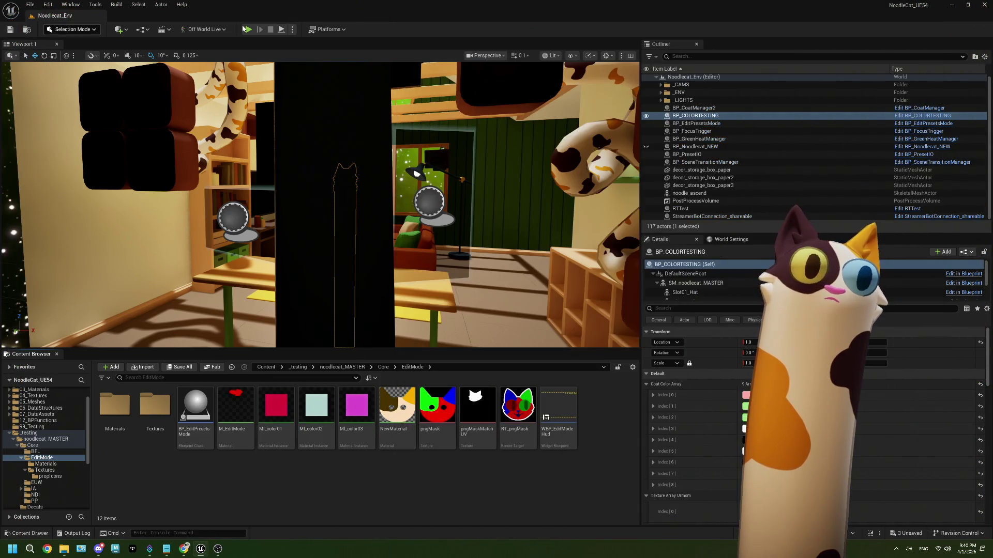
pyautogui.click(248, 30)
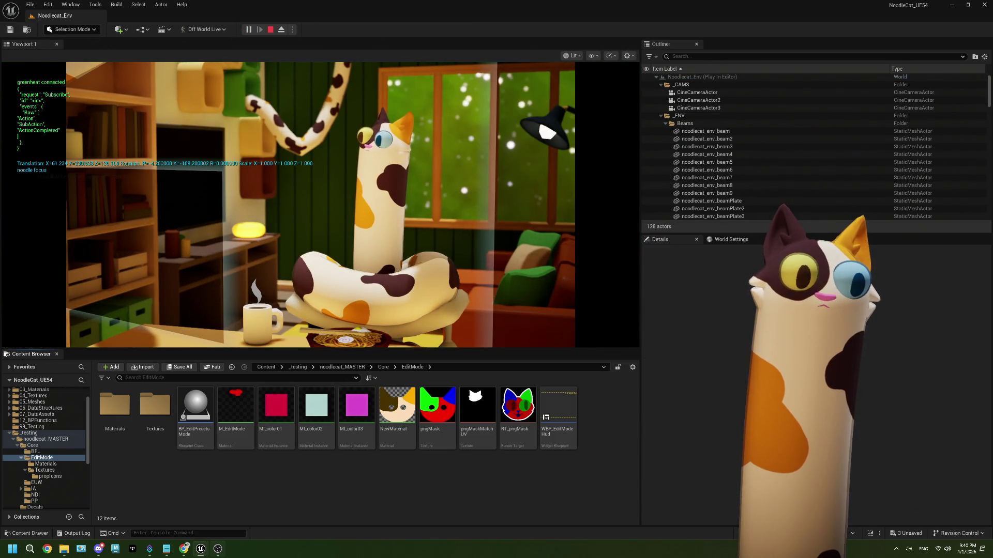
pyautogui.click(218, 552)
pyautogui.click(184, 550)
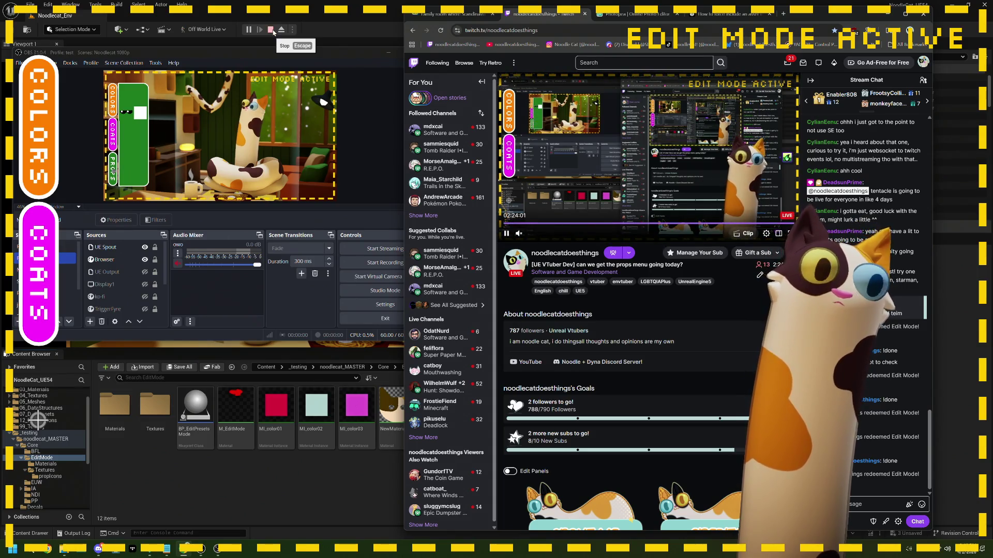
pyautogui.click(272, 30)
pyautogui.doubleClick(196, 411)
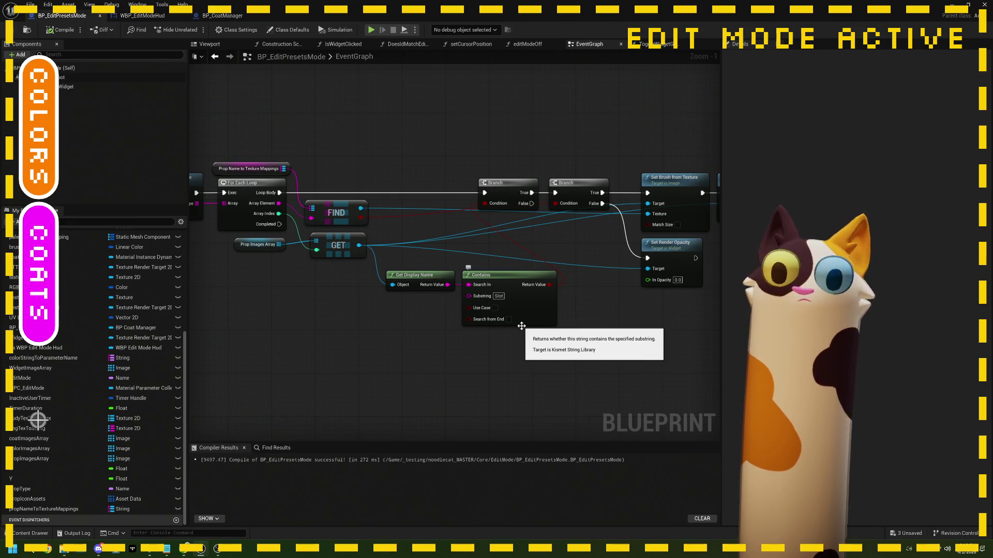
# Step: Delete the lower and upper Set Render Opacity nodes from the icon loop
pyautogui.moveTo(521, 325)
pyautogui.mouseDown()
pyautogui.moveTo(472, 317)
pyautogui.moveTo(425, 238)
pyautogui.moveTo(387, 228)
pyautogui.mouseUp()
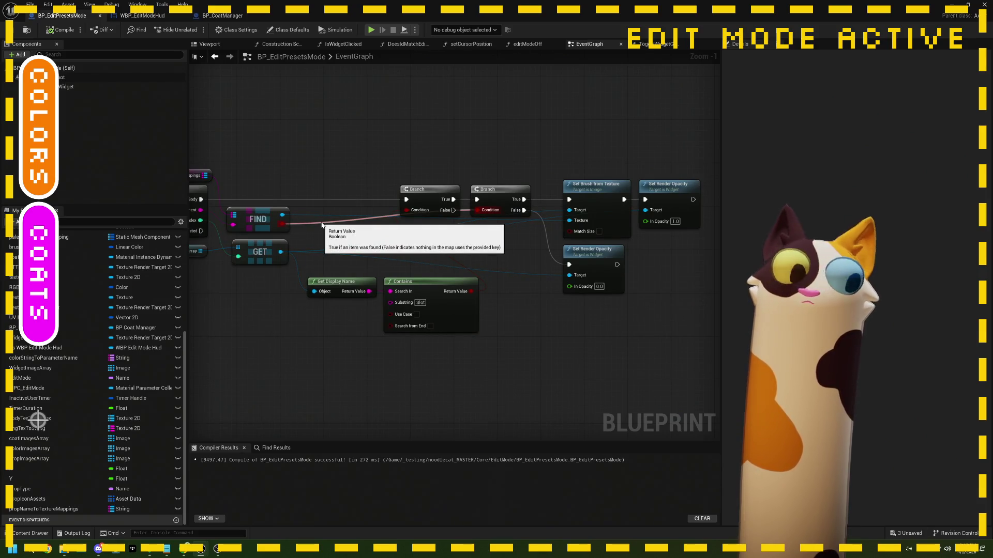
pyautogui.moveTo(321, 246); pyautogui.dragTo(347, 248)
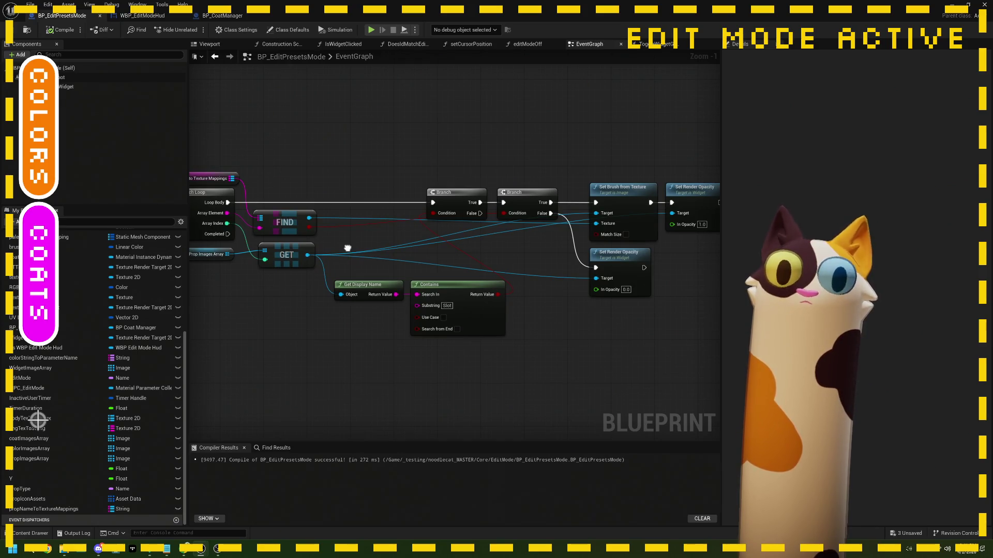
pyautogui.moveTo(347, 249); pyautogui.dragTo(403, 247)
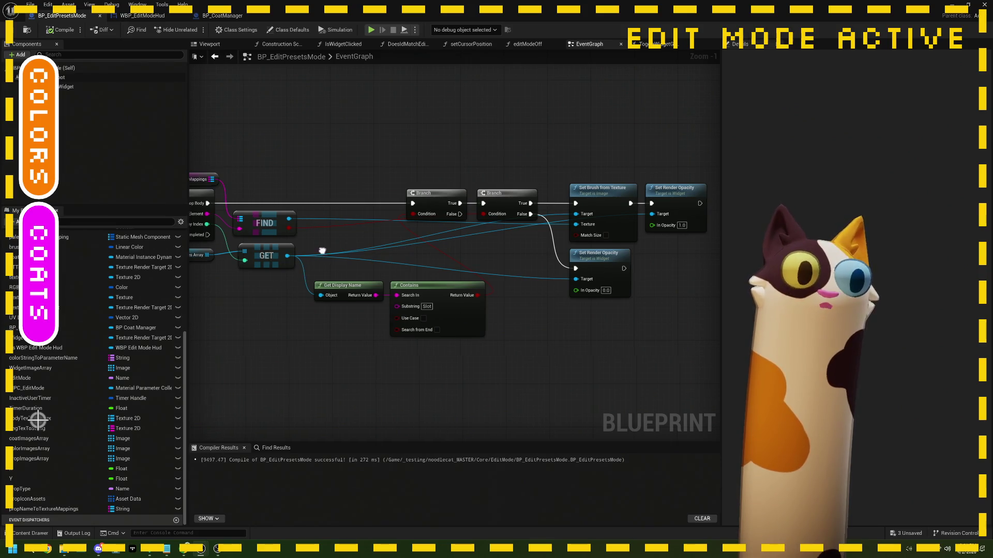
pyautogui.moveTo(403, 247); pyautogui.dragTo(424, 246)
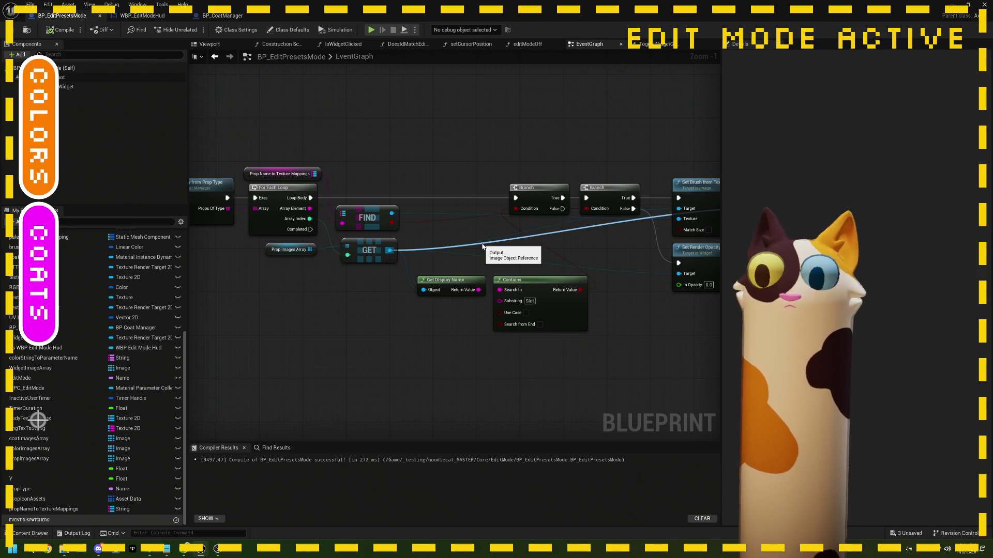
pyautogui.moveTo(636, 272); pyautogui.dragTo(545, 276)
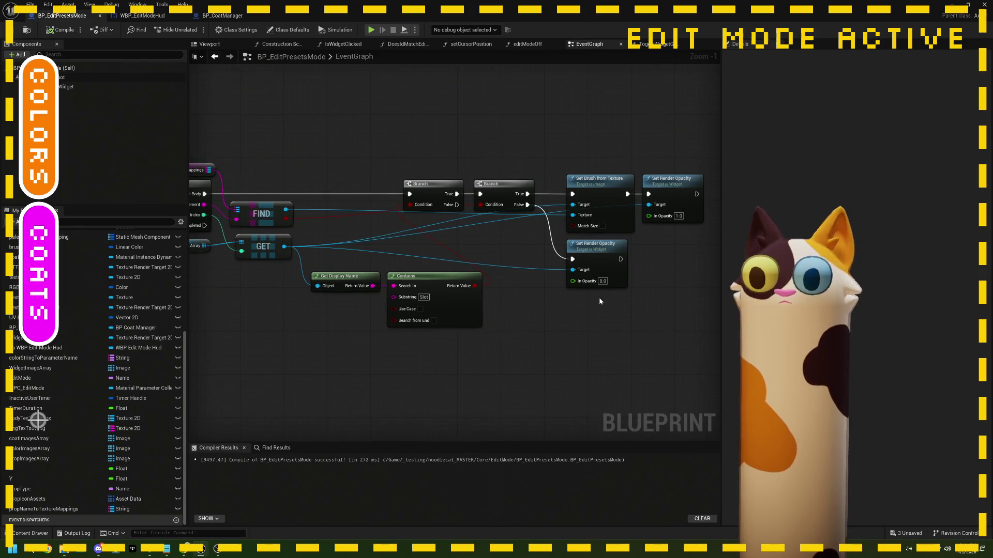
pyautogui.click(598, 245)
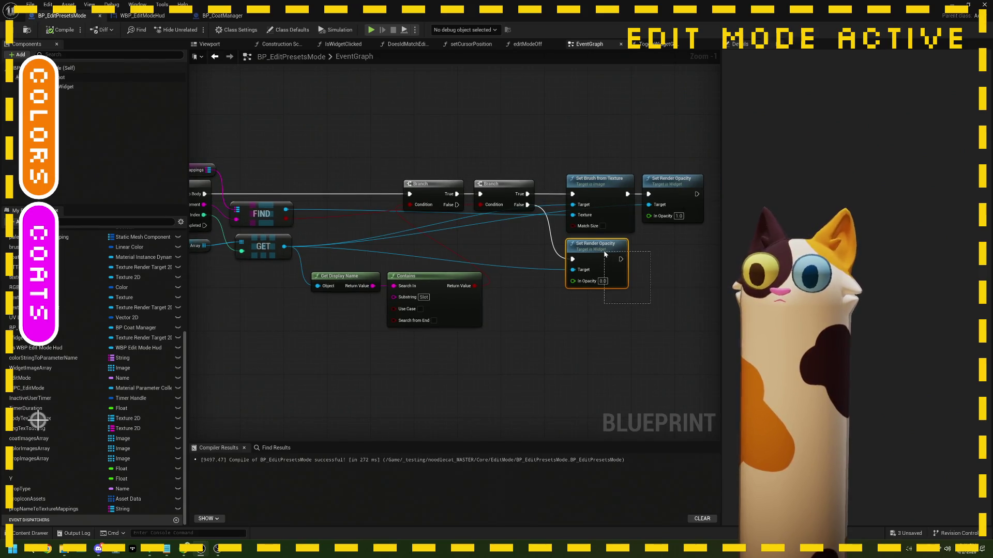
pyautogui.press('Delete')
pyautogui.click(671, 196)
pyautogui.press('Delete')
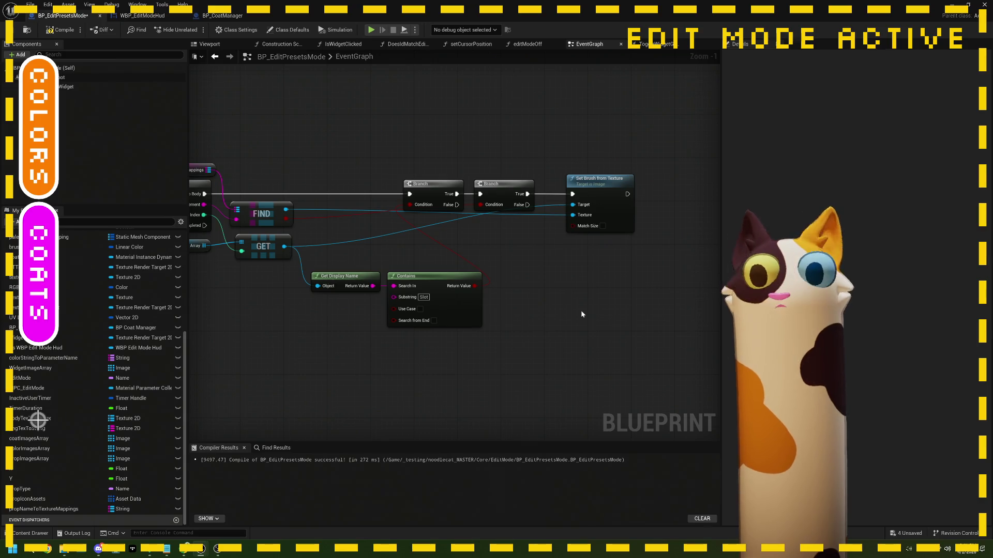
# Step: Recompile the Blueprint and review the loop, selecting the Prop Name to Texture Mappings node
pyautogui.click(59, 30)
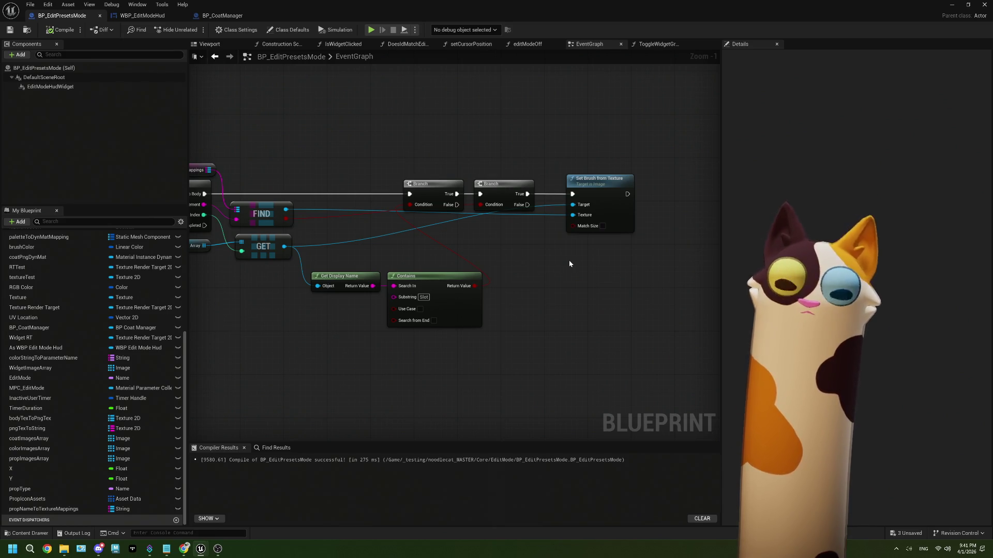
pyautogui.moveTo(549, 260); pyautogui.dragTo(584, 259)
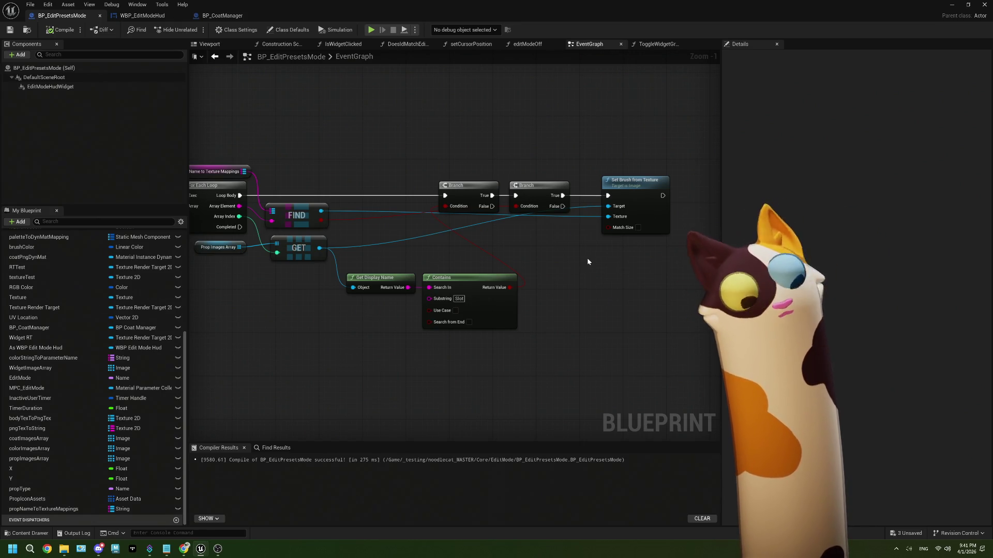
pyautogui.moveTo(185, 551)
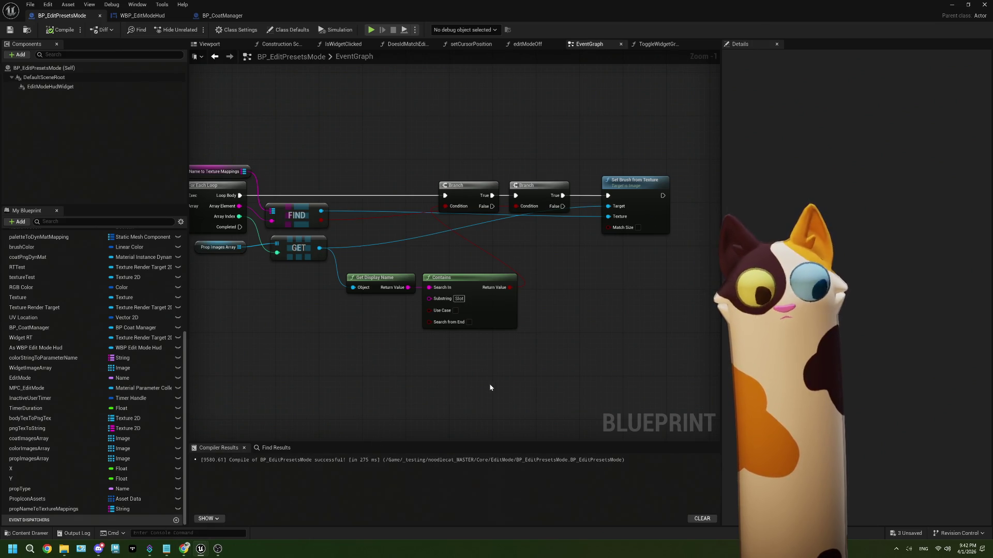
pyautogui.moveTo(427, 369)
pyautogui.mouseDown()
pyautogui.moveTo(441, 381)
pyautogui.moveTo(499, 373)
pyautogui.mouseUp()
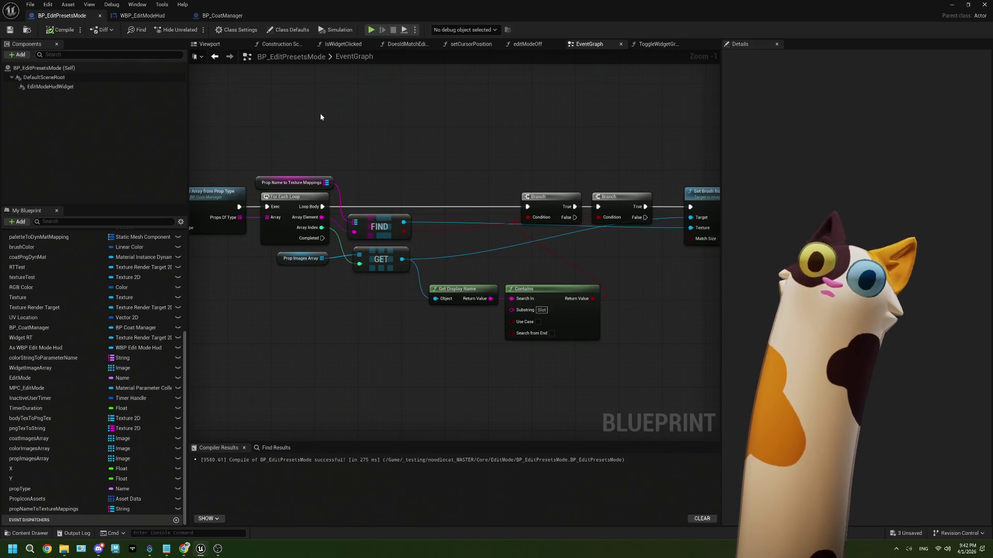
pyautogui.moveTo(340, 139)
pyautogui.mouseDown()
pyautogui.moveTo(346, 201)
pyautogui.moveTo(330, 190)
pyautogui.mouseUp()
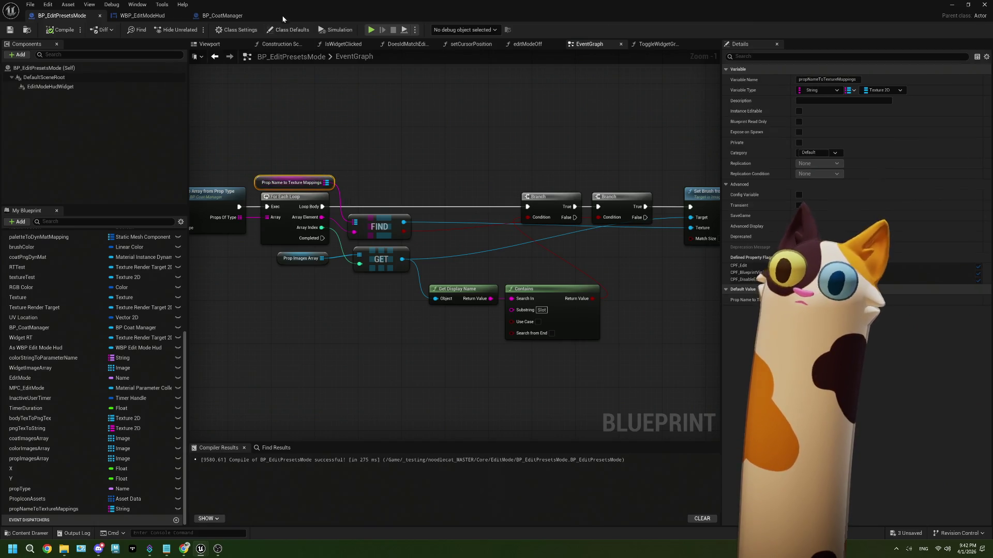
# Step: Rename propNameToTextureMappings to propNameToIconMappings, then save and compile
pyautogui.scroll(-1, 296, 297)
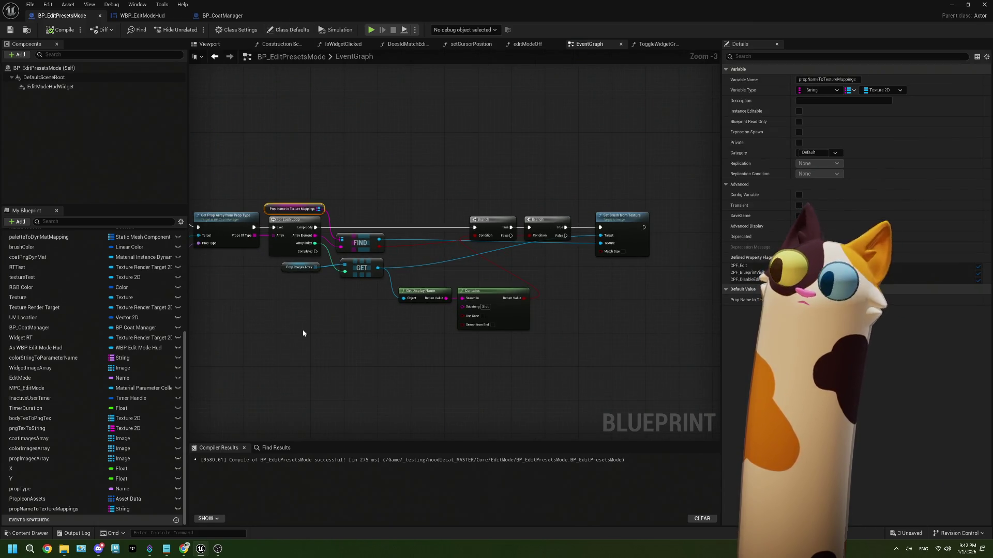
pyautogui.scroll(-1, 300, 342)
pyautogui.click(60, 510)
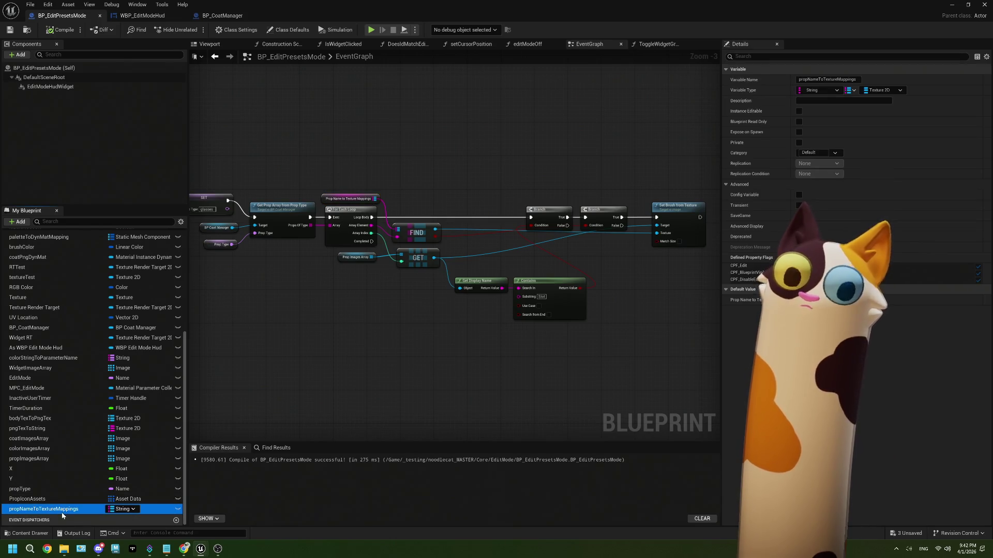
pyautogui.click(60, 510)
pyautogui.press('End')
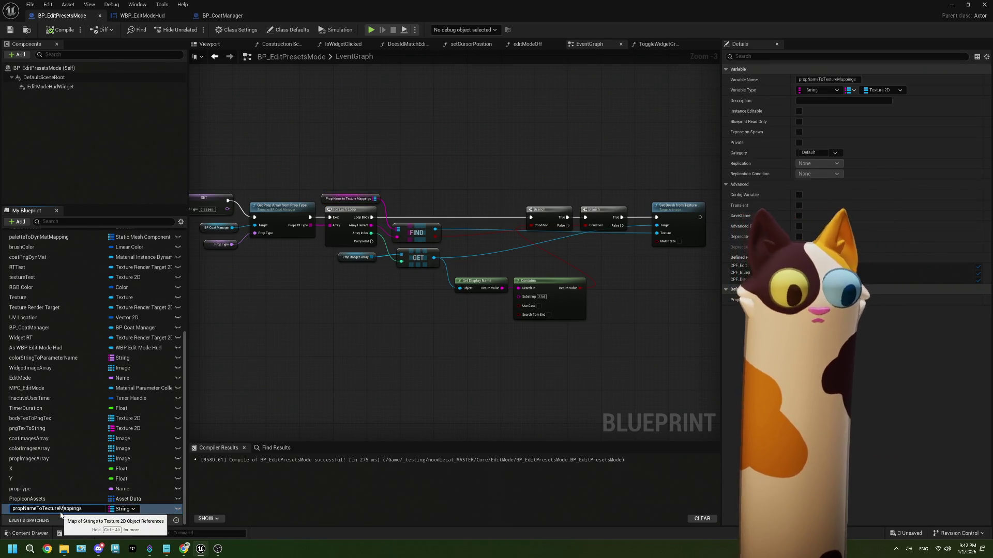
pyautogui.click(60, 511)
pyautogui.press('BackSpace')
pyautogui.press('BackSpace')
pyautogui.press('BackSpace')
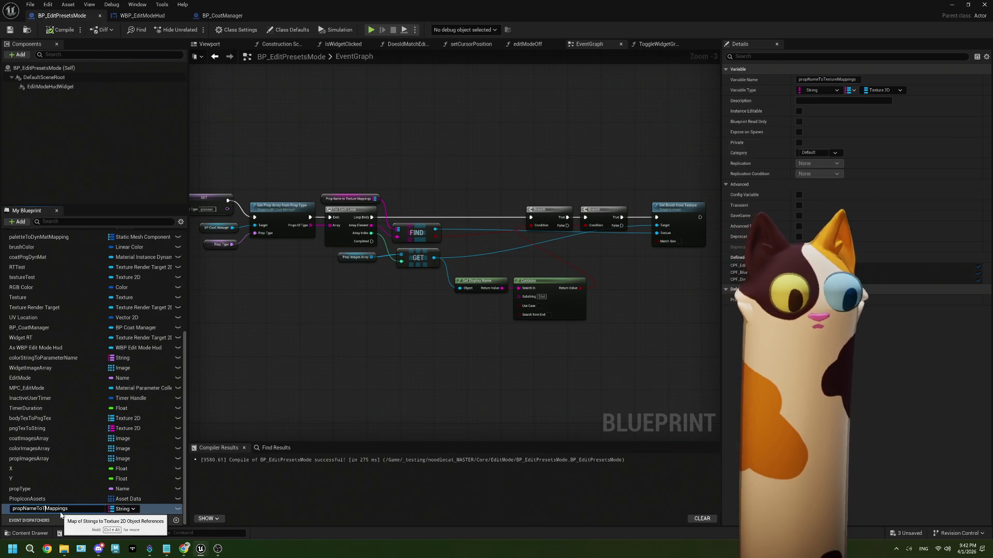
pyautogui.write('Icon')
pyautogui.press('Return')
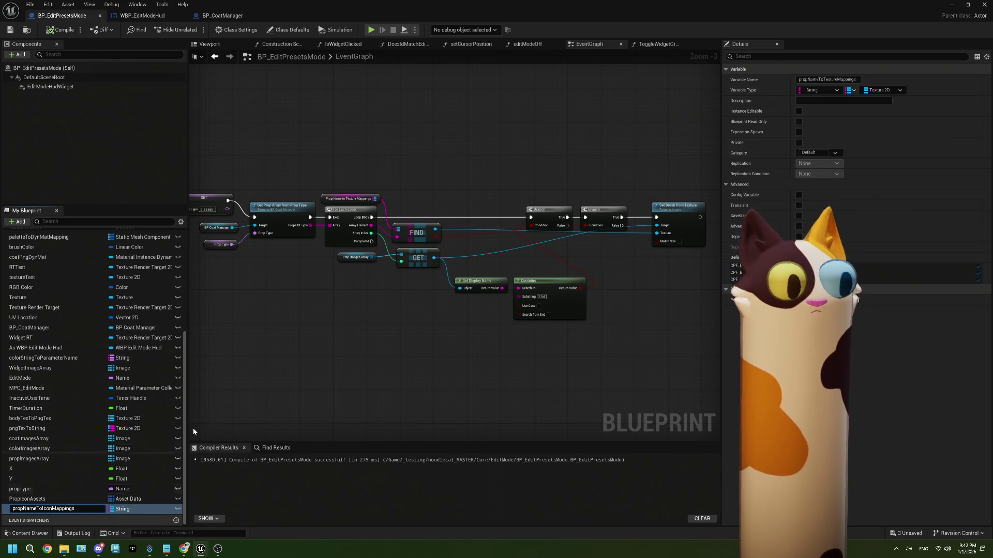
pyautogui.scroll(1, 382, 340)
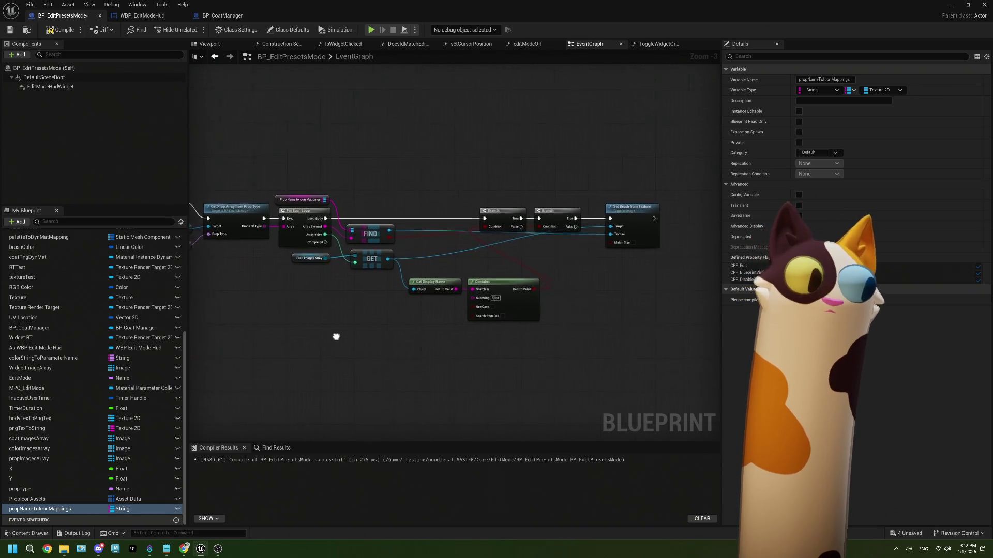
pyautogui.moveTo(334, 337); pyautogui.dragTo(307, 345)
pyautogui.moveTo(304, 308); pyautogui.dragTo(322, 310)
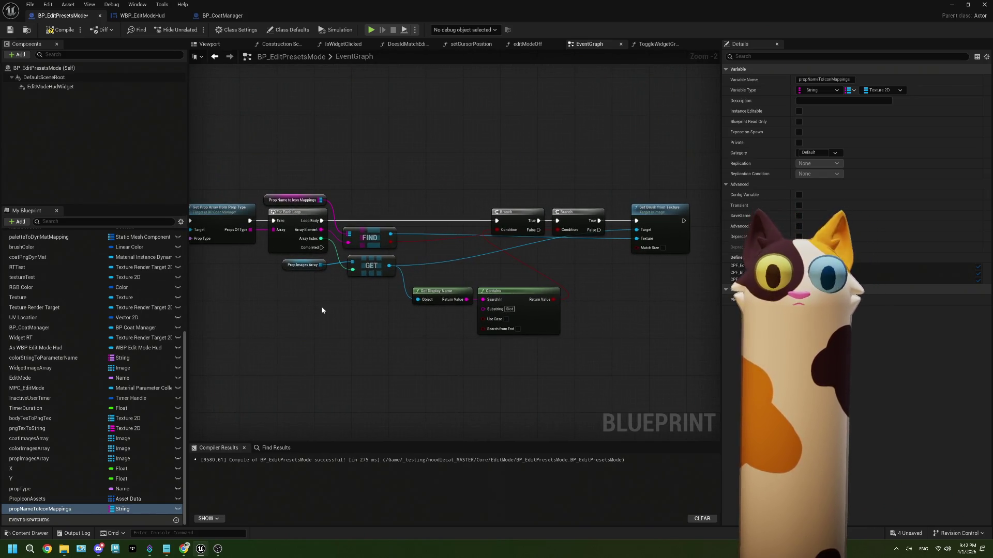
pyautogui.click(14, 30)
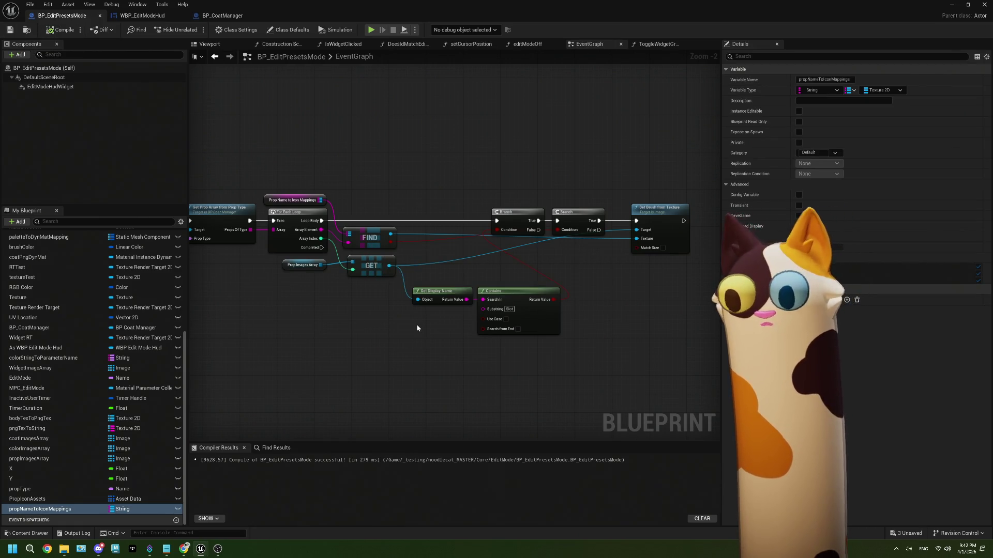
# Step: Add a Print String node off the second Branch's False, placed under Set Brush from Texture
pyautogui.scroll(1, 416, 328)
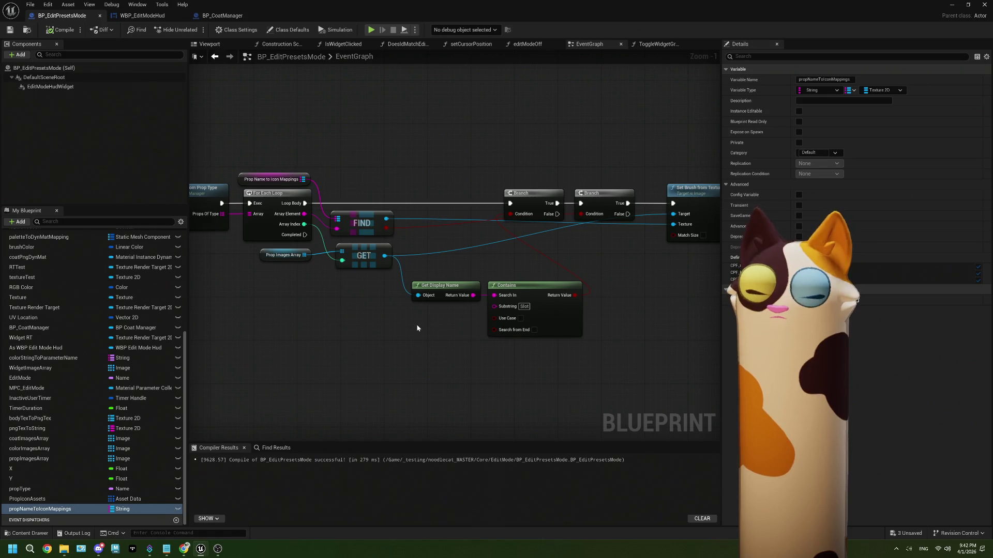
pyautogui.moveTo(505, 261); pyautogui.dragTo(434, 254)
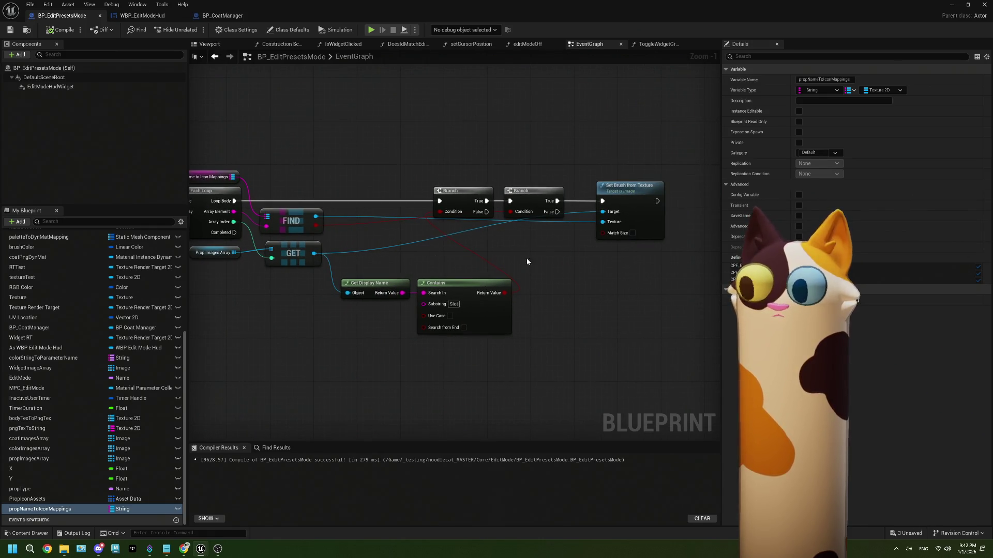
pyautogui.moveTo(557, 212); pyautogui.dragTo(575, 286)
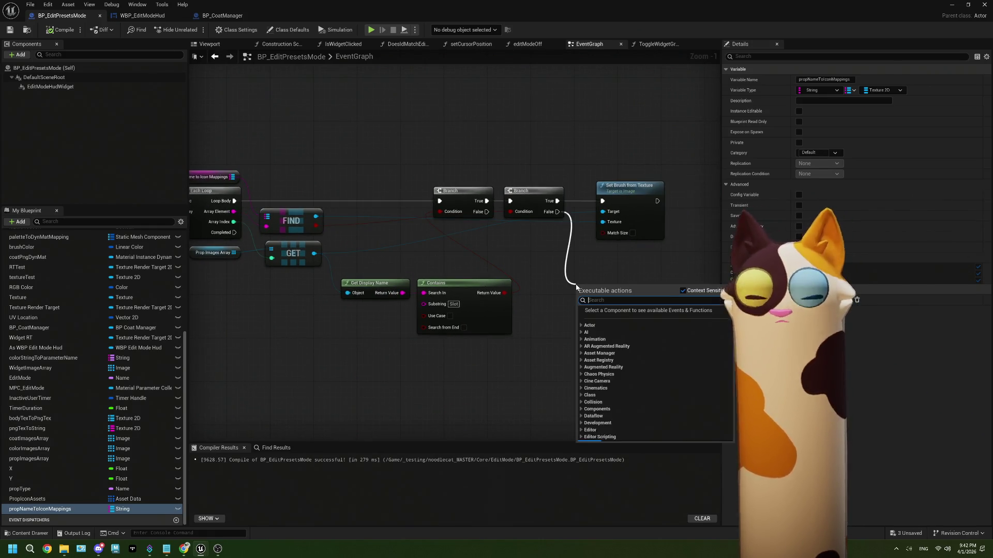
pyautogui.write('print')
pyautogui.press('Return')
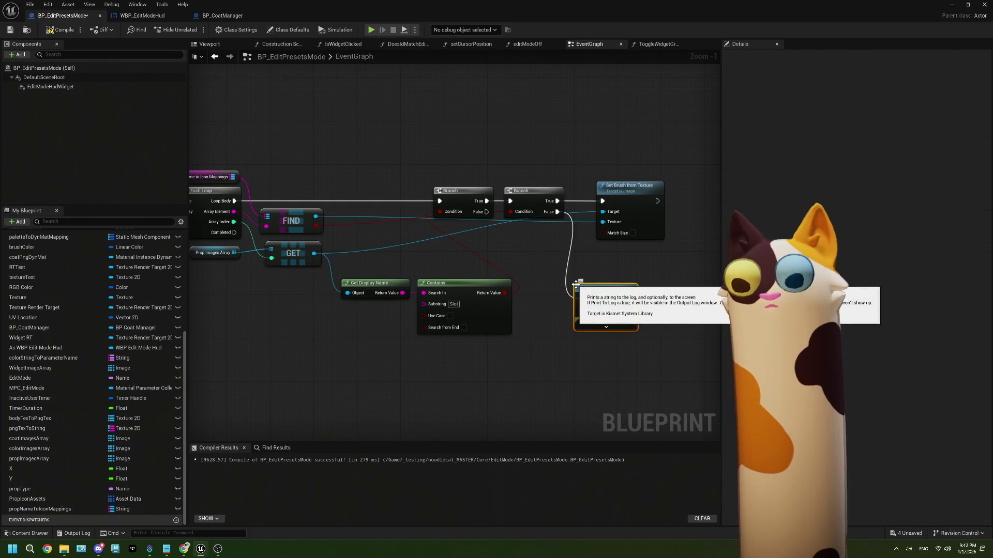
pyautogui.moveTo(596, 295)
pyautogui.mouseDown()
pyautogui.moveTo(627, 249)
pyautogui.moveTo(617, 256)
pyautogui.mouseUp()
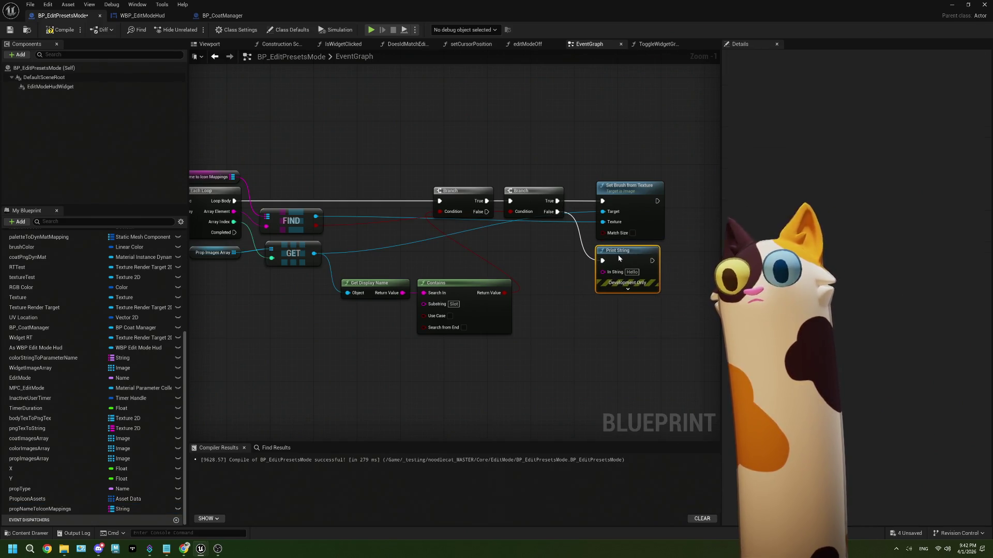
pyautogui.moveTo(461, 265)
pyautogui.mouseDown()
pyautogui.moveTo(501, 250)
pyautogui.moveTo(404, 253)
pyautogui.mouseUp()
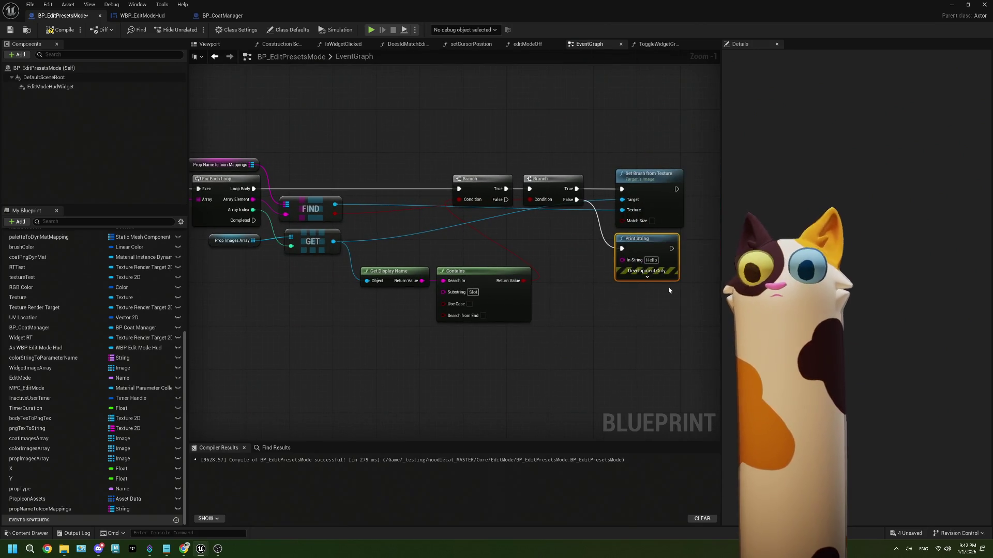
pyautogui.moveTo(334, 254); pyautogui.dragTo(427, 257)
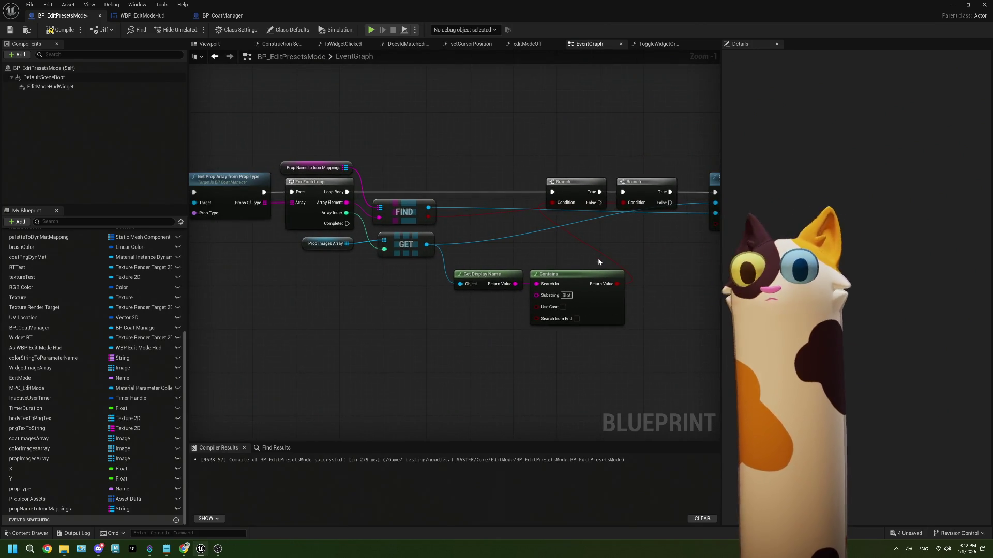
# Step: Feed Prop Images Array into the For Each Loop instead of Props Of Type, deleting the old GET
pyautogui.moveTo(281, 234); pyautogui.dragTo(343, 233)
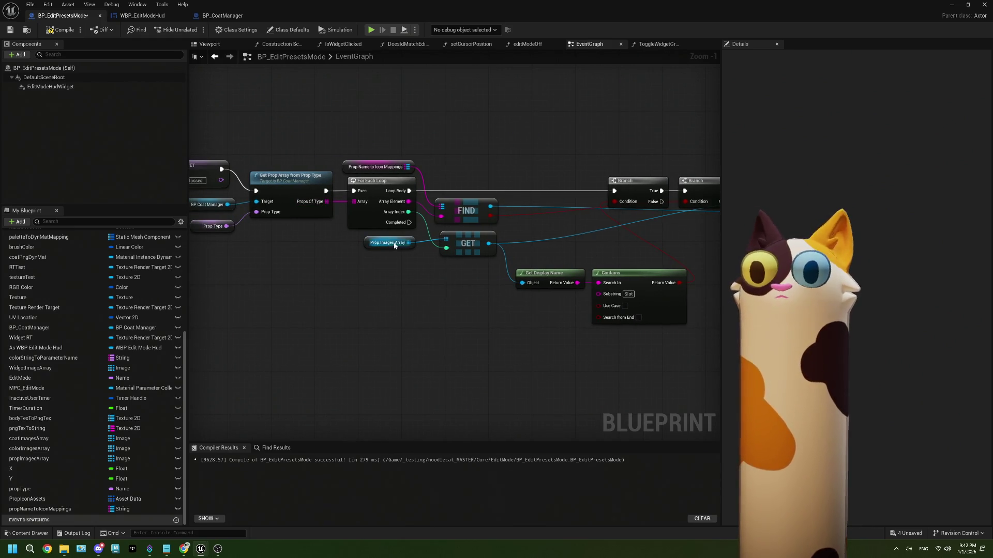
pyautogui.moveTo(403, 242); pyautogui.dragTo(322, 234)
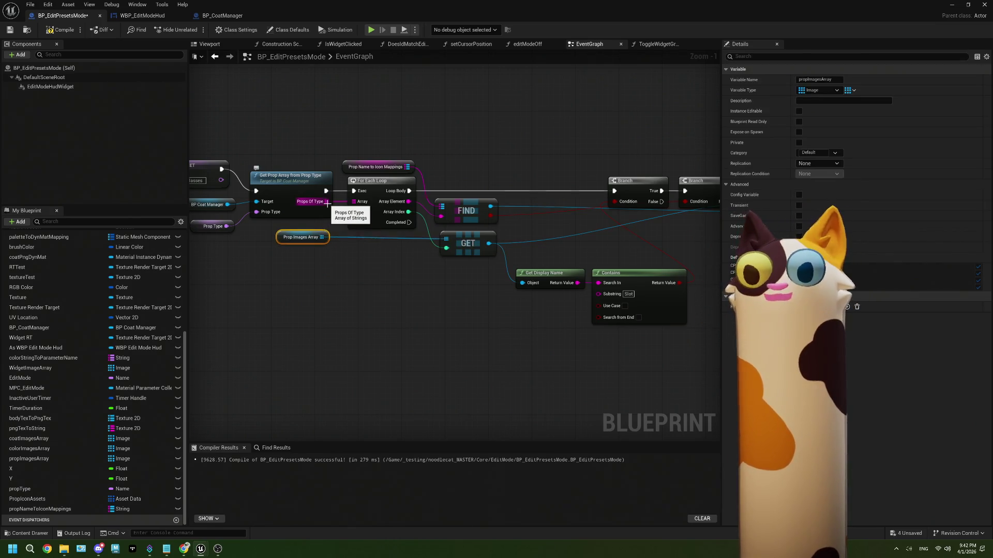
pyautogui.moveTo(323, 237)
pyautogui.mouseDown()
pyautogui.moveTo(330, 242)
pyautogui.moveTo(354, 207)
pyautogui.mouseUp()
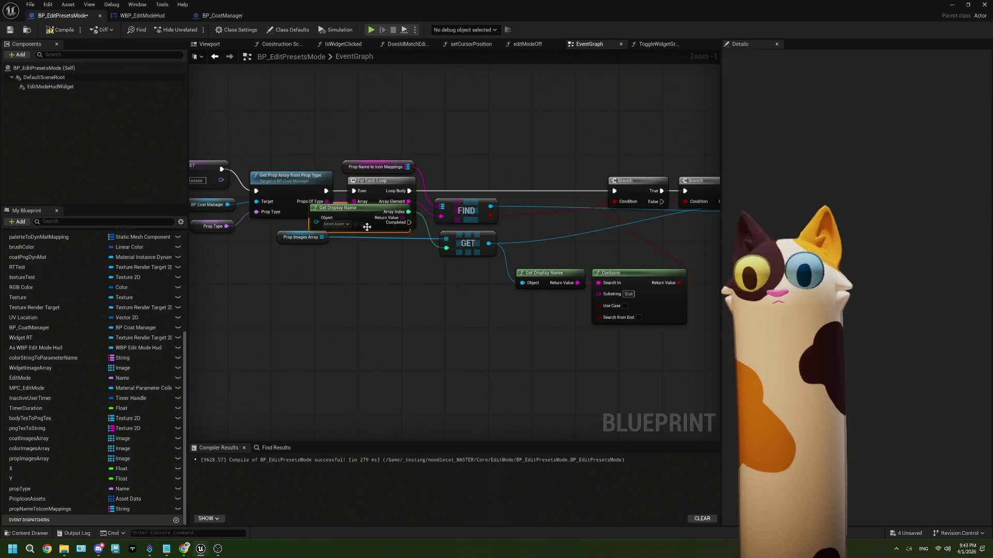
pyautogui.hotkey('ctrl', 'z')
pyautogui.rightClick(327, 202)
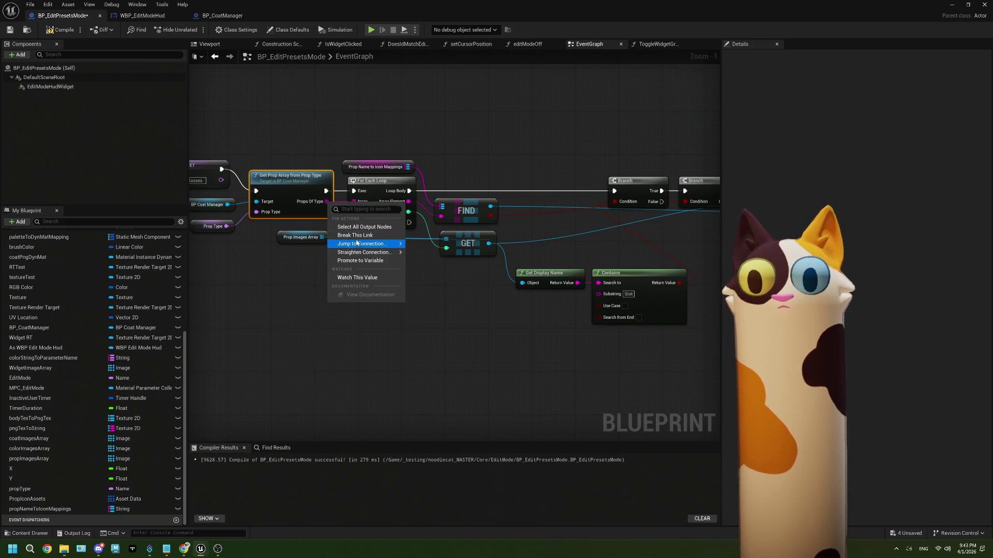
pyautogui.click(359, 237)
pyautogui.rightClick(408, 207)
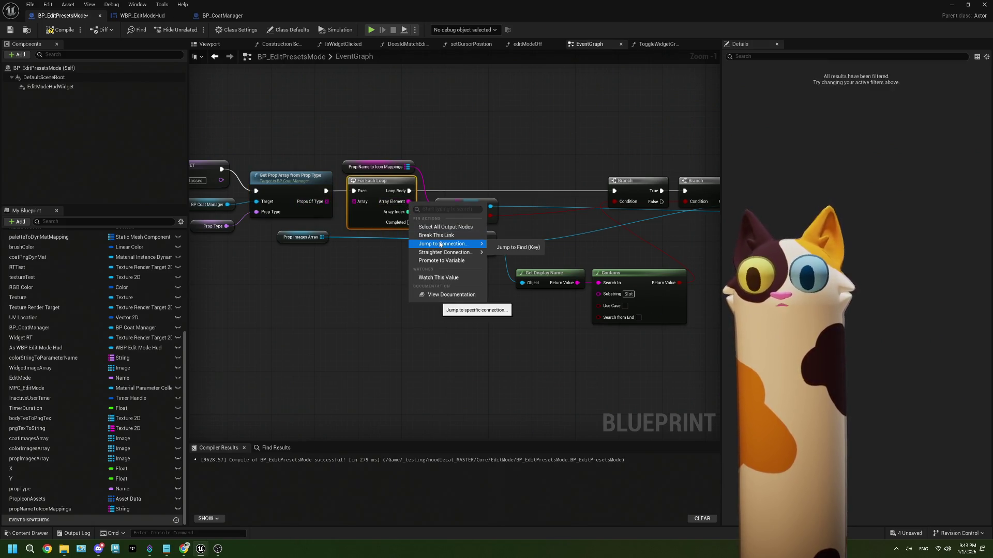
pyautogui.press('Escape')
pyautogui.moveTo(322, 237); pyautogui.dragTo(354, 202)
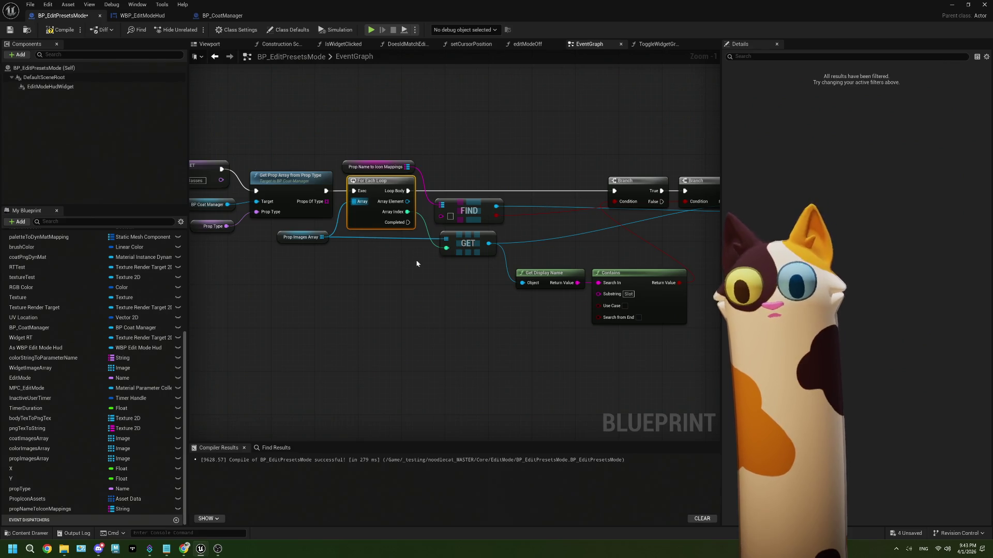
pyautogui.click(472, 250)
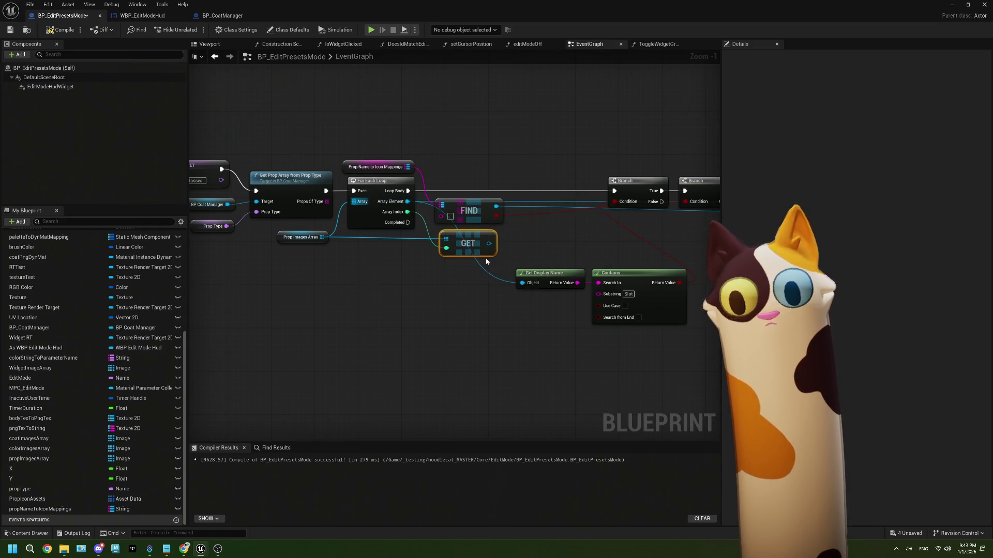
pyautogui.press('Delete')
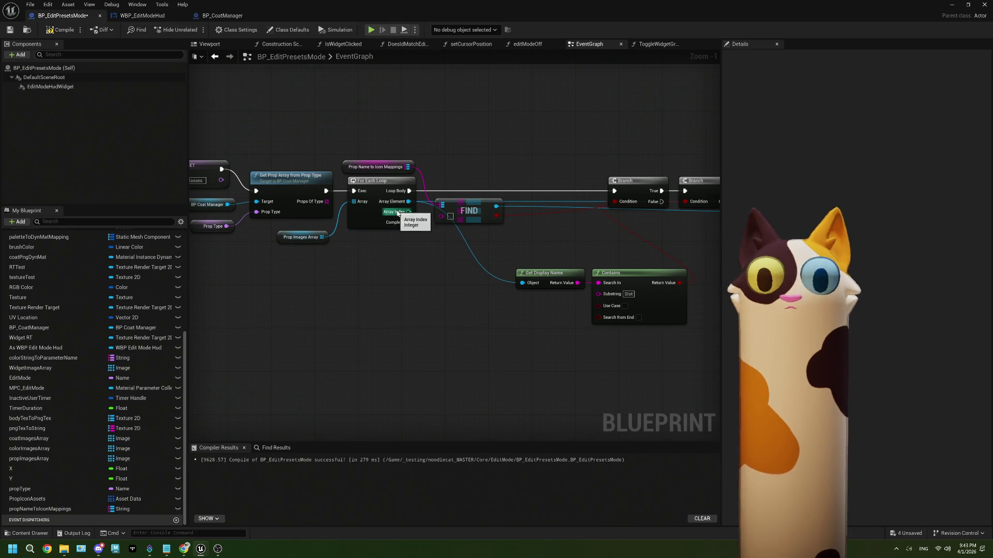
# Step: Add a GET on Props Of Type indexed by the loop's Array Index, feeding FIND
pyautogui.moveTo(326, 201); pyautogui.dragTo(351, 244)
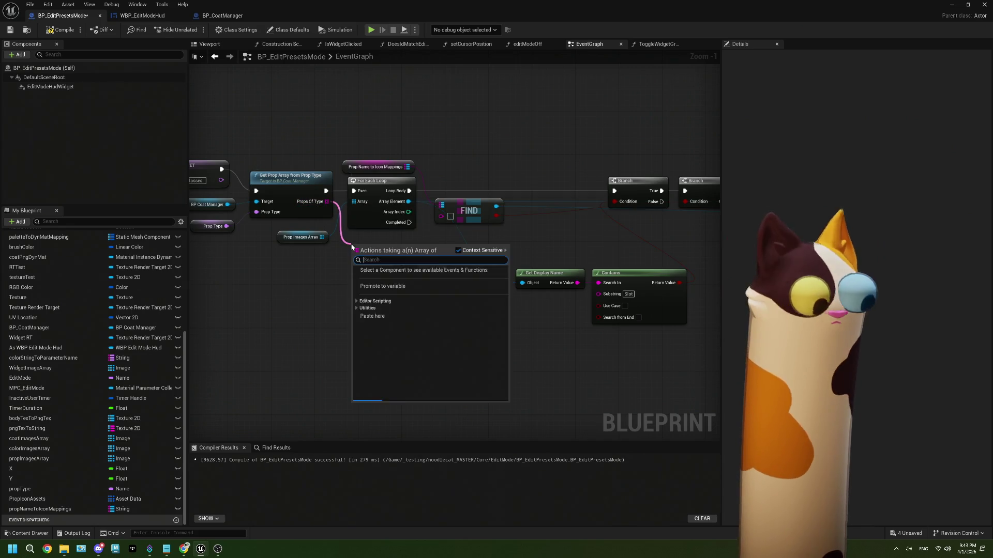
pyautogui.write('get')
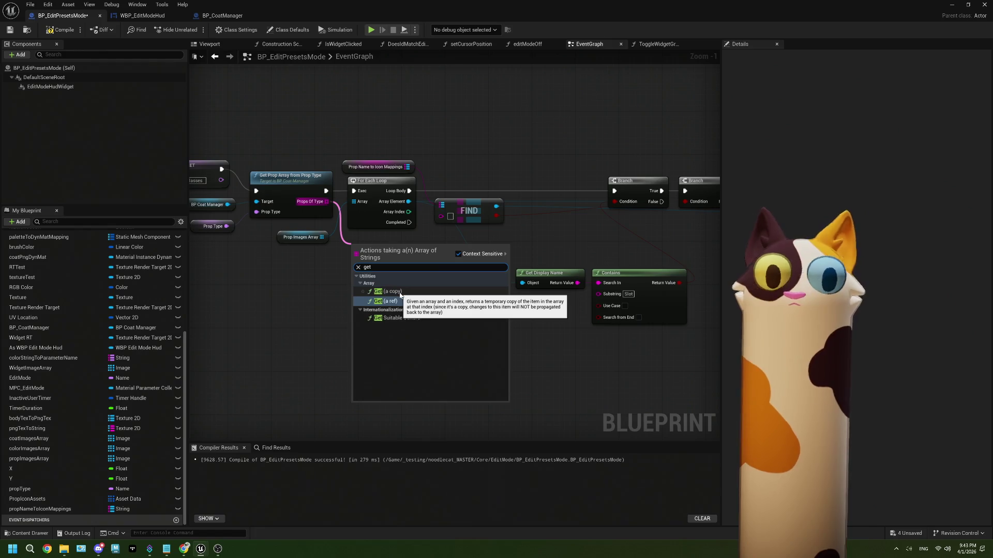
pyautogui.press('Escape')
pyautogui.hotkey('ctrl', 'z')
pyautogui.moveTo(408, 212)
pyautogui.mouseDown()
pyautogui.moveTo(370, 257)
pyautogui.moveTo(441, 216)
pyautogui.mouseUp()
pyautogui.moveTo(500, 279)
pyautogui.mouseDown()
pyautogui.moveTo(313, 278)
pyautogui.moveTo(356, 279)
pyautogui.mouseUp()
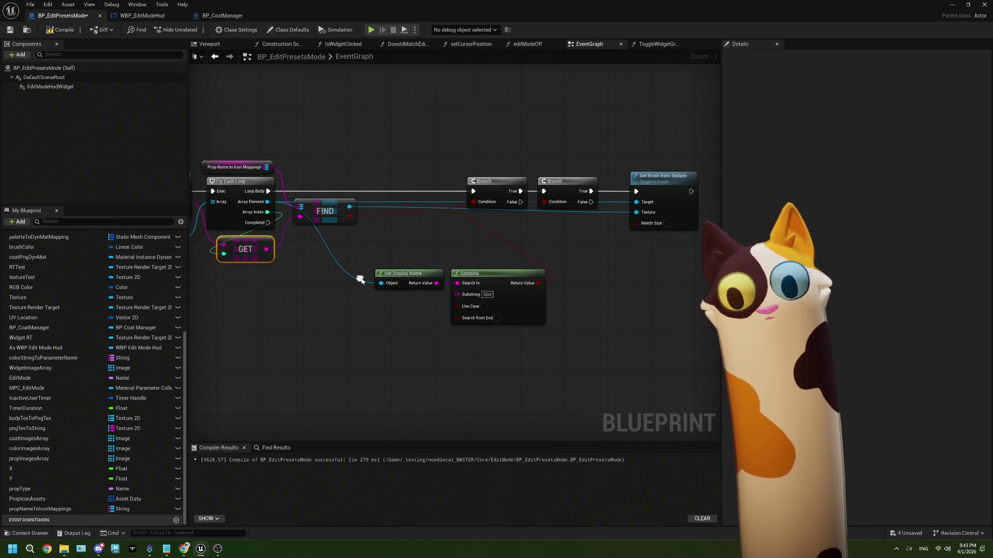
# Step: Add a Set Render Opacity node at 0.0 for the image element when no texture is found
pyautogui.moveTo(517, 229); pyautogui.dragTo(418, 222)
pyautogui.click(574, 212)
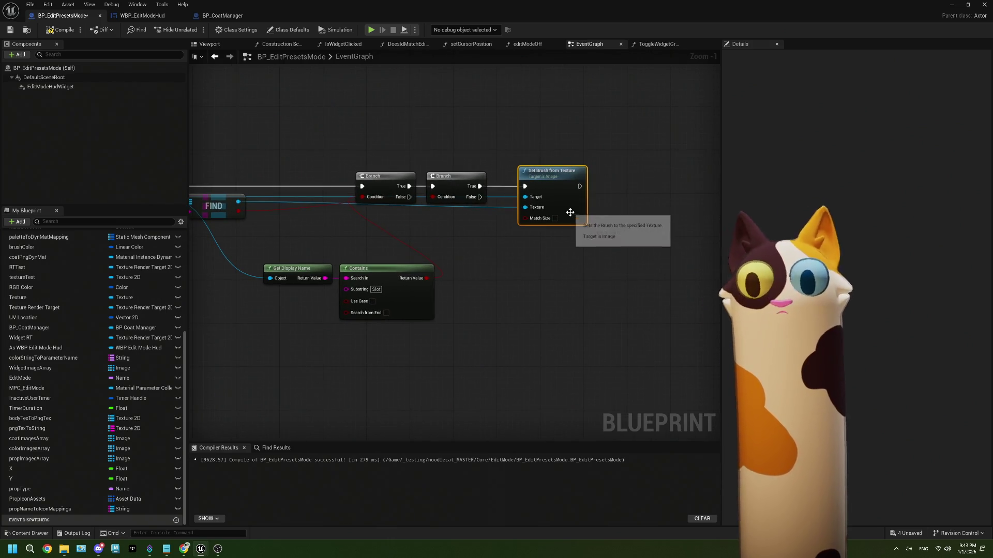
pyautogui.moveTo(480, 197); pyautogui.dragTo(505, 264)
pyautogui.write('set ')
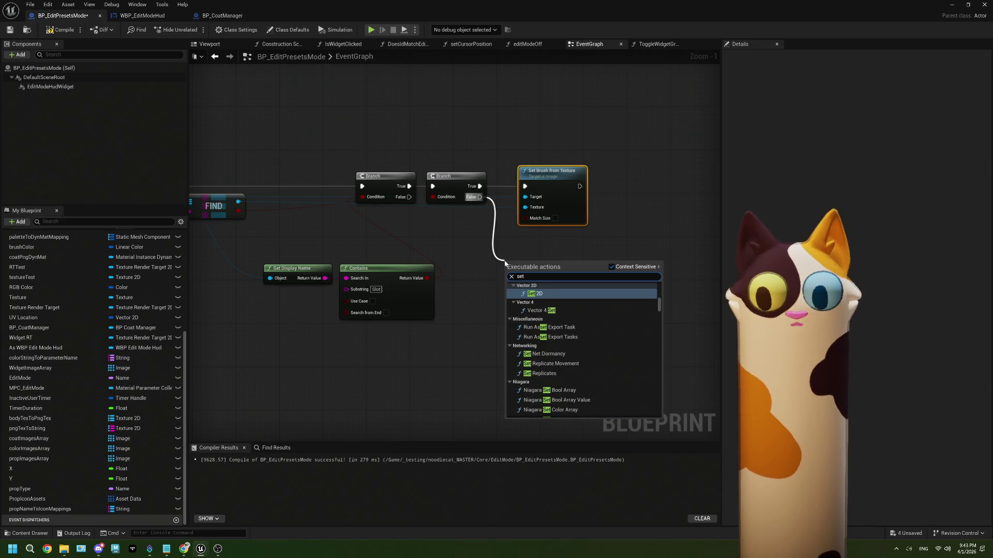
pyautogui.write('render')
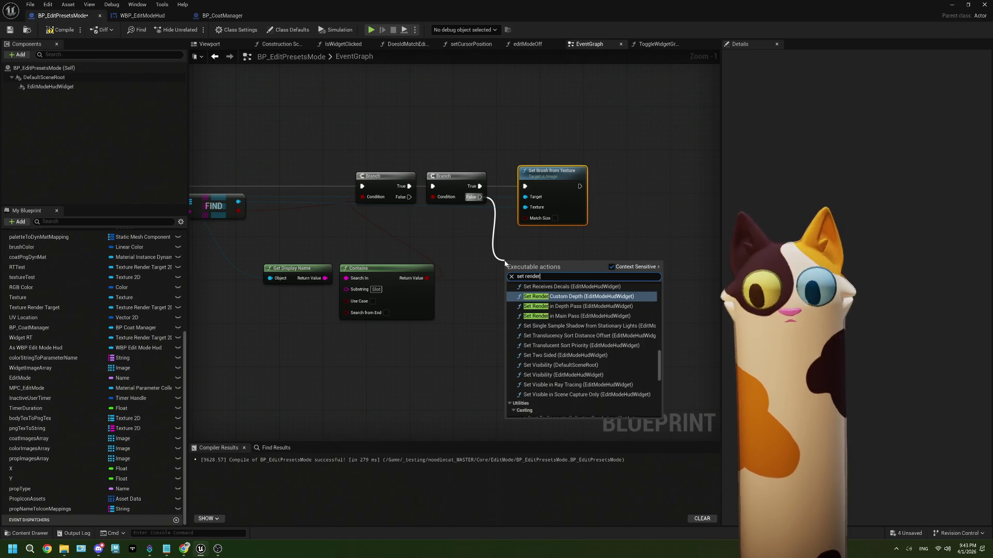
pyautogui.write(' op')
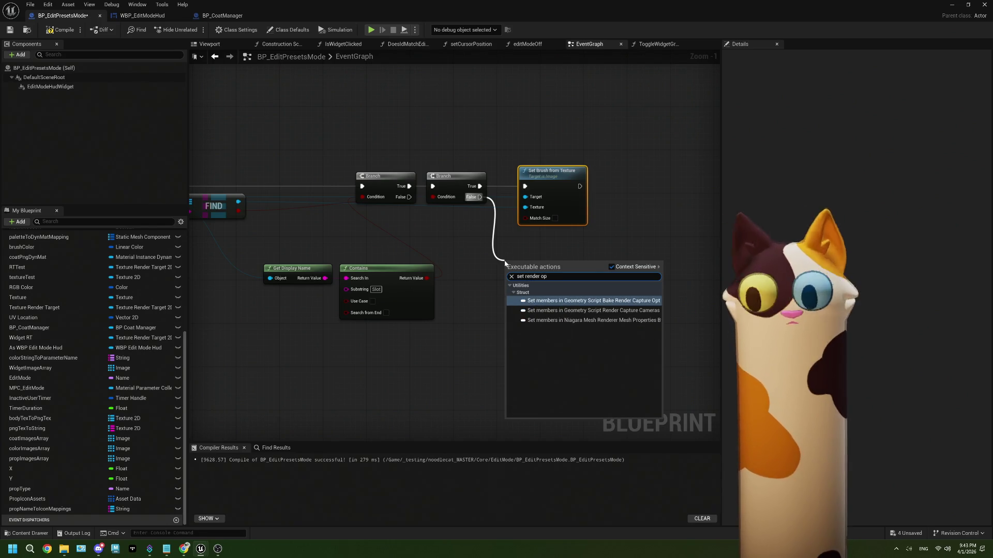
pyautogui.click(476, 286)
pyautogui.moveTo(252, 188); pyautogui.dragTo(566, 250)
pyautogui.write('set render')
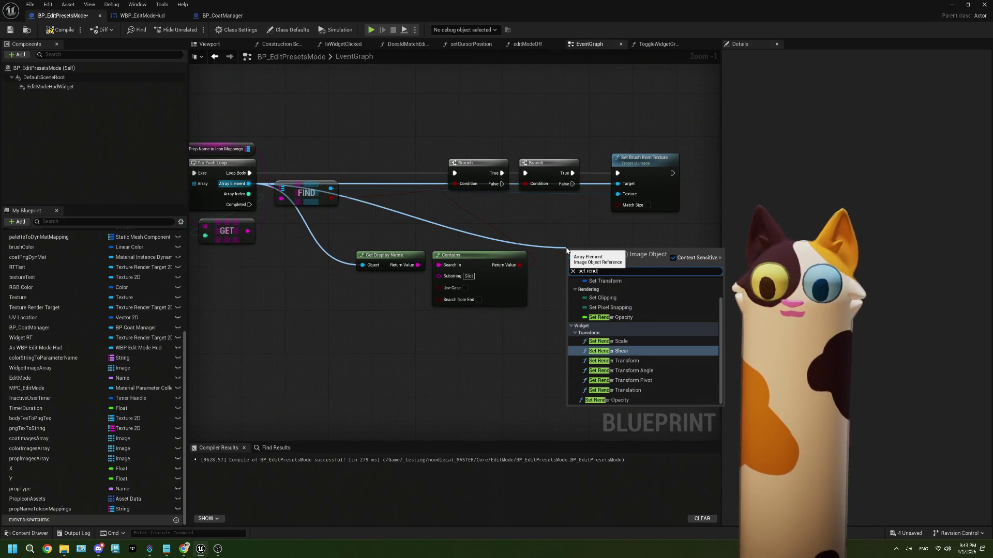
pyautogui.click(630, 400)
pyautogui.scroll(1, 646, 310)
pyautogui.moveTo(589, 252)
pyautogui.mouseDown()
pyautogui.moveTo(632, 222)
pyautogui.moveTo(646, 227)
pyautogui.mouseUp()
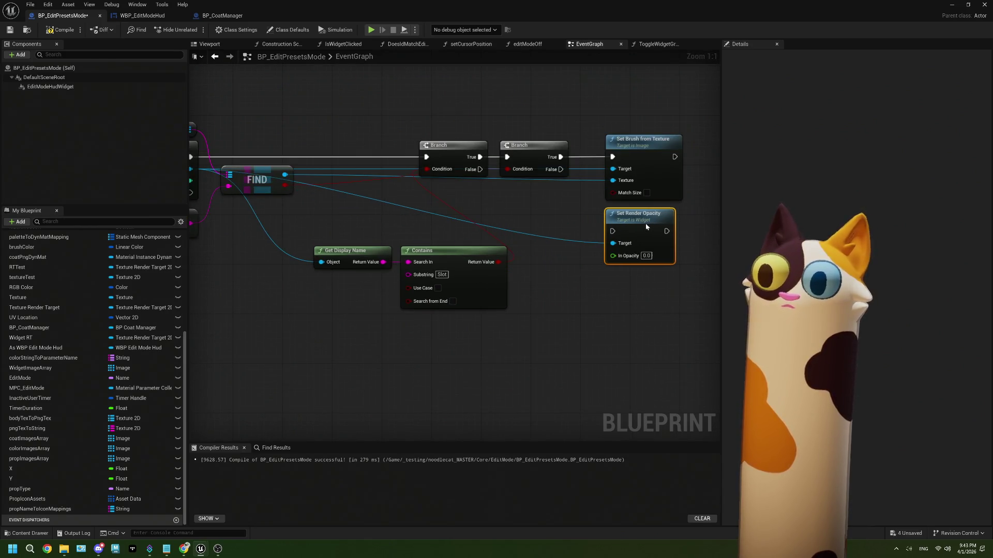
pyautogui.moveTo(560, 169)
pyautogui.mouseDown()
pyautogui.moveTo(594, 189)
pyautogui.moveTo(612, 231)
pyautogui.mouseUp()
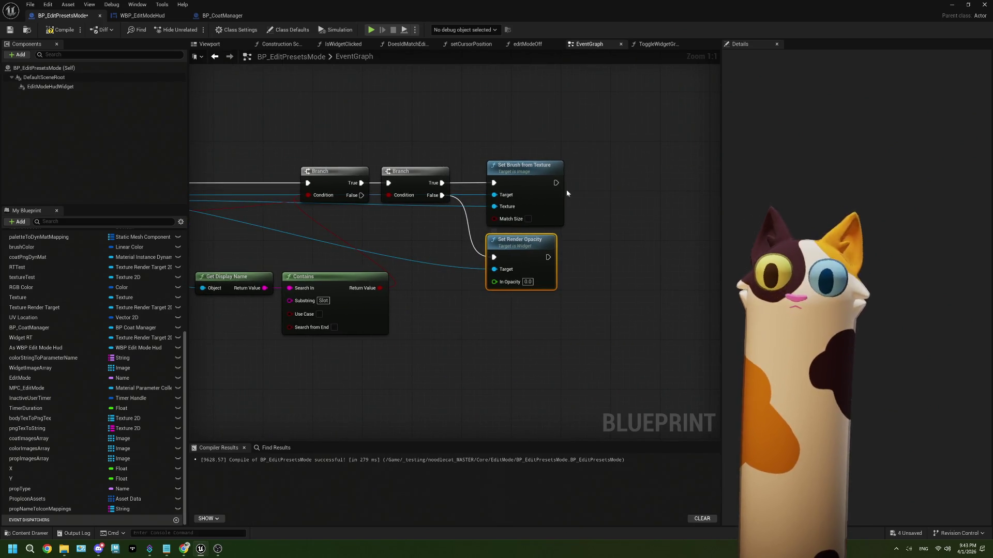
# Step: Duplicate the opacity node with value 1.0 and run it right after Set Brush from Texture
pyautogui.hotkey('ctrl', 'c')
pyautogui.hotkey('ctrl', 'v')
pyautogui.doubleClick(633, 215)
pyautogui.write('1')
pyautogui.press('Return')
pyautogui.click(579, 203)
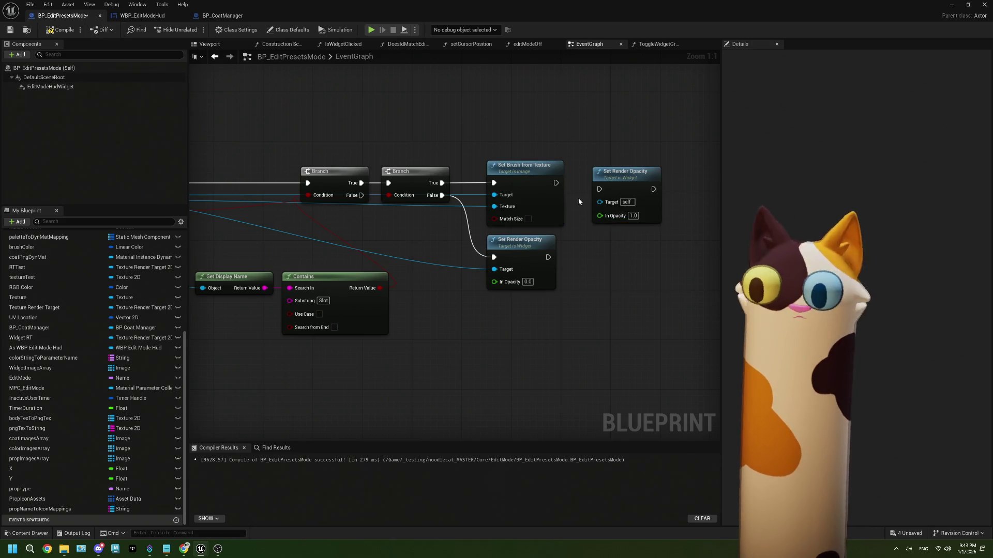
pyautogui.moveTo(556, 183)
pyautogui.mouseDown()
pyautogui.moveTo(599, 189)
pyautogui.moveTo(594, 170)
pyautogui.mouseUp()
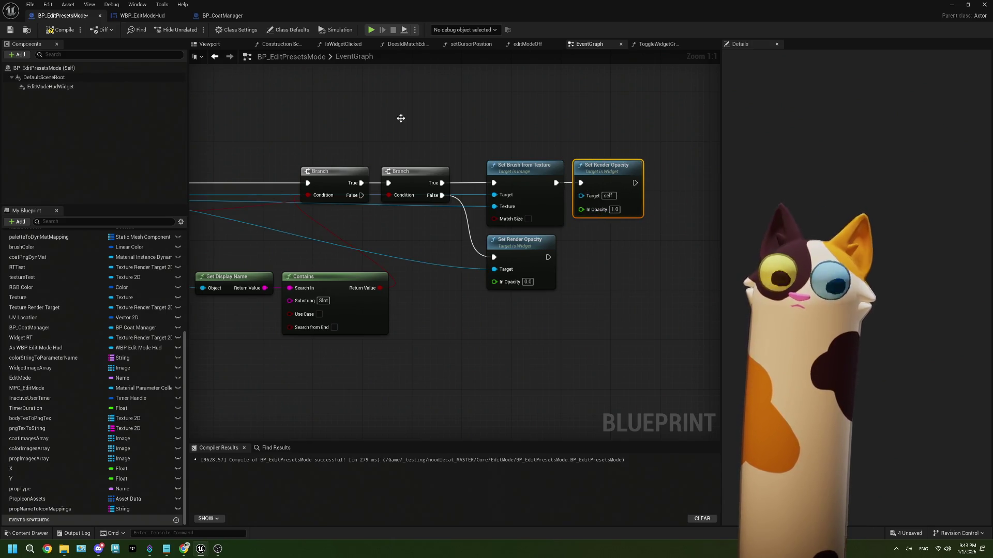
# Step: Compile, then wire the image element as the upper opacity node's Target
pyautogui.click(65, 31)
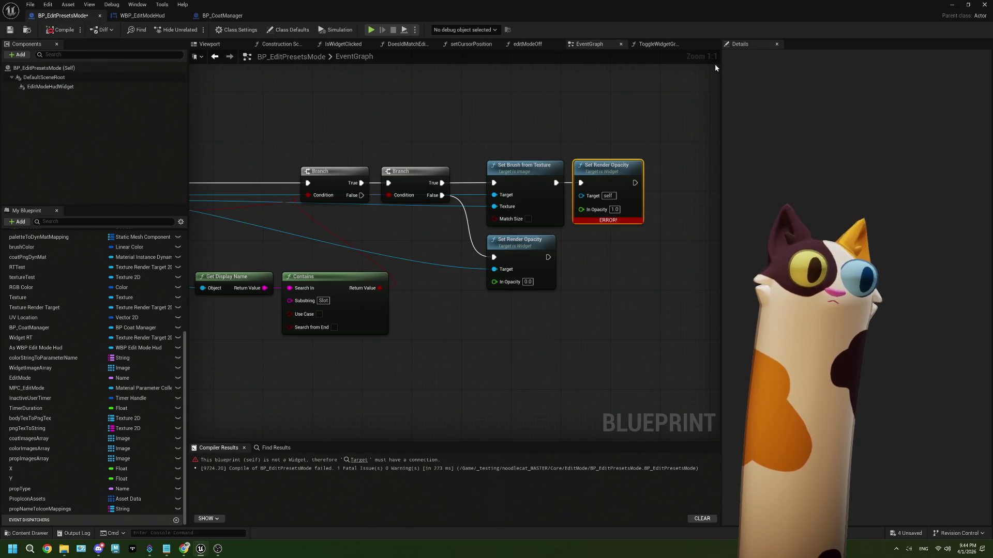
pyautogui.scroll(-2, 593, 290)
pyautogui.moveTo(245, 220)
pyautogui.mouseDown()
pyautogui.moveTo(305, 230)
pyautogui.moveTo(626, 223)
pyautogui.mouseUp()
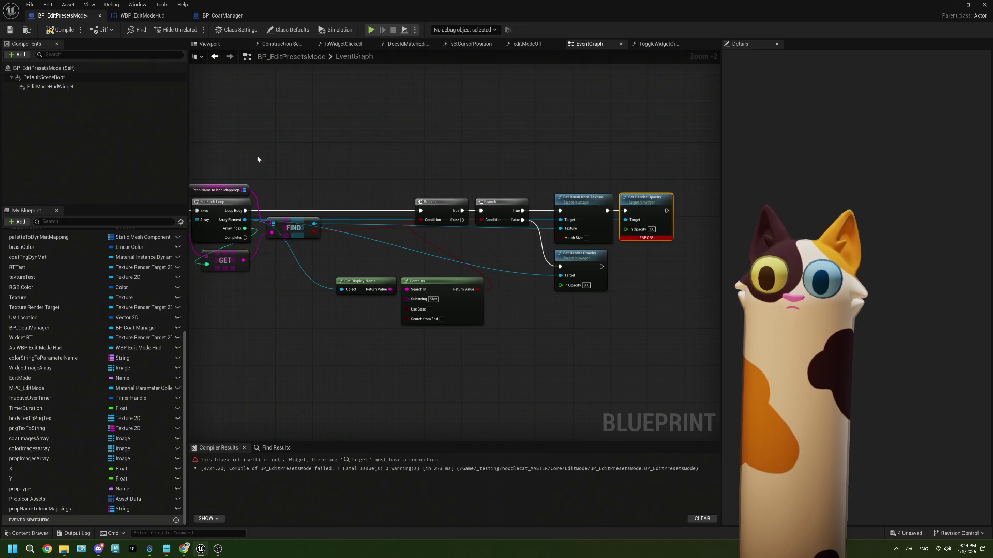
# Step: Save and compile the blueprint, then start playing the level in the editor
pyautogui.click(10, 32)
pyautogui.click(952, 4)
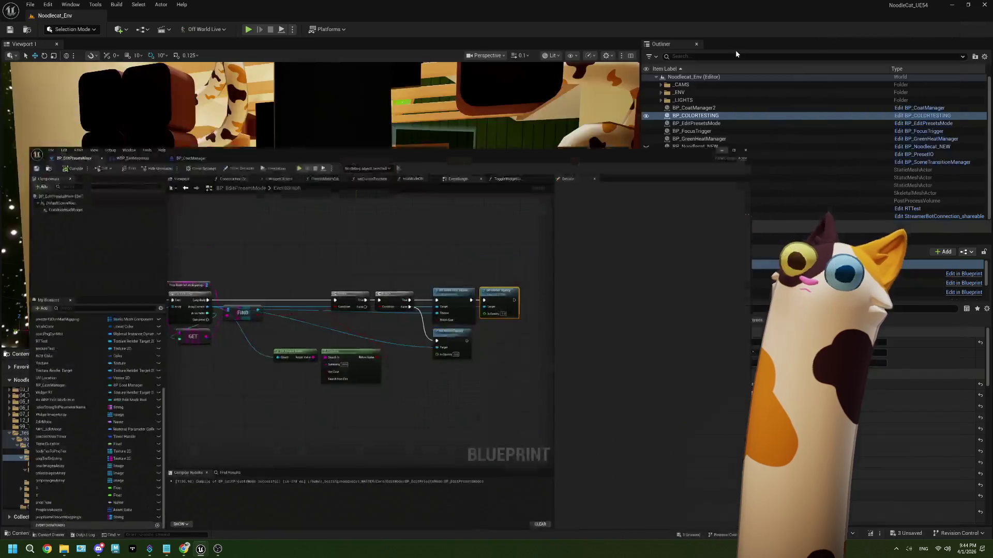
pyautogui.click(248, 29)
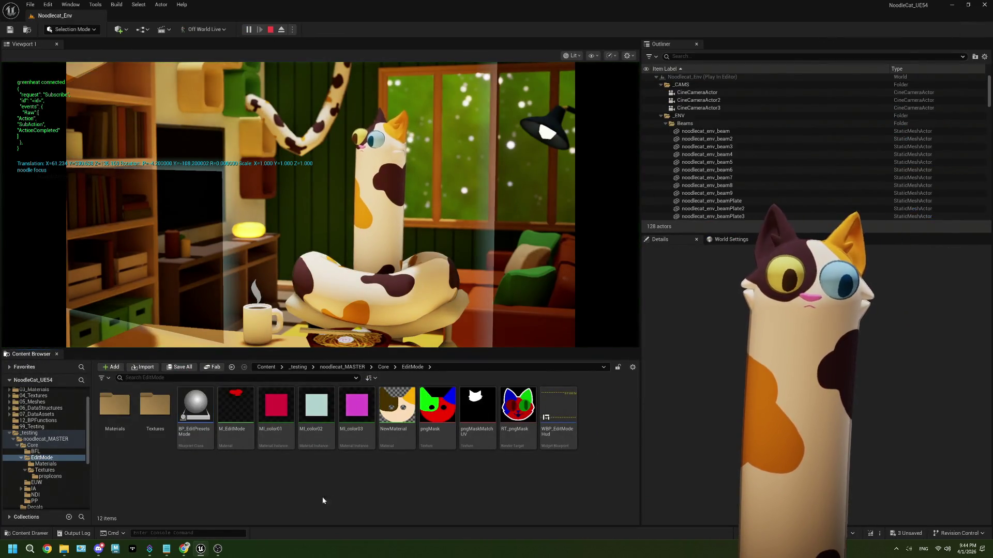
# Step: Redeem the Edit Mode! channel-points reward on Twitch, then stop play and reopen BP_EditPresetsMode
pyautogui.click(218, 549)
pyautogui.click(184, 549)
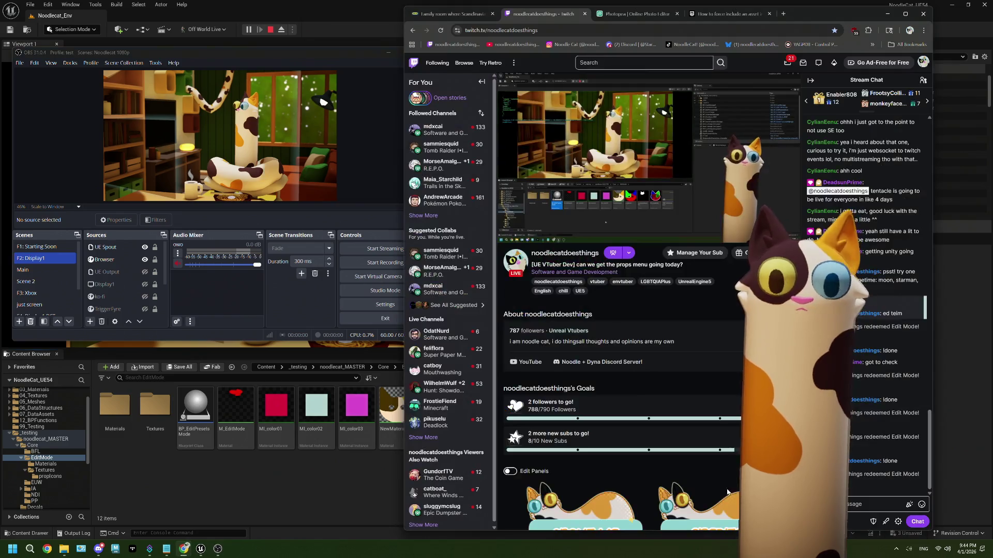
pyautogui.click(850, 505)
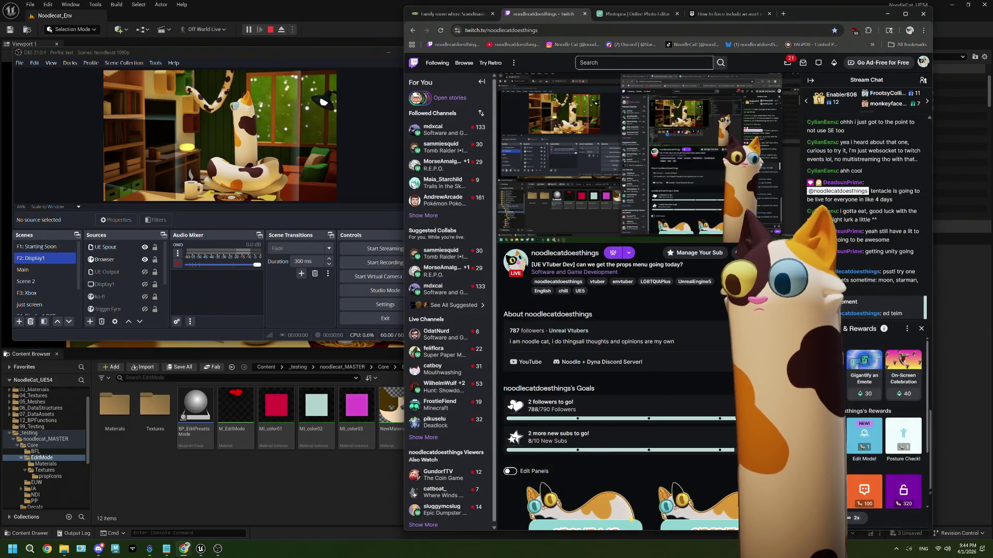
pyautogui.click(870, 437)
pyautogui.click(870, 428)
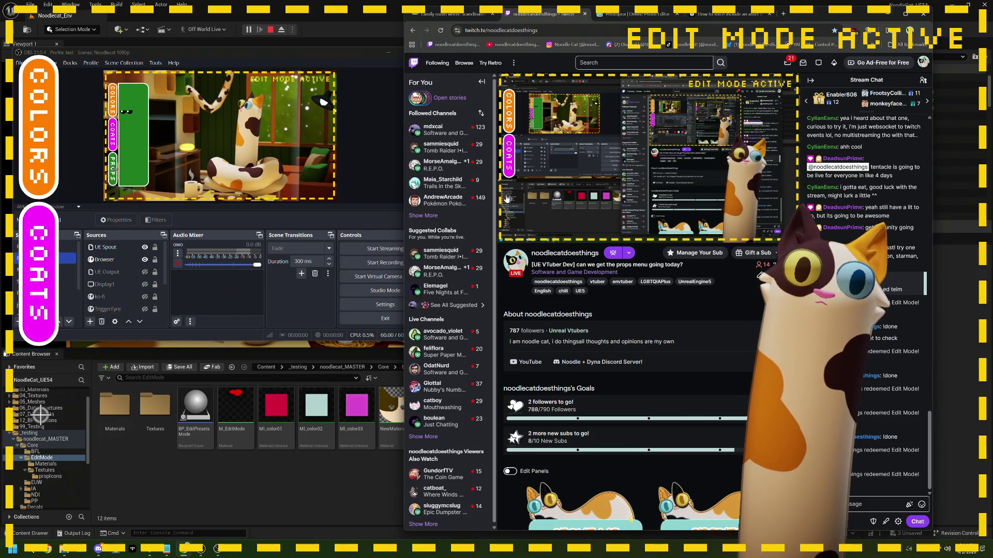
pyautogui.click(270, 30)
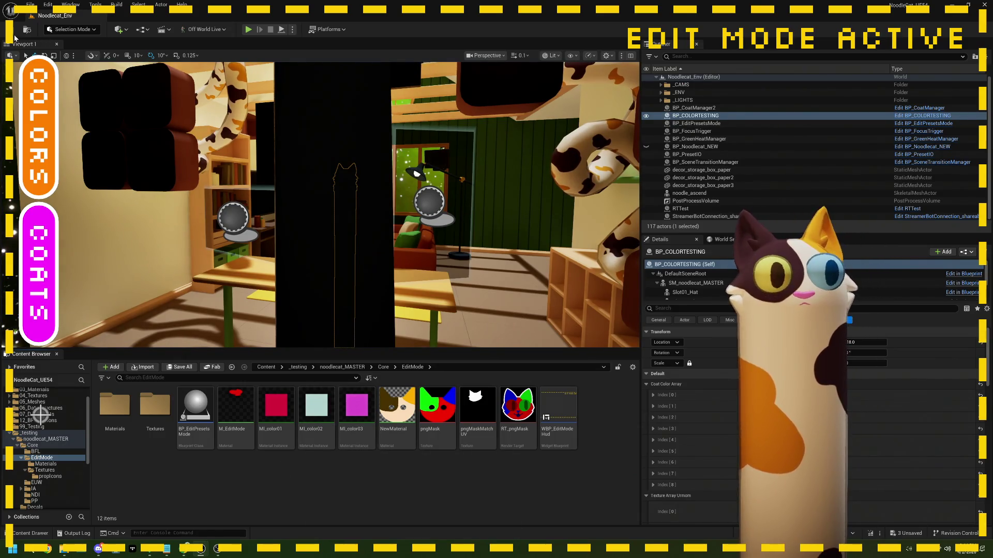
pyautogui.doubleClick(196, 408)
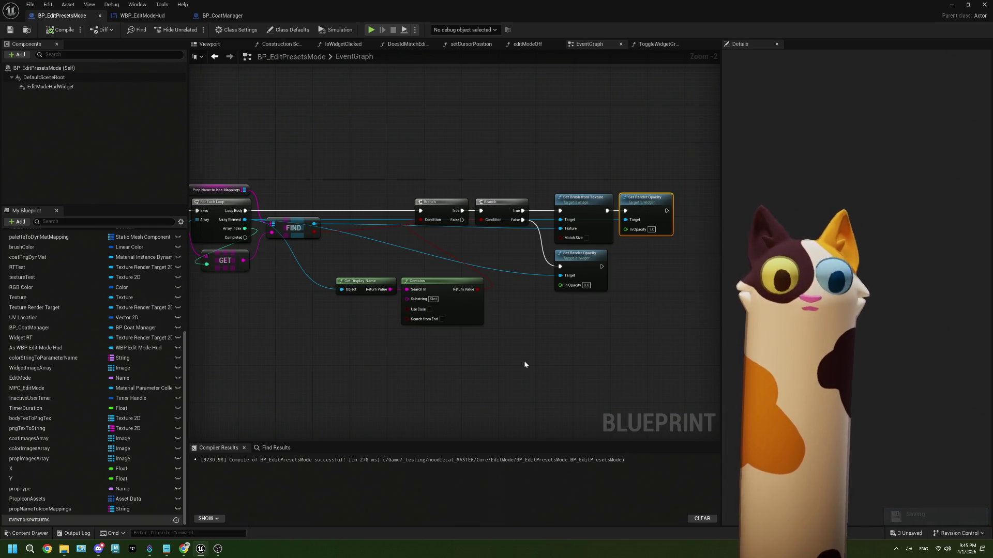
# Step: Select the whole icon-populating node chain and choose Collapse to Function from its context menu
pyautogui.scroll(-1, 508, 353)
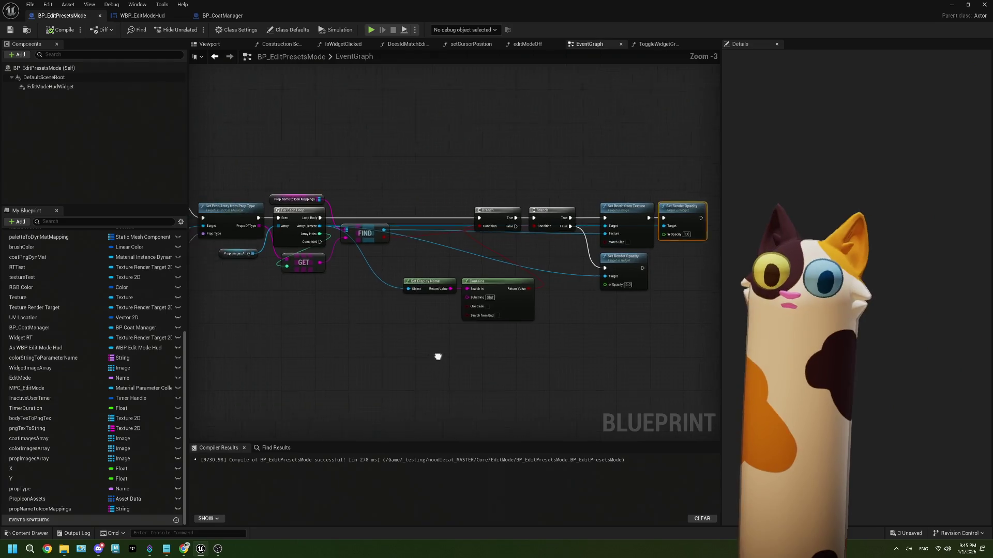
pyautogui.scroll(-1, 529, 345)
pyautogui.moveTo(584, 342); pyautogui.dragTo(604, 343)
pyautogui.scroll(-1, 595, 340)
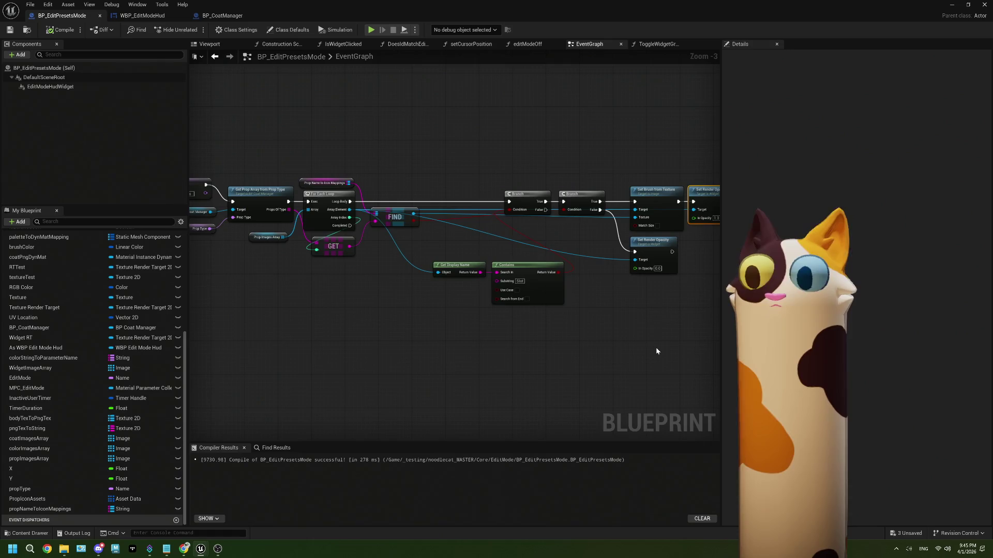
pyautogui.scroll(1, 666, 352)
pyautogui.moveTo(693, 369)
pyautogui.mouseDown()
pyautogui.moveTo(610, 277)
pyautogui.moveTo(410, 232)
pyautogui.moveTo(343, 232)
pyautogui.moveTo(327, 247)
pyautogui.mouseUp()
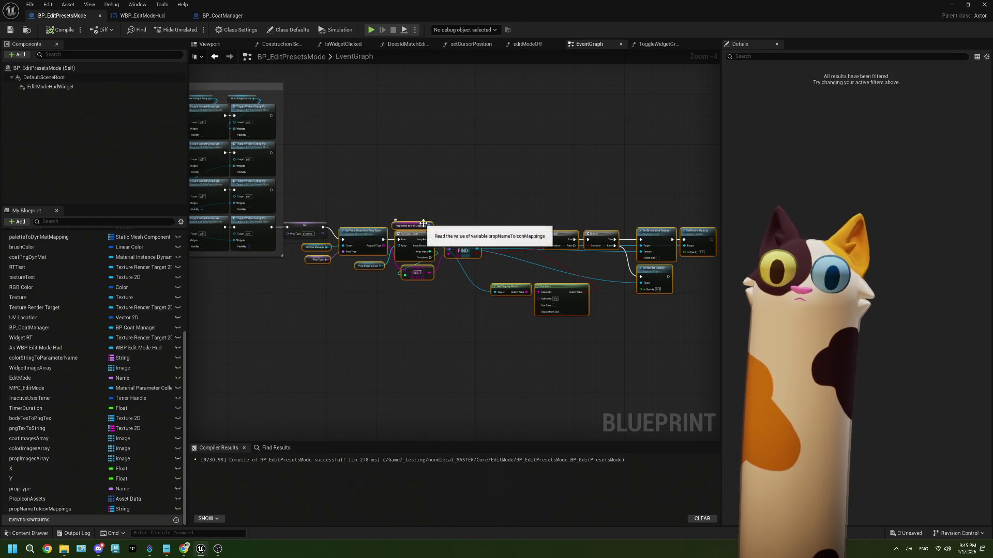
pyautogui.rightClick(423, 222)
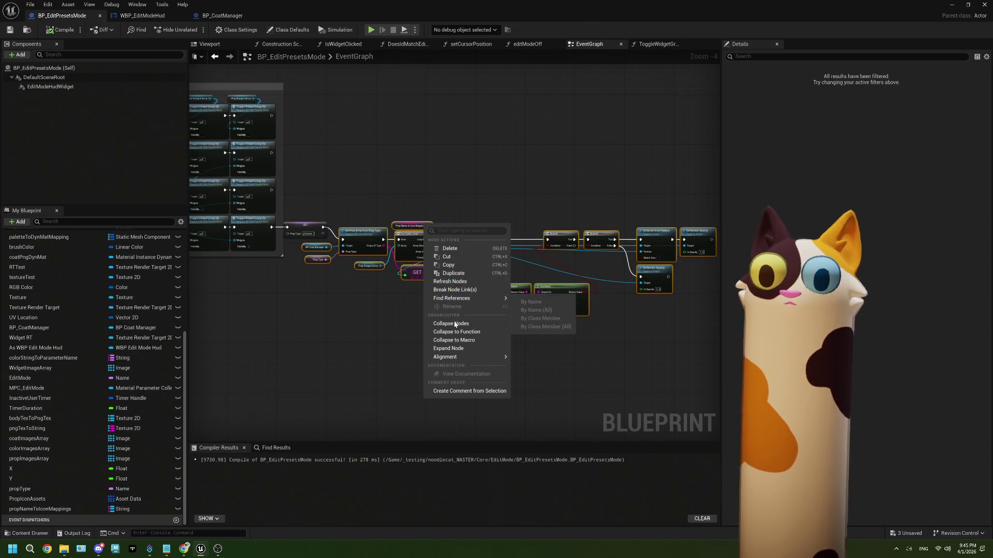
pyautogui.click(457, 333)
pyautogui.write('PopulatePropIcons')
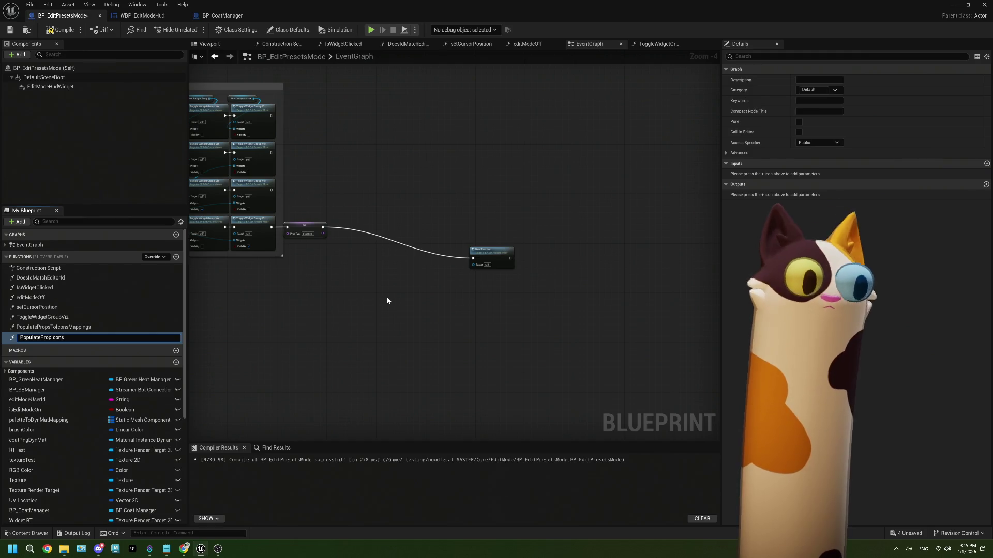
# Step: Confirm the function name PopulatePropIcons, place its node beside SET, then compile and save
pyautogui.press('Return')
pyautogui.moveTo(499, 253); pyautogui.dragTo(363, 224)
pyautogui.click(7, 31)
# Step: Center the view on Is Widget Clicked and pull a wire from its Clicked Widget output
pyautogui.scroll(-2, 399, 213)
pyautogui.moveTo(399, 212)
pyautogui.mouseDown()
pyautogui.moveTo(423, 222)
pyautogui.moveTo(411, 212)
pyautogui.mouseUp()
pyautogui.scroll(3, 411, 215)
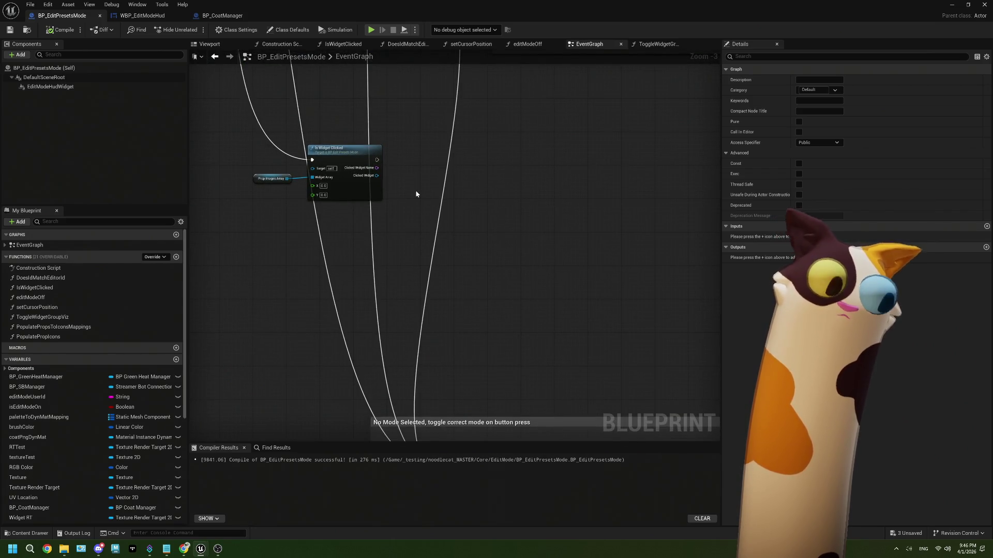
pyautogui.scroll(2, 417, 194)
pyautogui.moveTo(416, 193); pyautogui.dragTo(346, 203)
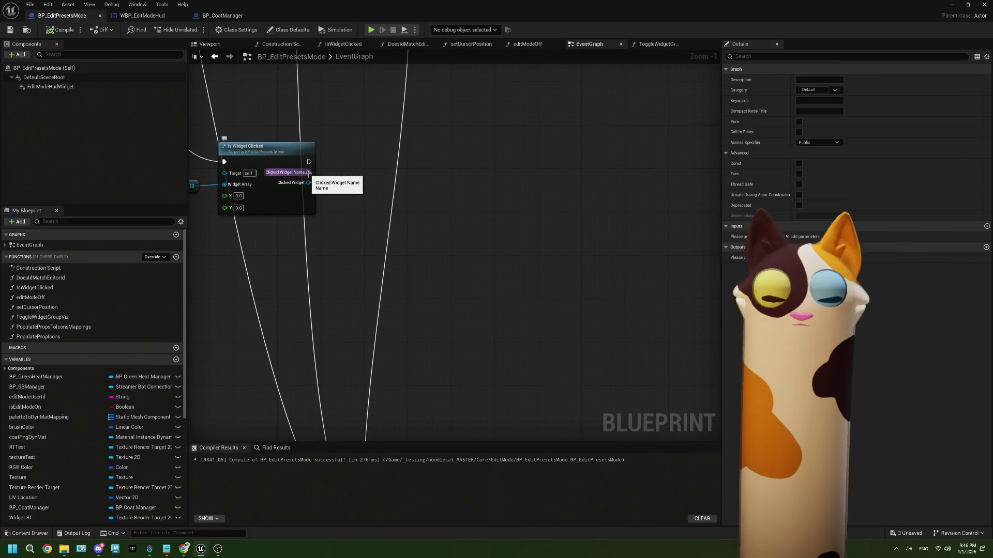
pyautogui.moveTo(309, 182); pyautogui.dragTo(336, 195)
# Step: Add Get Brush with a split Brush pin and cast its Brush Image to Texture2D
pyautogui.write('get')
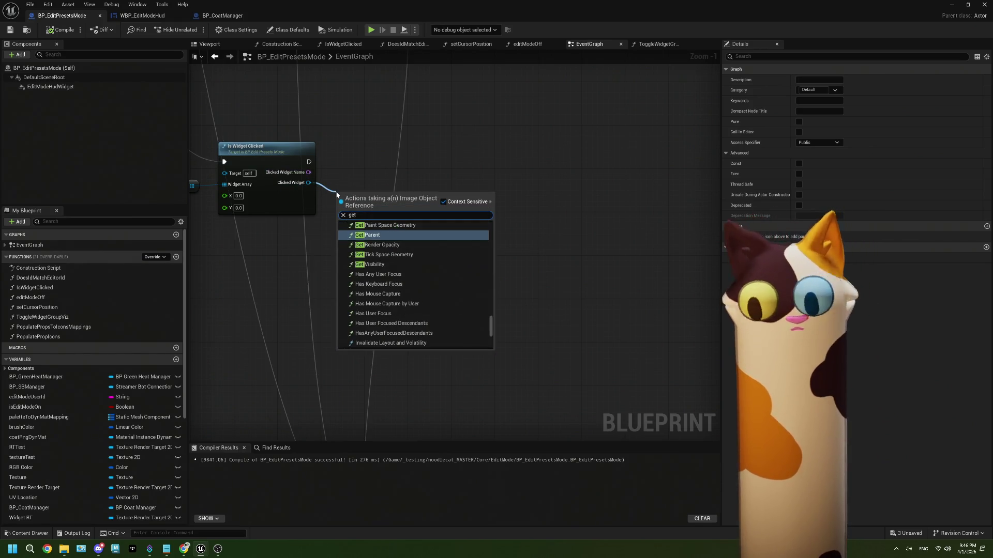
pyautogui.write(' brush')
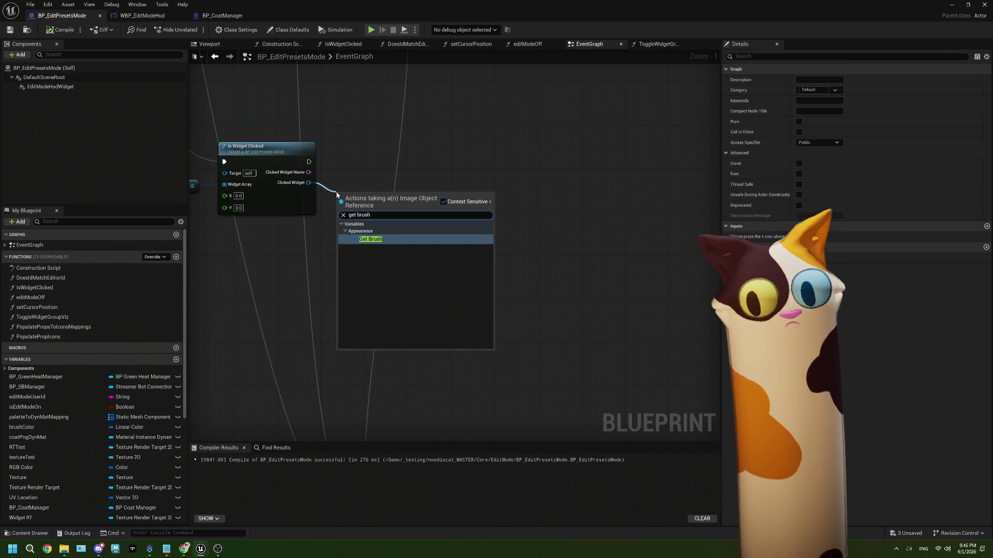
pyautogui.click(377, 241)
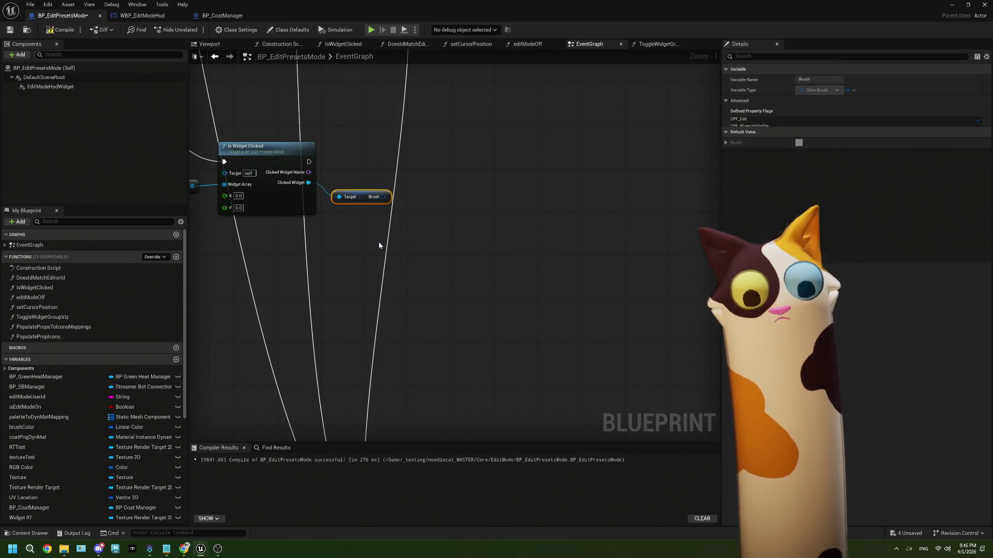
pyautogui.rightClick(384, 199)
pyautogui.click(415, 231)
pyautogui.moveTo(380, 195)
pyautogui.mouseDown()
pyautogui.moveTo(381, 180)
pyautogui.moveTo(326, 207)
pyautogui.mouseUp()
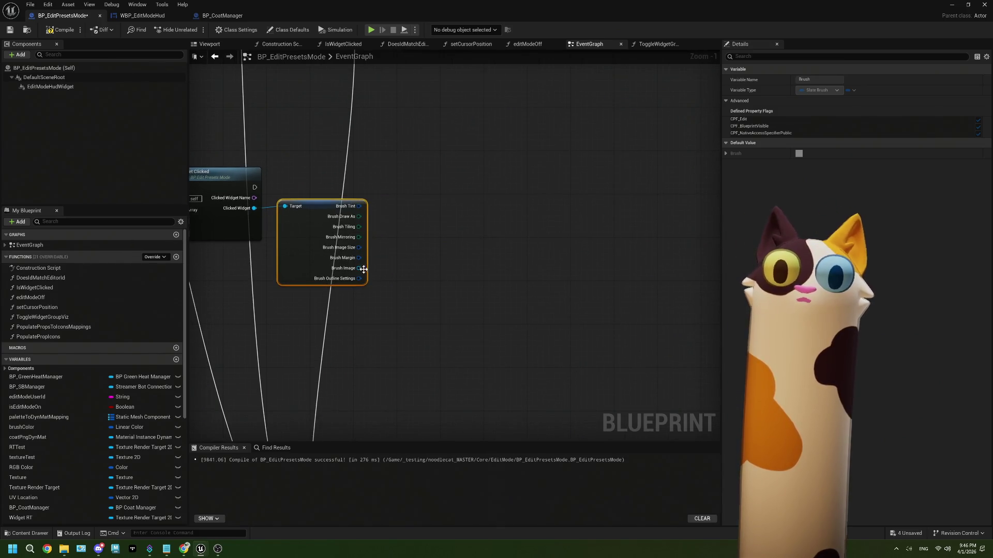
pyautogui.moveTo(359, 268); pyautogui.dragTo(410, 237)
pyautogui.moveTo(254, 187); pyautogui.dragTo(414, 183)
pyautogui.write('cast to')
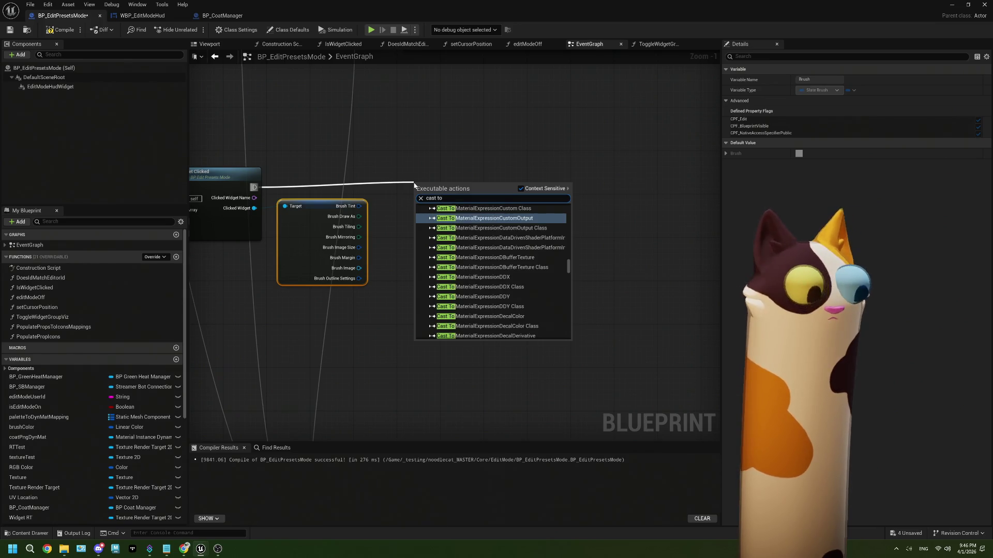
pyautogui.write(' text')
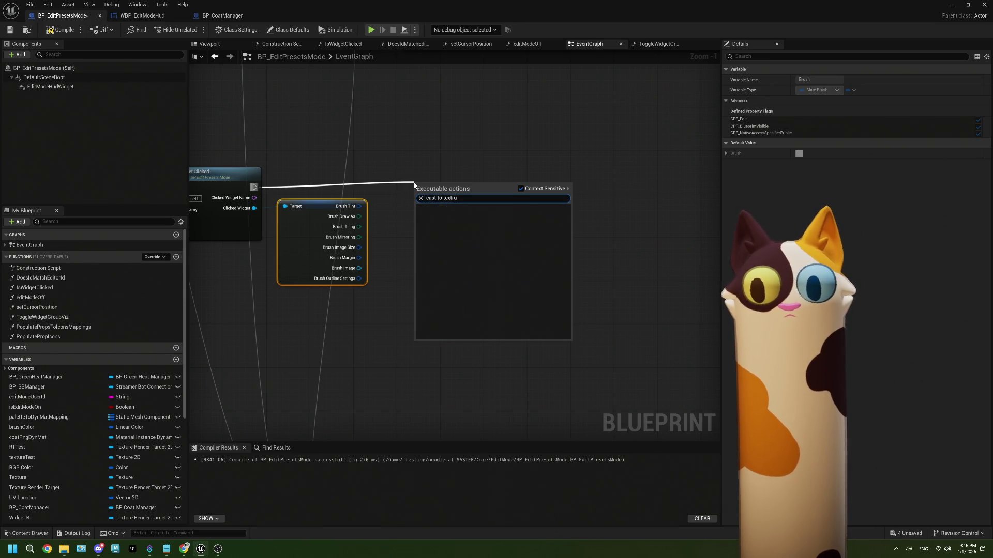
pyautogui.write('ure2d')
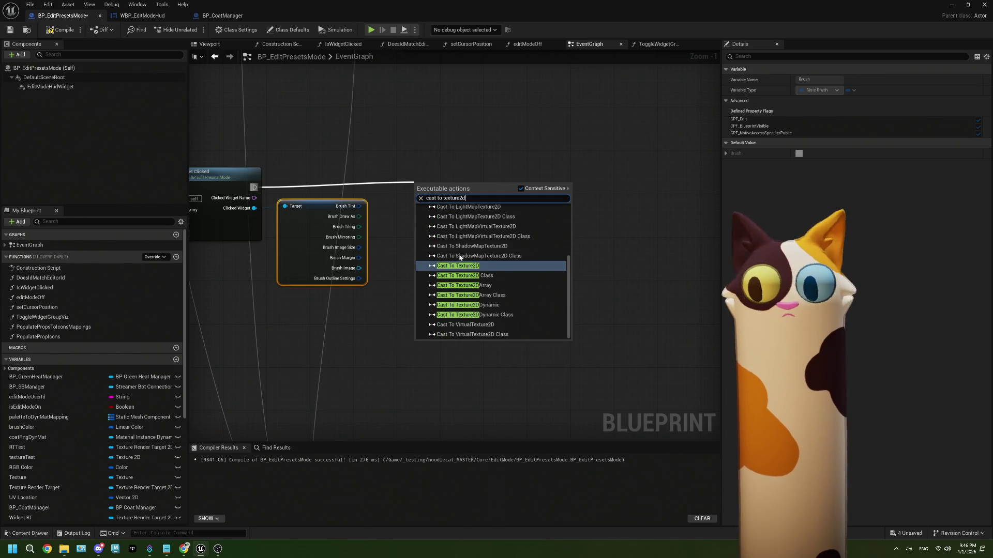
pyautogui.click(466, 266)
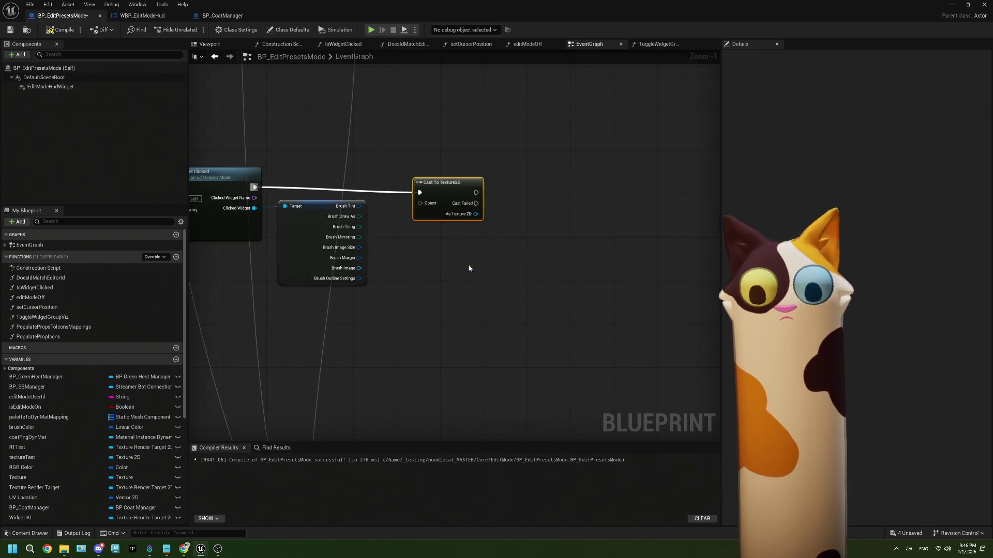
pyautogui.moveTo(358, 267); pyautogui.dragTo(441, 177)
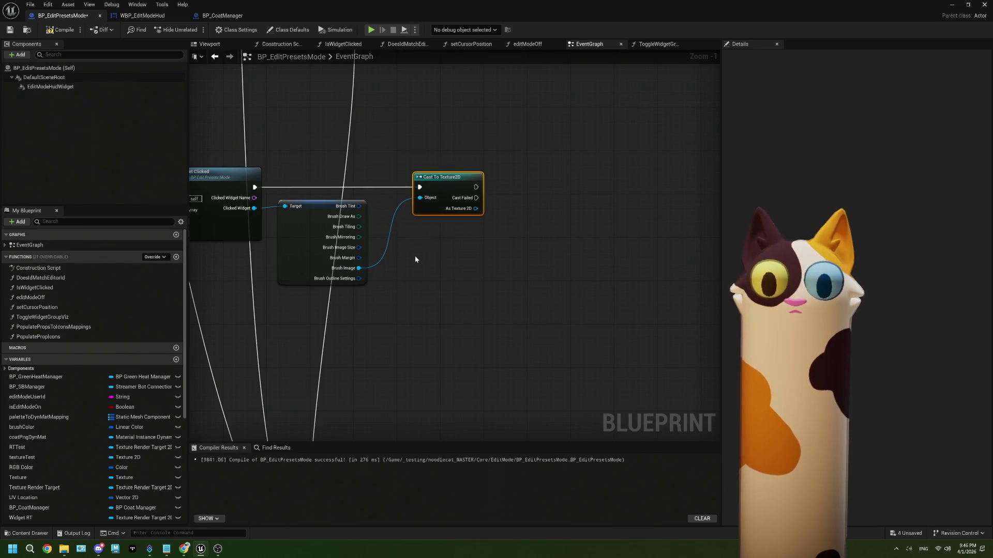
# Step: Get the texture's display name and print it with Print String after a successful cast
pyautogui.moveTo(415, 256); pyautogui.dragTo(362, 259)
pyautogui.moveTo(424, 211); pyautogui.dragTo(456, 213)
pyautogui.write('displa')
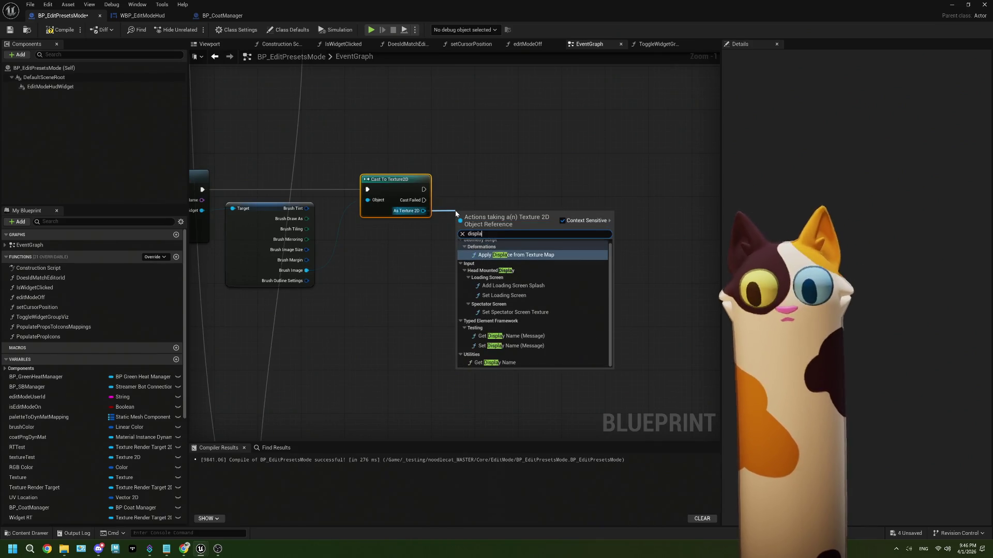
pyautogui.write(' name')
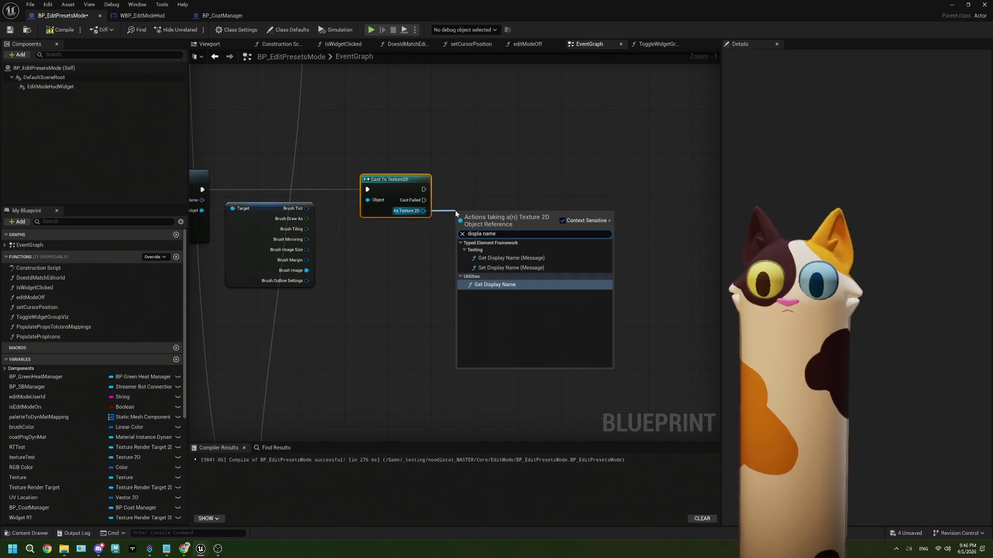
pyautogui.click(492, 285)
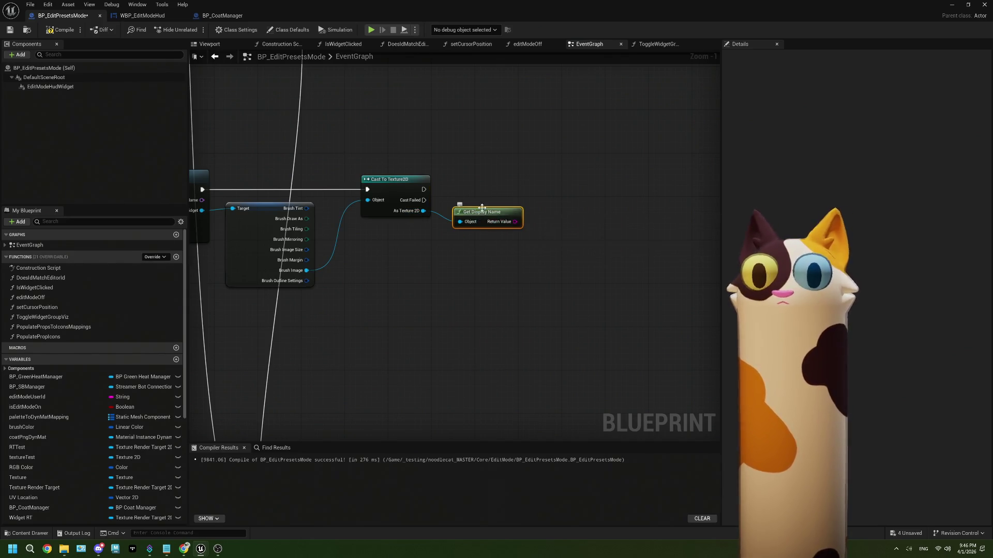
pyautogui.moveTo(486, 208); pyautogui.dragTo(559, 218)
pyautogui.moveTo(501, 195); pyautogui.dragTo(631, 191)
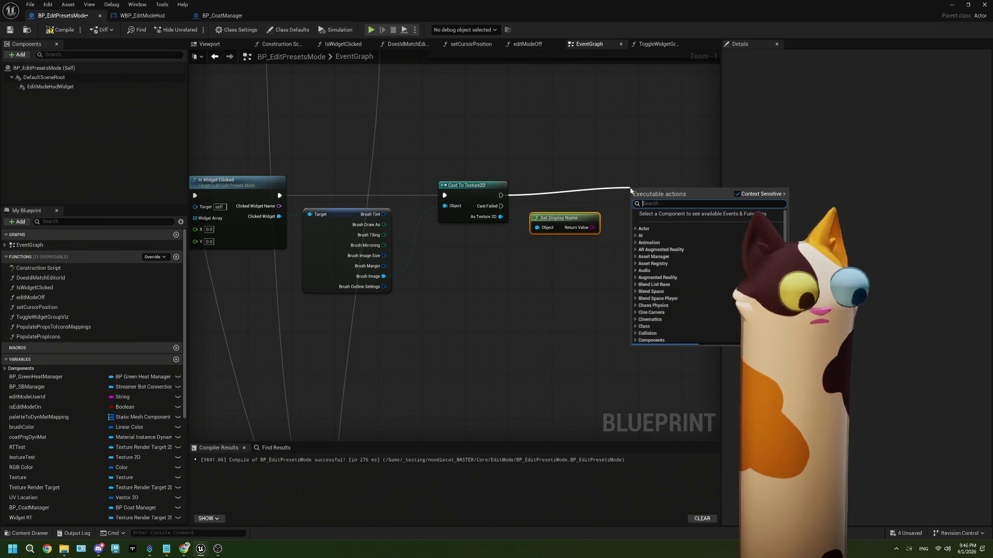
pyautogui.write('print')
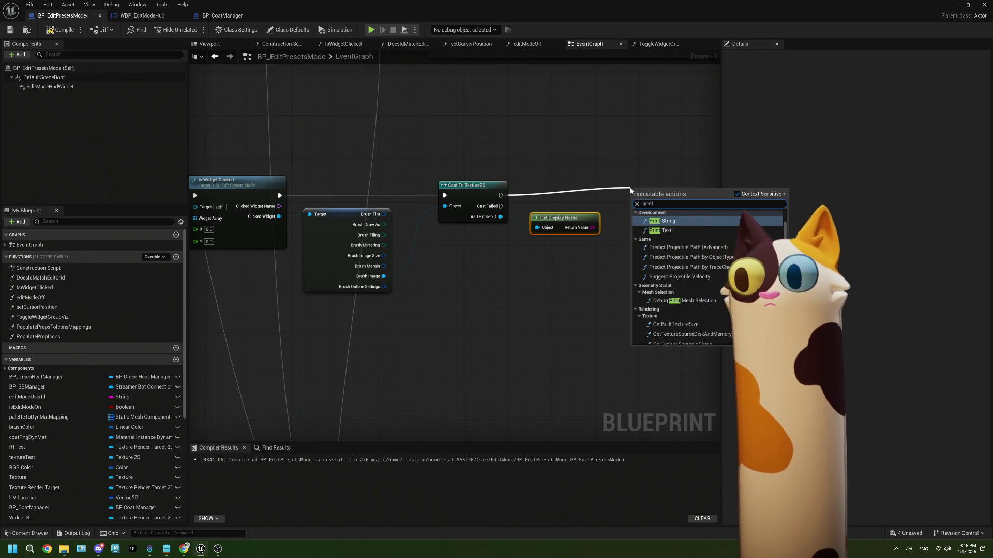
pyautogui.press('Return')
pyautogui.moveTo(592, 228); pyautogui.dragTo(635, 212)
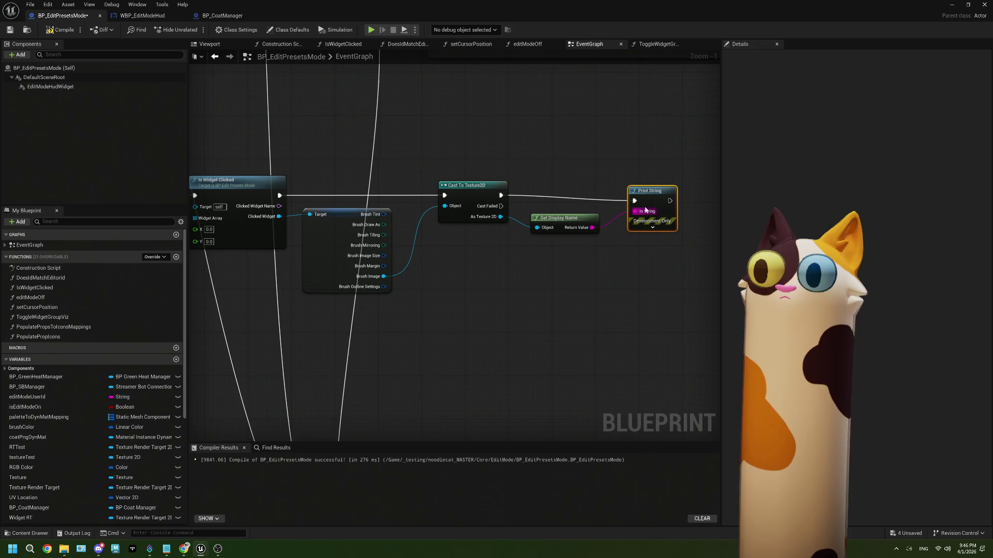
pyautogui.scroll(-4, 570, 306)
pyautogui.scroll(5, 526, 317)
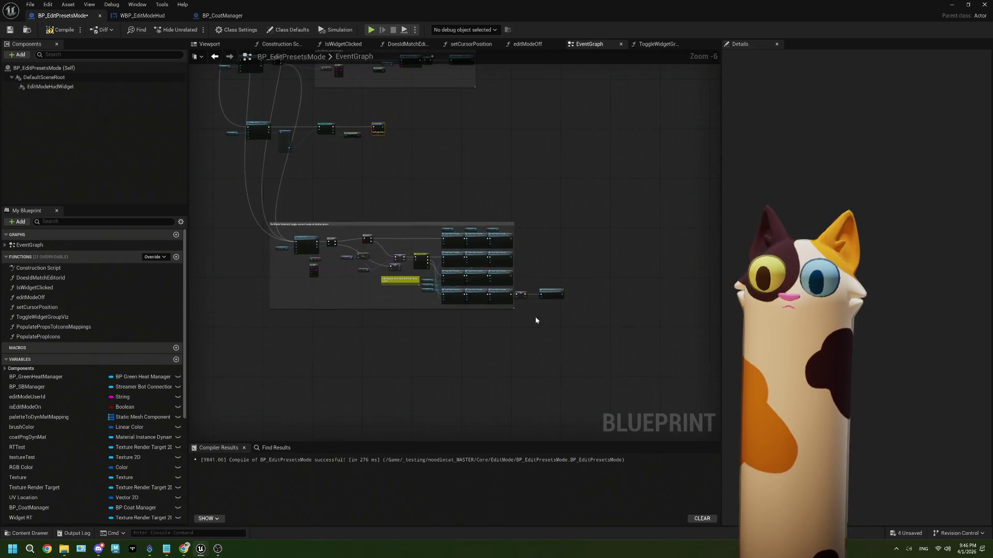
# Step: Set the SET node's Prop Type to hat
pyautogui.click(496, 248)
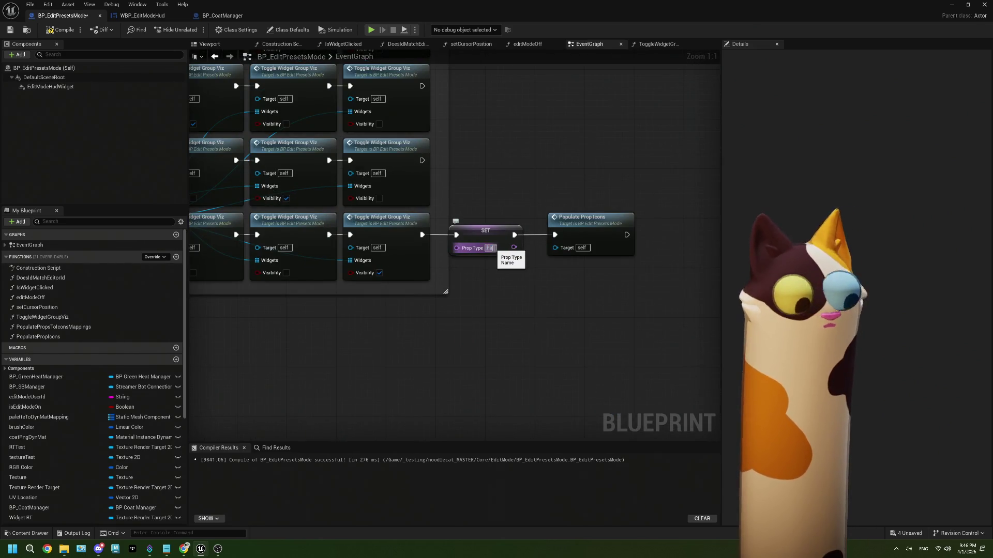
pyautogui.click(510, 263)
pyautogui.scroll(-3, 263, 145)
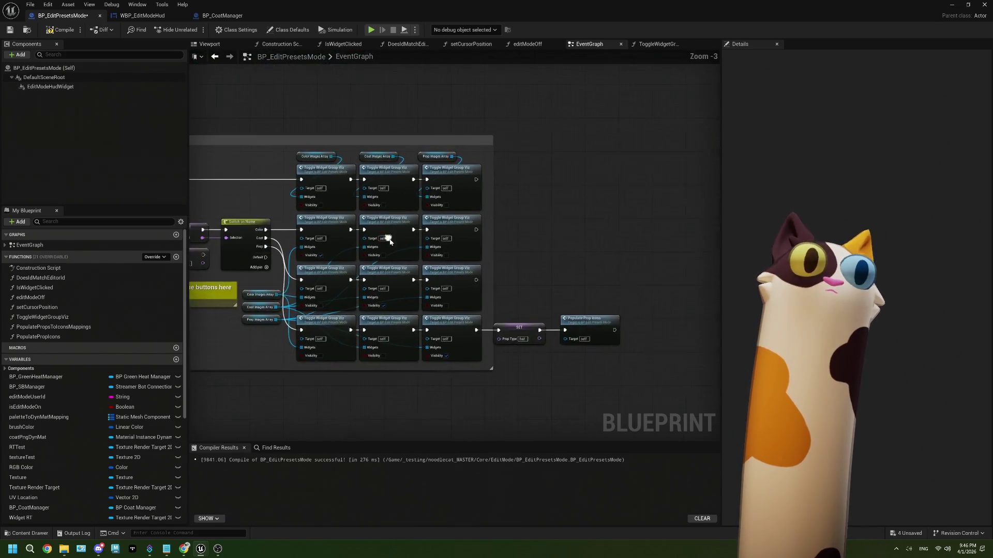
pyautogui.moveTo(348, 172); pyautogui.dragTo(431, 248)
pyautogui.scroll(2, 496, 236)
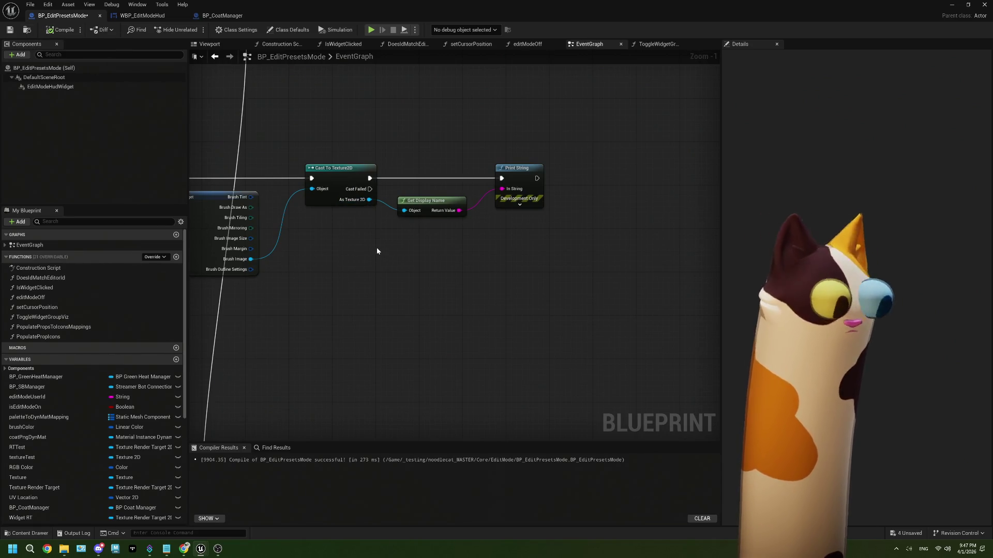
# Step: Save BP_EditPresetsMode and start a play-in-editor session
pyautogui.scroll(-2, 441, 261)
pyautogui.moveTo(395, 255); pyautogui.dragTo(521, 255)
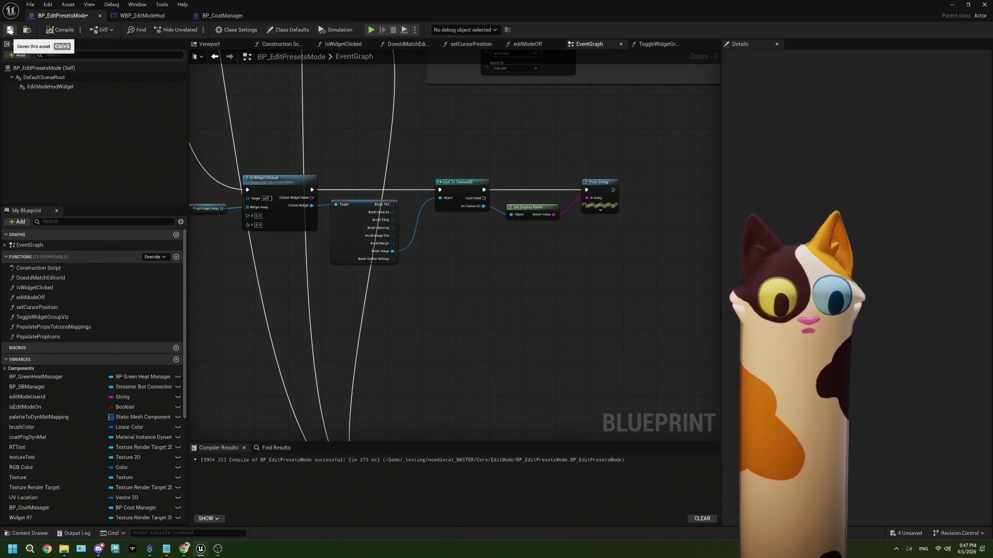
pyautogui.click(10, 29)
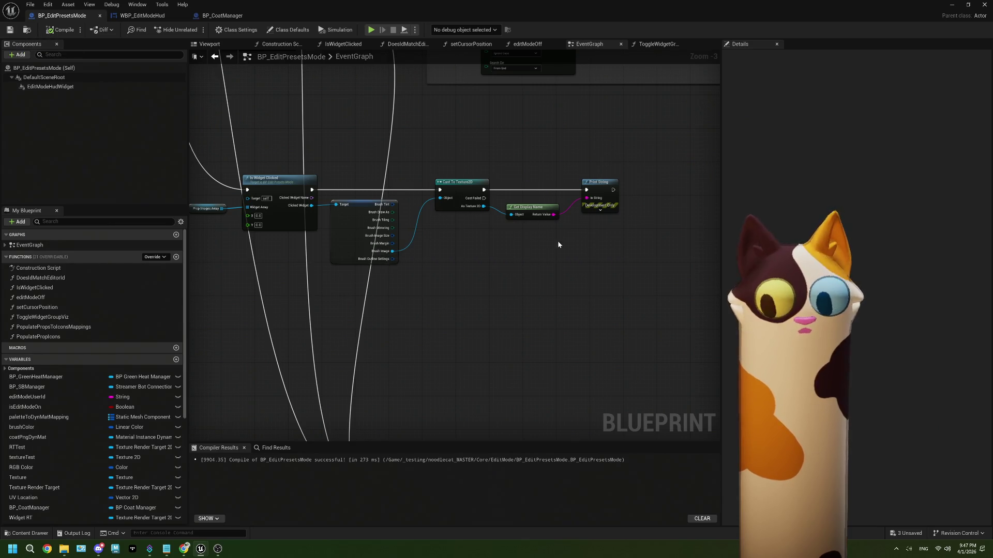
pyautogui.click(248, 30)
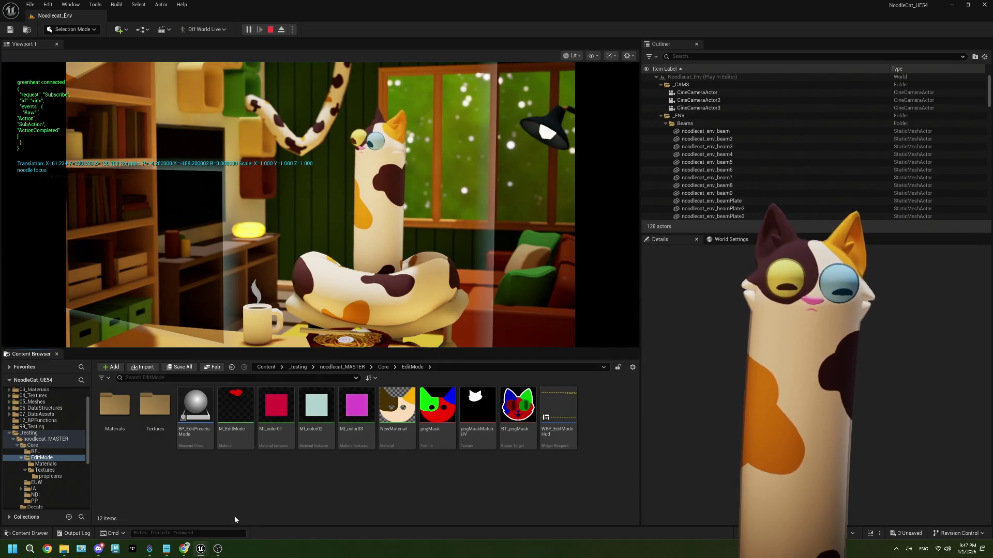
# Step: Redeem Edit Mode on Twitch, open the overlay's COLORS panel, then stop play in Unreal
pyautogui.click(217, 550)
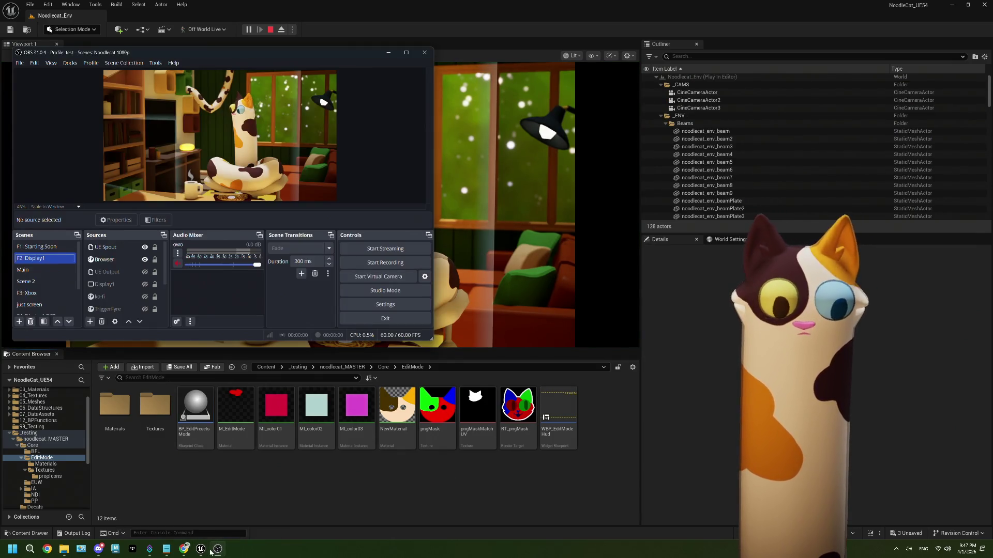
pyautogui.click(184, 549)
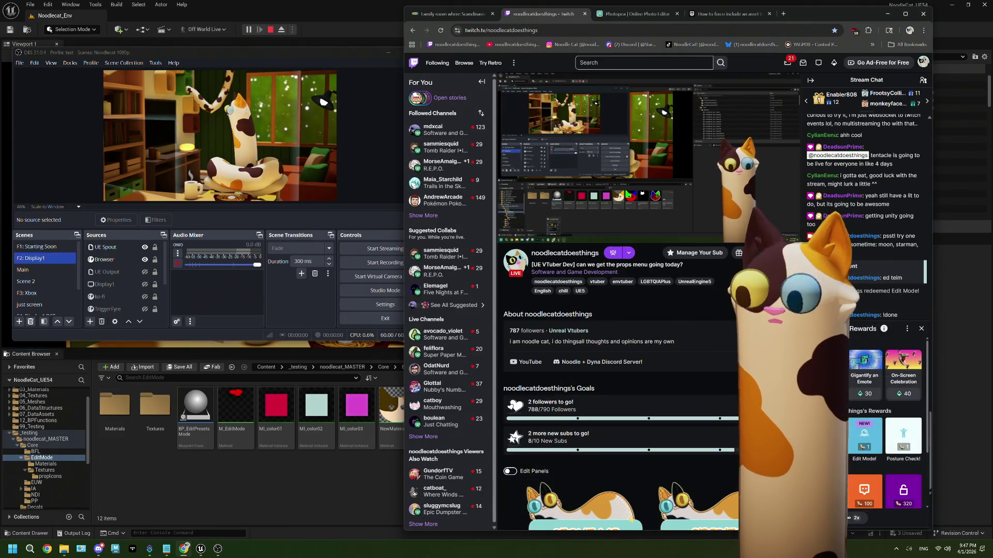
pyautogui.click(864, 440)
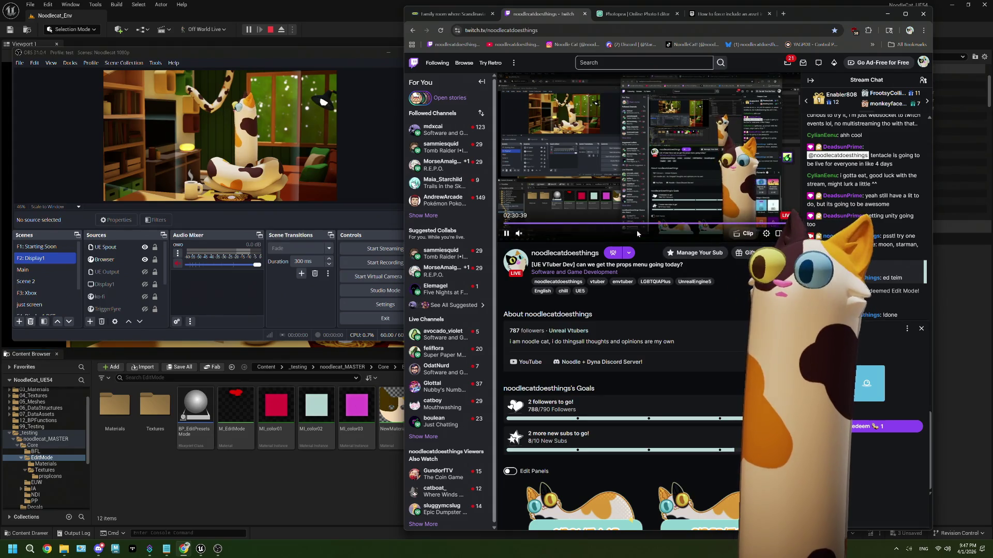
pyautogui.click(900, 426)
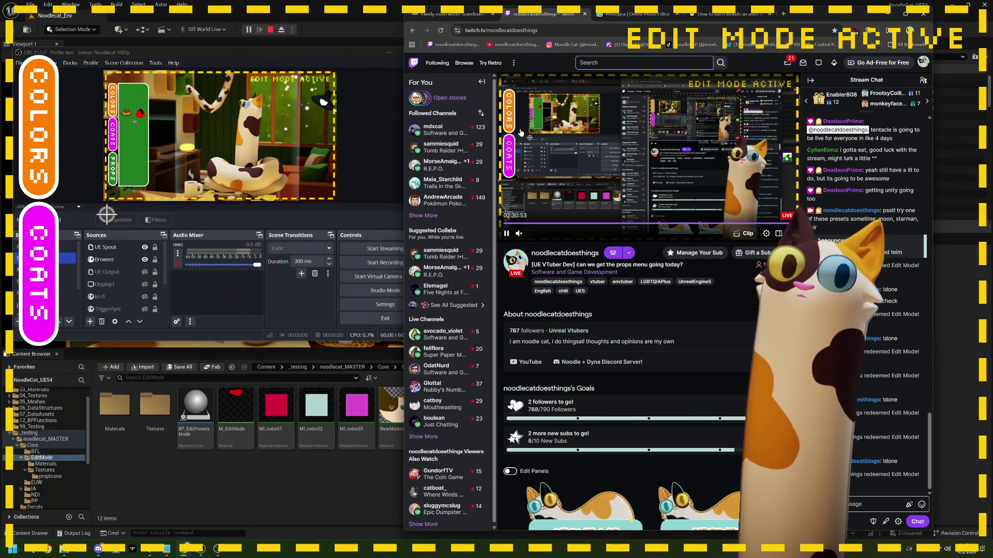
pyautogui.click(69, 191)
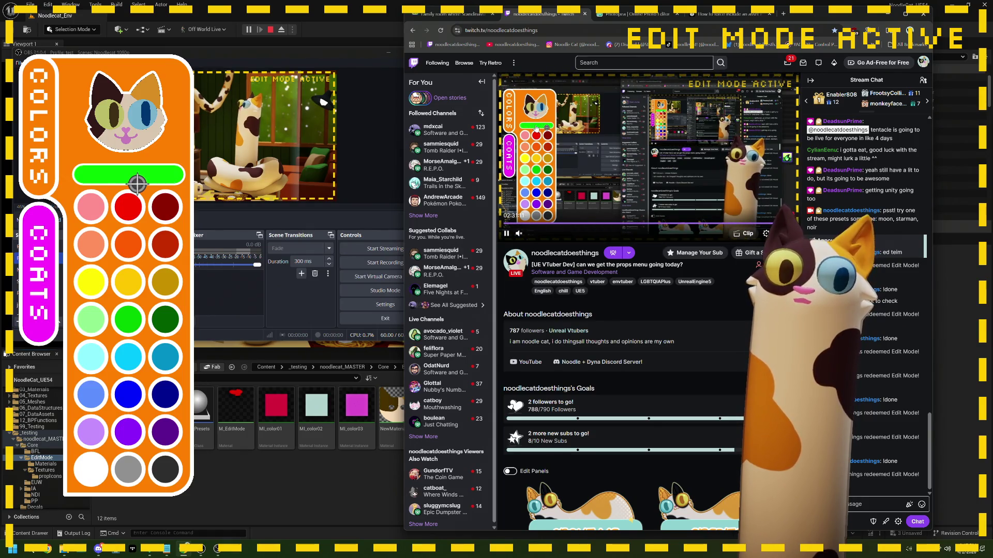
pyautogui.click(271, 30)
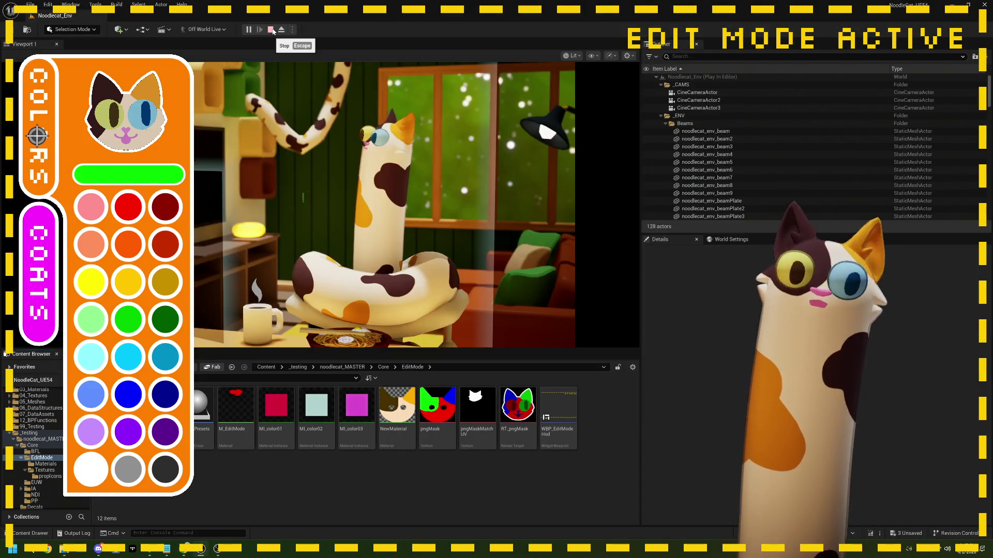
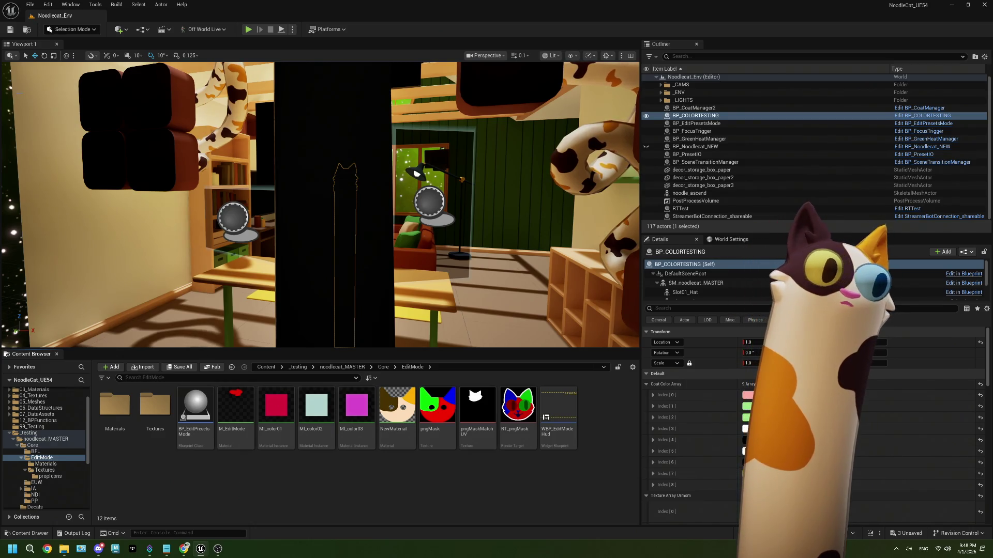
# Step: Frame the noodle cat in the viewport and open the BP_EditPresetsMode blueprint
pyautogui.press('f')
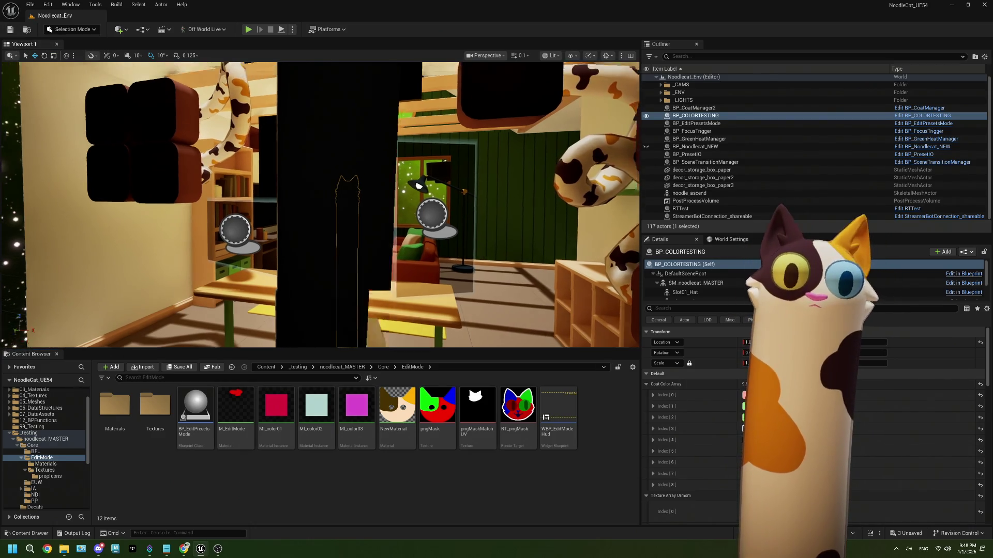
pyautogui.moveTo(268, 310)
pyautogui.mouseDown()
pyautogui.moveTo(279, 289)
pyautogui.moveTo(268, 352)
pyautogui.mouseUp()
pyautogui.doubleClick(196, 406)
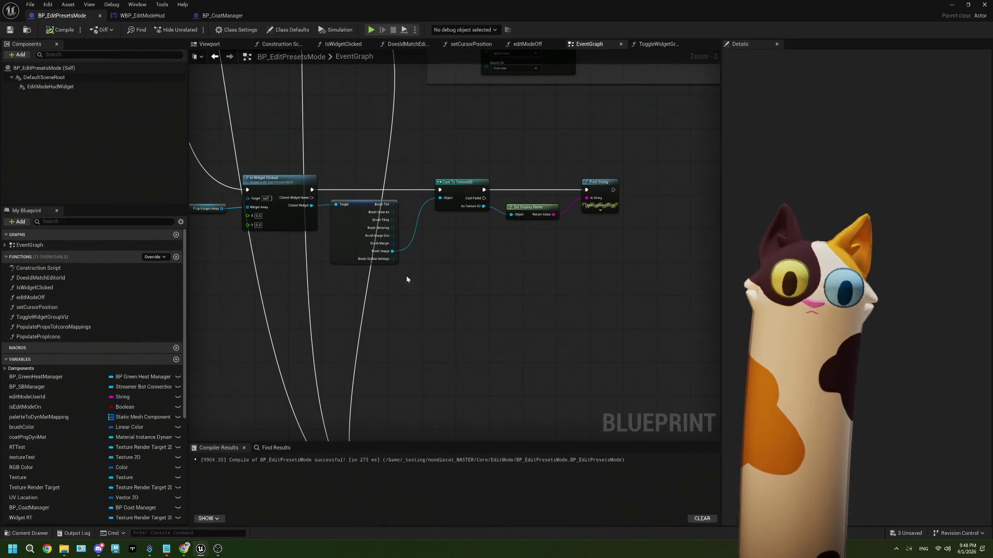
pyautogui.scroll(2, 485, 262)
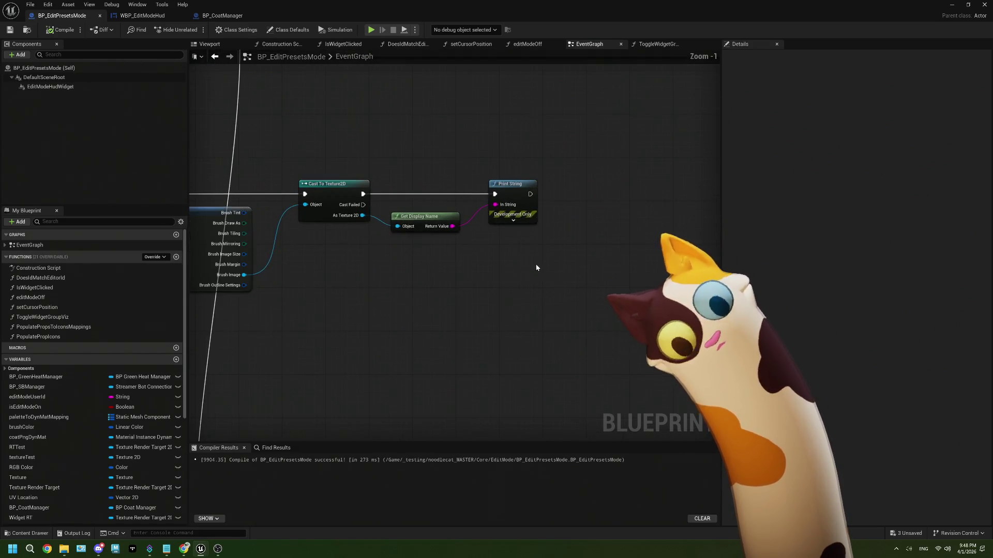
# Step: Replace Print String with a Split node on the display name, searching From End
pyautogui.click(510, 207)
pyautogui.press('Delete')
pyautogui.moveTo(453, 226); pyautogui.dragTo(483, 243)
pyautogui.write('split')
pyautogui.press('Return')
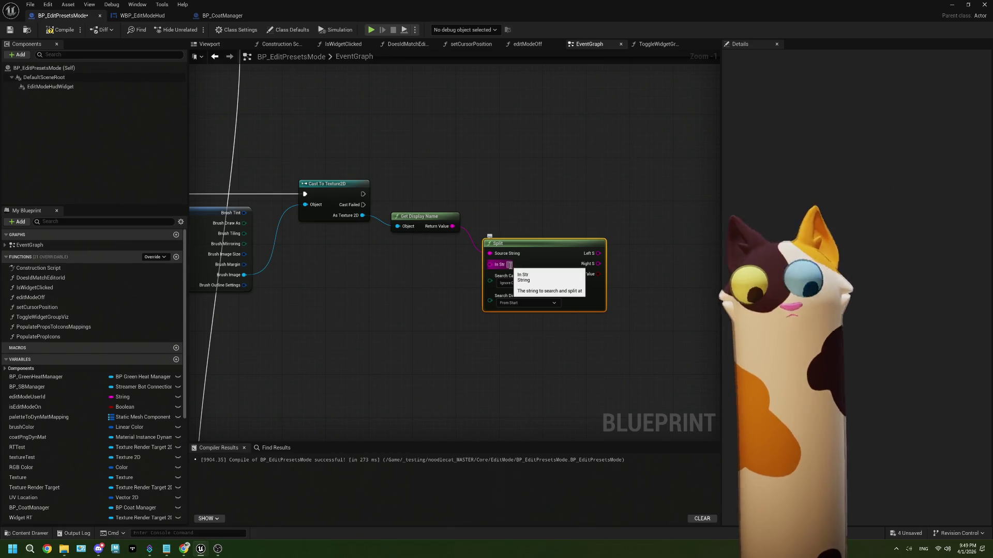
pyautogui.click(527, 303)
pyautogui.click(524, 317)
# Step: Pull a wire from Split's right part and drag BP_CoatManager into the graph
pyautogui.moveTo(528, 227); pyautogui.dragTo(484, 211)
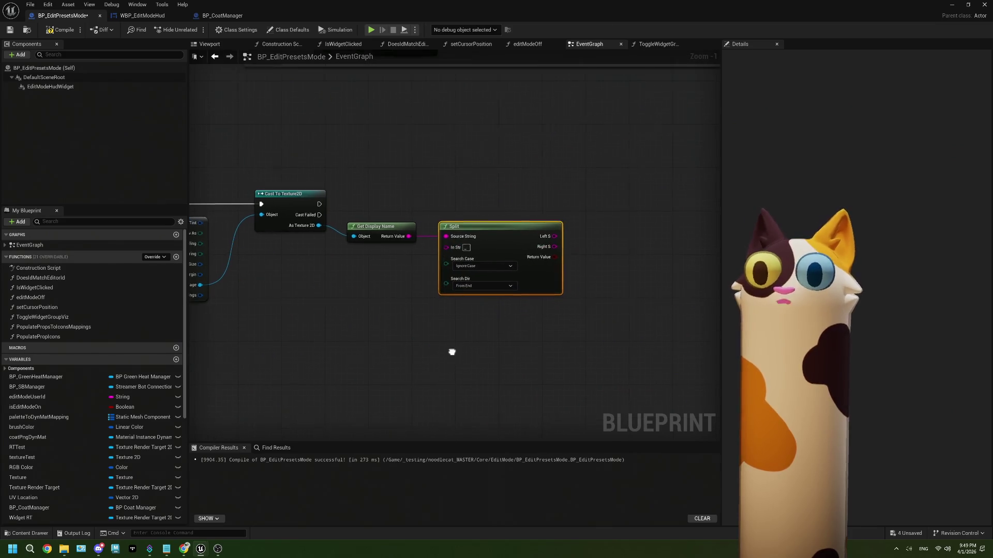
pyautogui.moveTo(558, 247); pyautogui.dragTo(597, 225)
pyautogui.moveTo(31, 507)
pyautogui.mouseDown()
pyautogui.moveTo(501, 319)
pyautogui.moveTo(488, 168)
pyautogui.mouseUp()
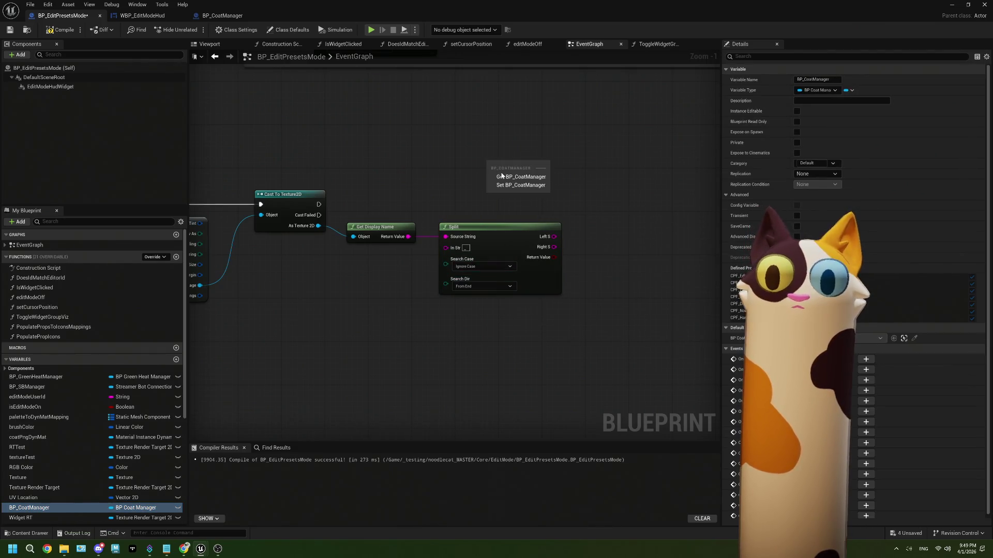
# Step: Place a BP Coat Manager getter in the EditPresetsMode graph
pyautogui.click(502, 174)
pyautogui.moveTo(568, 206); pyautogui.dragTo(475, 221)
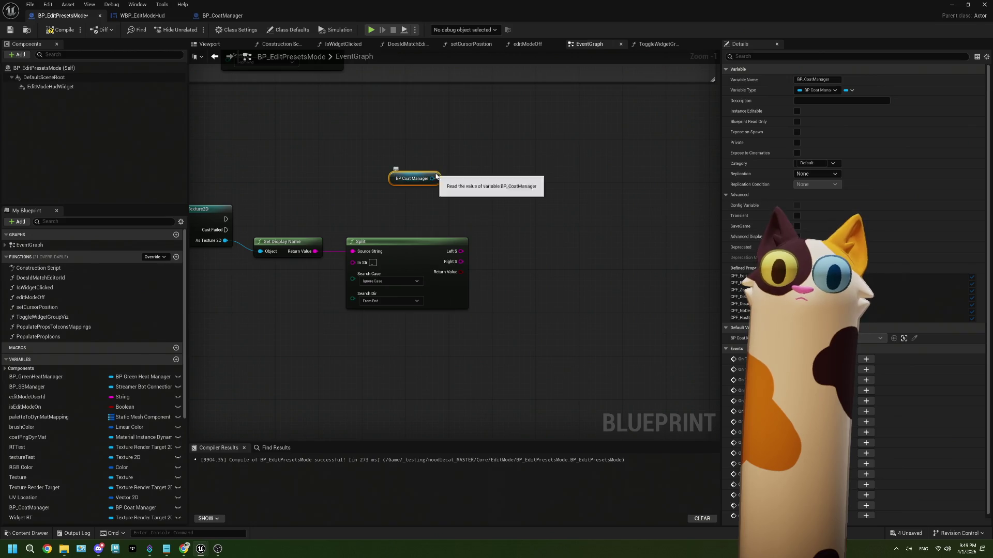
pyautogui.moveTo(444, 169); pyautogui.dragTo(459, 164)
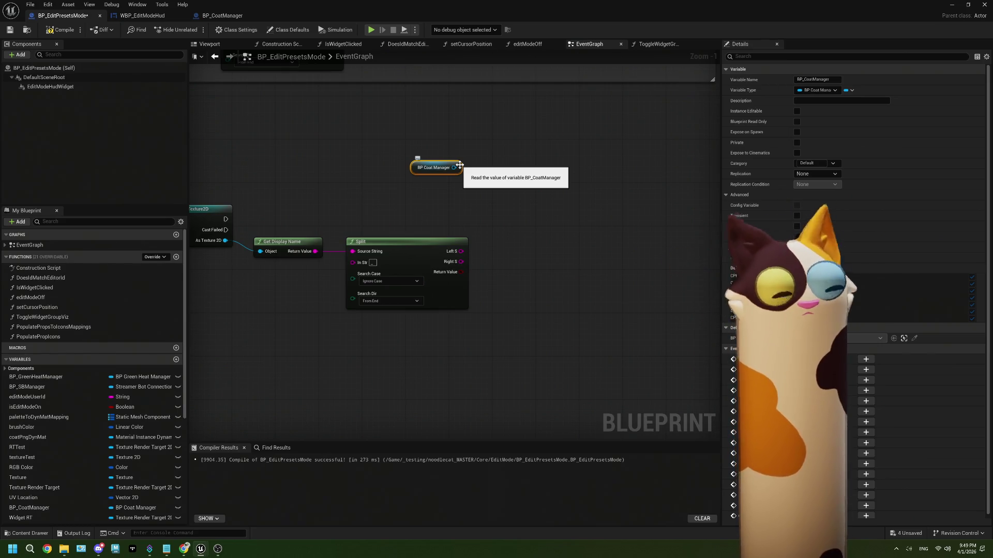
# Step: Try an On Command Prop node off the coat manager, delete it, and go to BP_CoatManager
pyautogui.moveTo(455, 168)
pyautogui.mouseDown()
pyautogui.moveTo(513, 226)
pyautogui.moveTo(505, 221)
pyautogui.mouseUp()
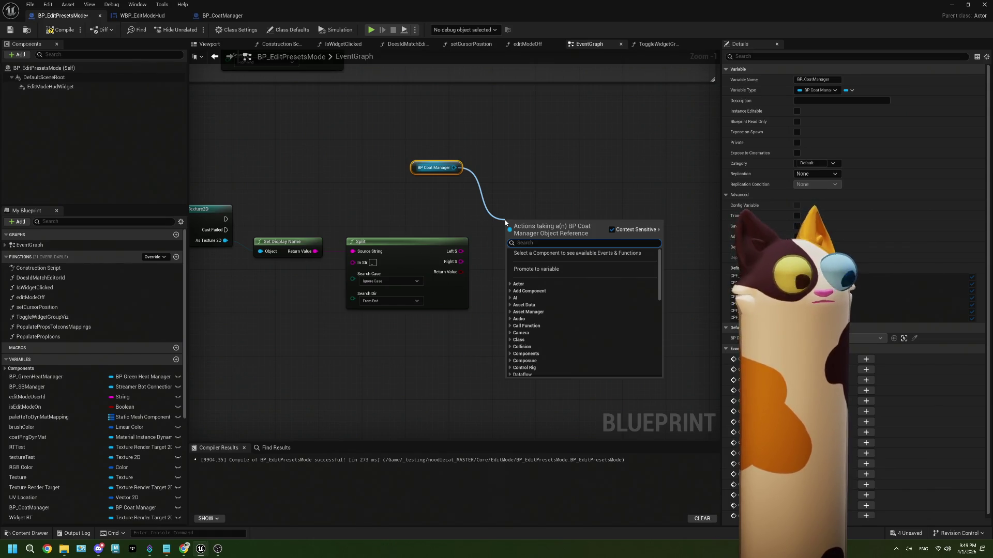
pyautogui.write('on')
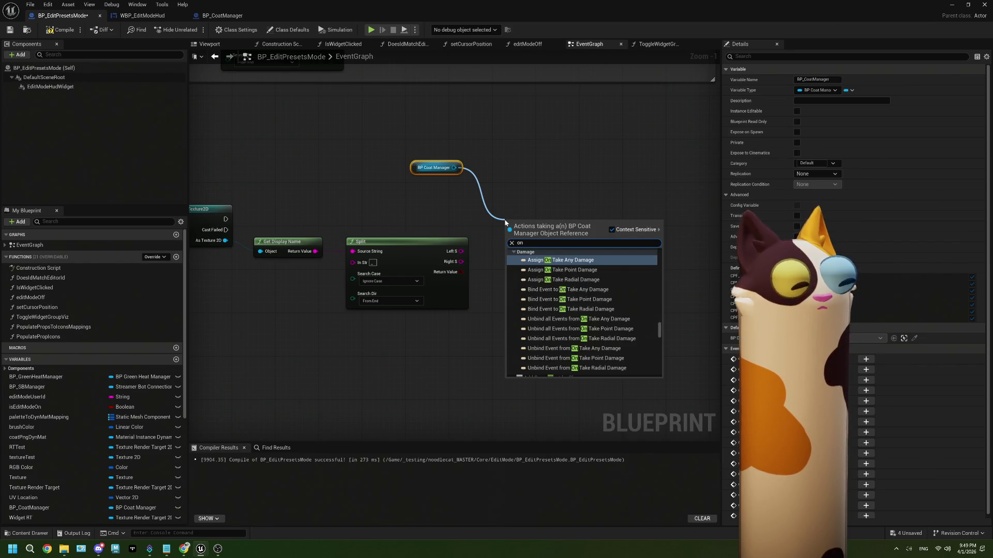
pyautogui.press('BackSpace')
pyautogui.press('BackSpace')
pyautogui.write('prop')
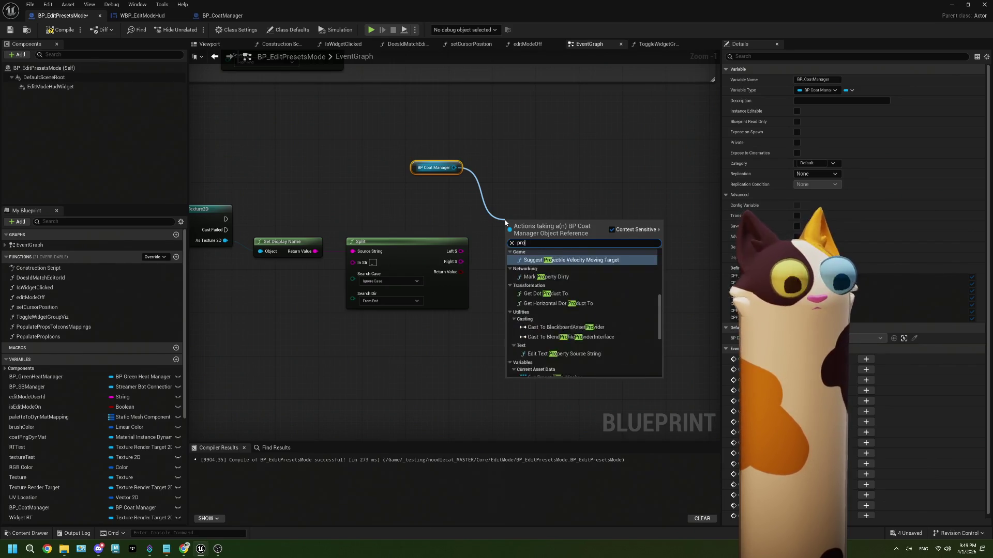
pyautogui.click(562, 280)
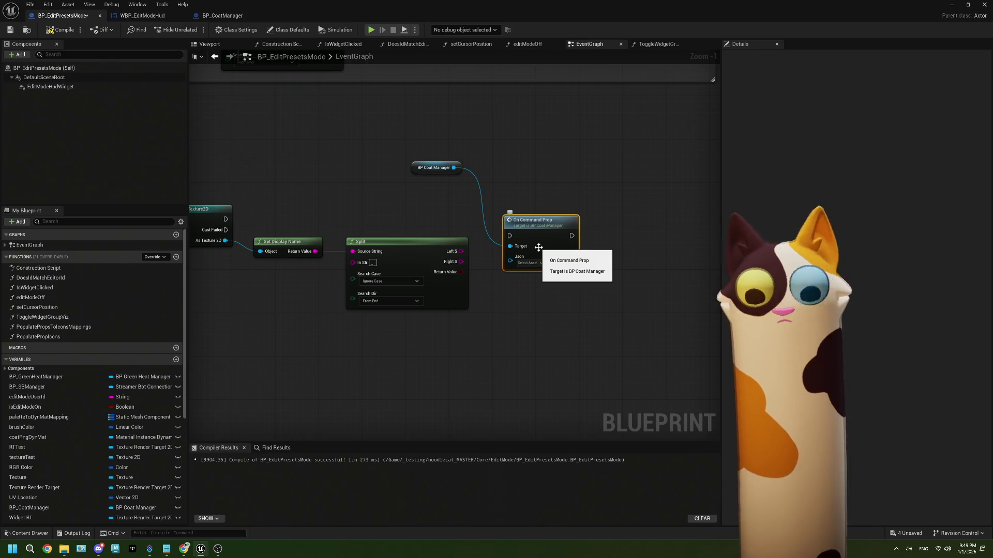
pyautogui.press('Delete')
pyautogui.click(222, 16)
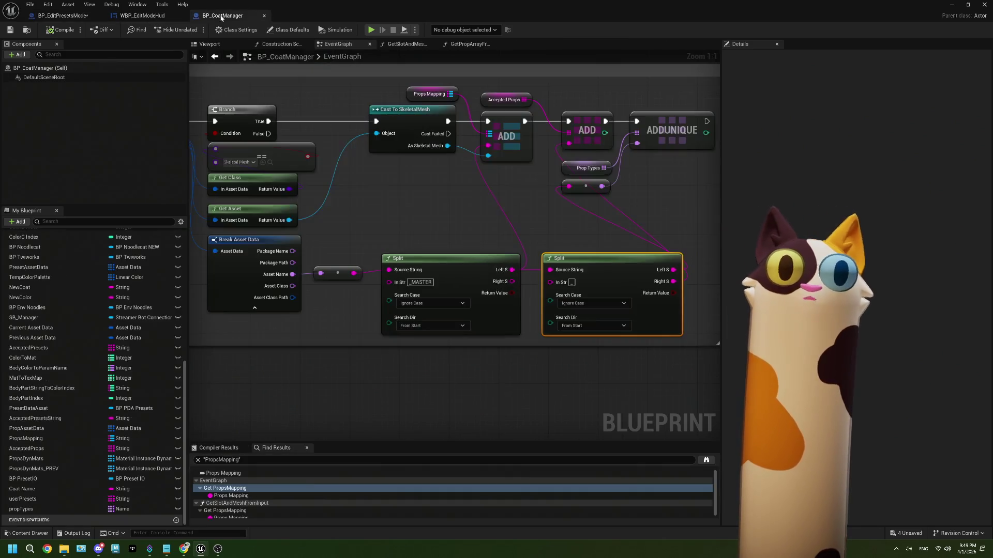
pyautogui.scroll(-2, 392, 238)
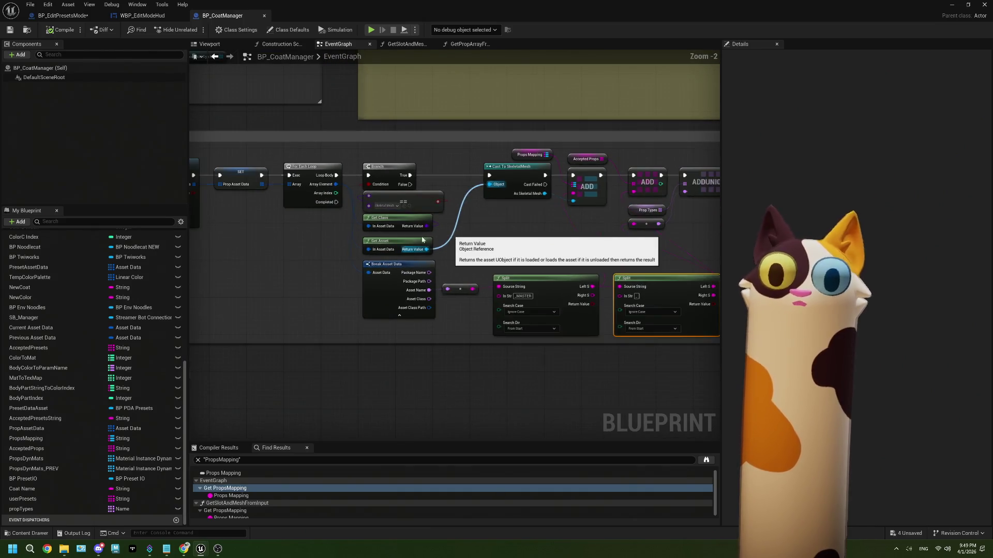
pyautogui.scroll(-3, 487, 254)
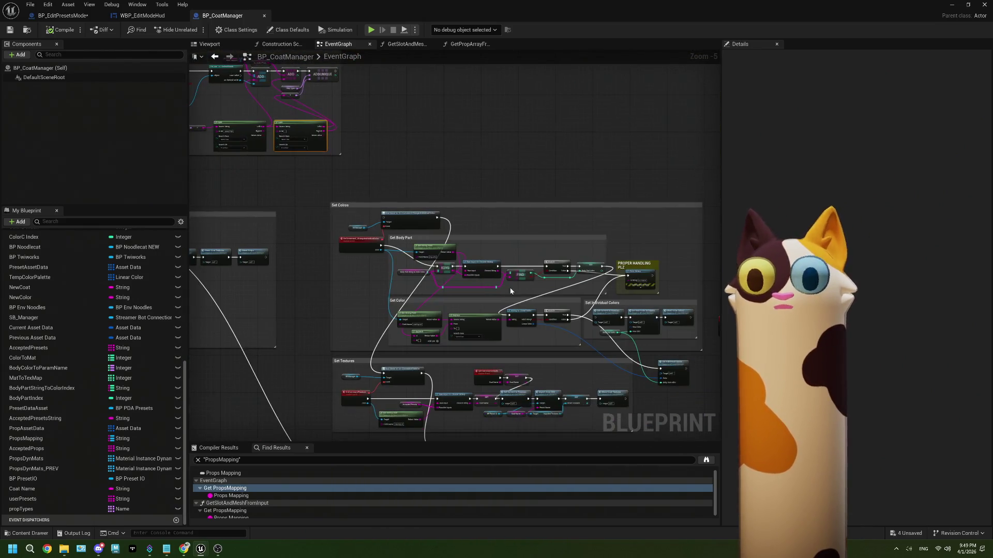
pyautogui.scroll(1, 531, 322)
pyautogui.moveTo(531, 322)
pyautogui.mouseDown()
pyautogui.moveTo(455, 395)
pyautogui.moveTo(457, 345)
pyautogui.moveTo(413, 309)
pyautogui.moveTo(410, 292)
pyautogui.moveTo(371, 323)
pyautogui.mouseUp()
pyautogui.scroll(2, 445, 321)
pyautogui.scroll(2, 446, 297)
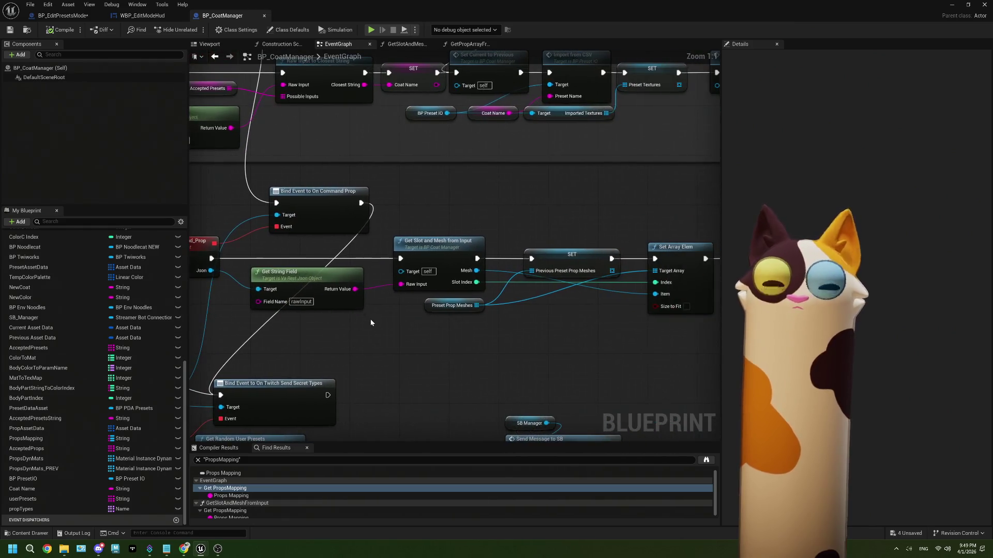
pyautogui.rightClick(403, 200)
# Step: Add an OnPropSelect custom event that triggers Get Slot and Mesh from Input
pyautogui.write('custom e')
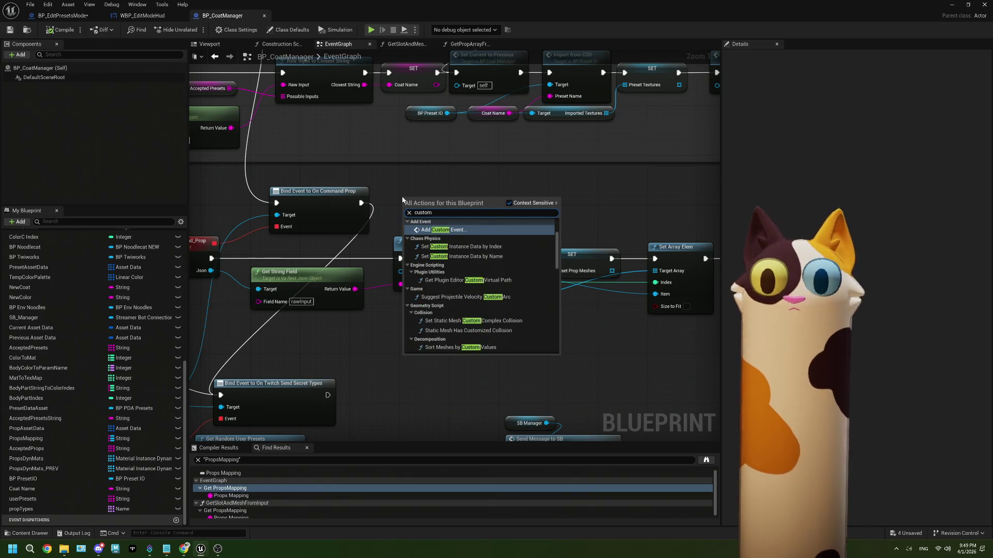
pyautogui.click(457, 229)
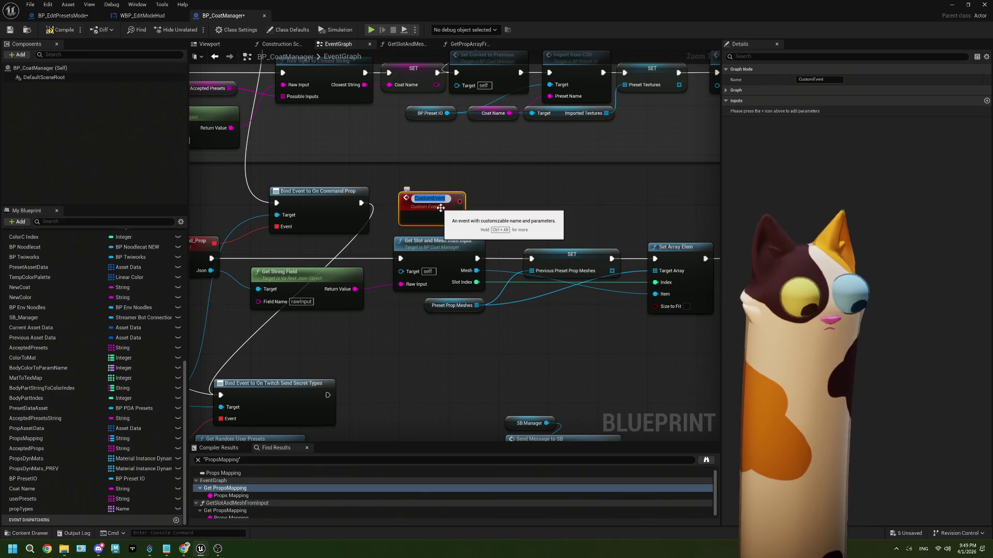
pyautogui.write('O')
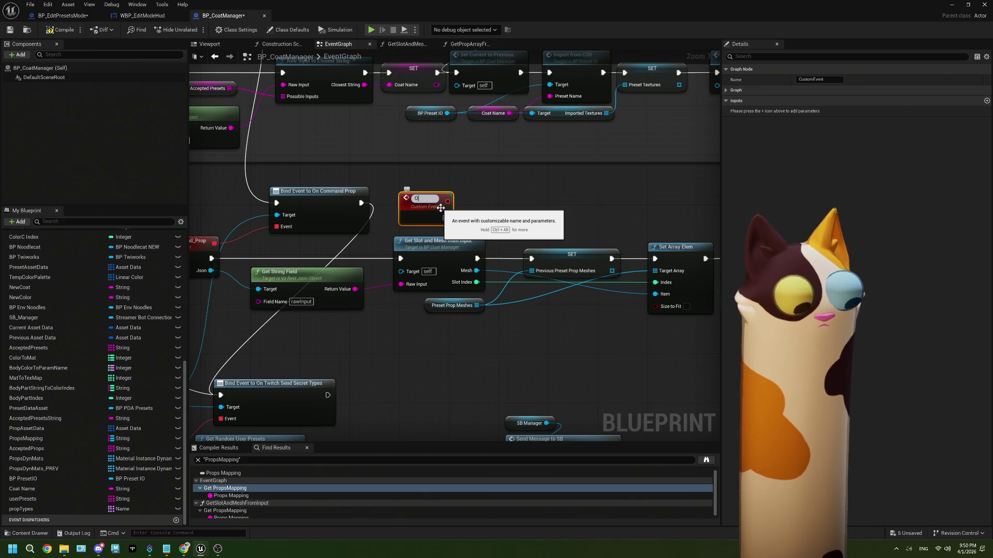
pyautogui.write('nProp')
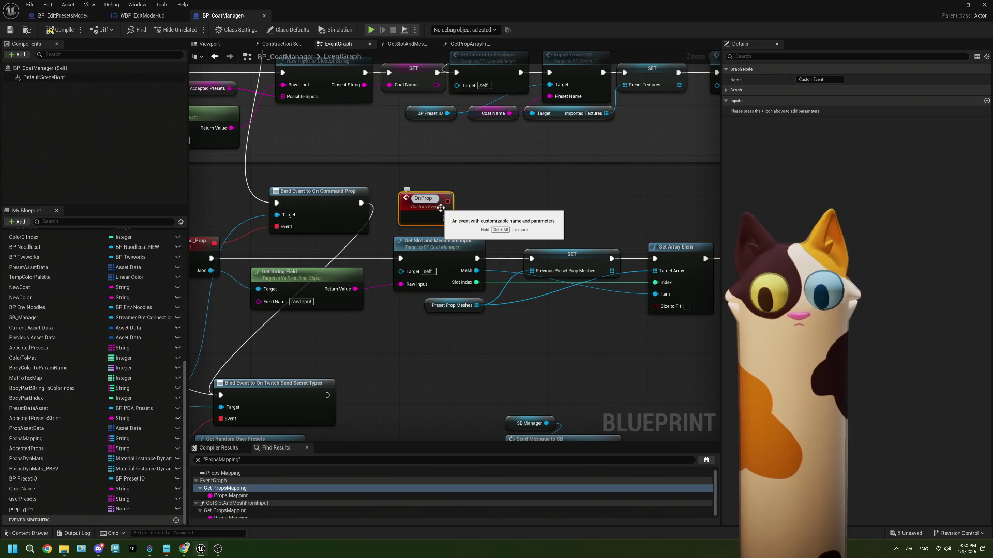
pyautogui.write('Select')
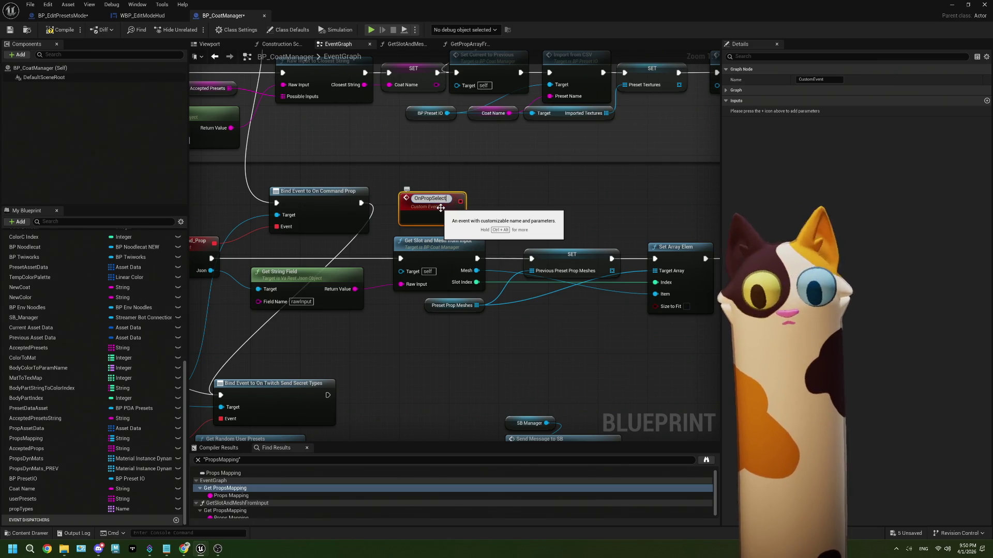
pyautogui.write('Edit')
pyautogui.press('BackSpace')
pyautogui.press('BackSpace')
pyautogui.press('BackSpace')
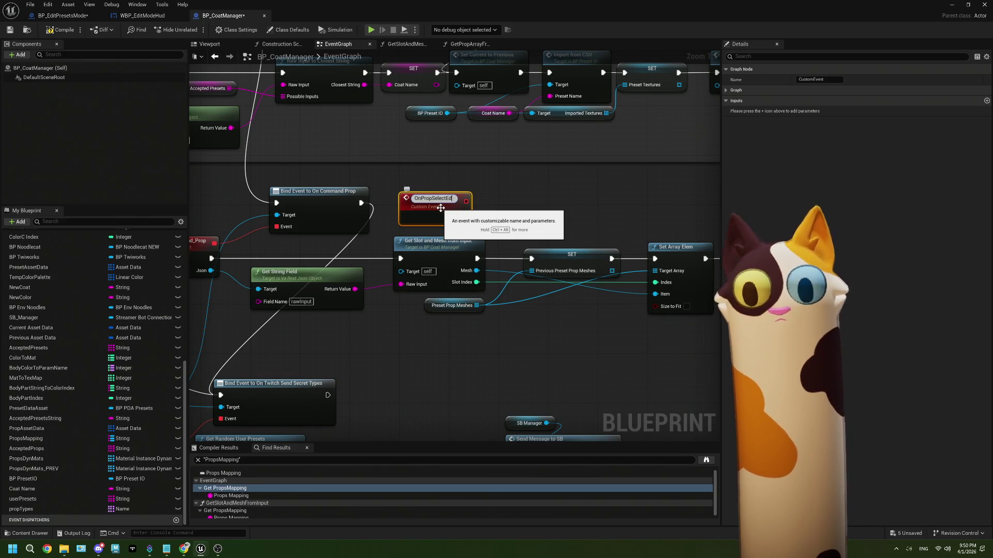
pyautogui.click(455, 218)
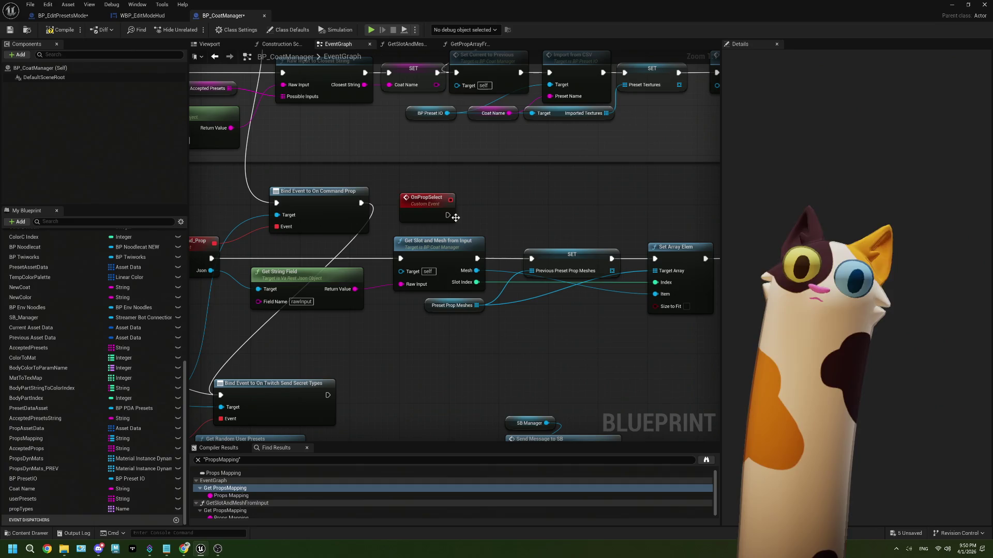
pyautogui.moveTo(447, 215); pyautogui.dragTo(400, 259)
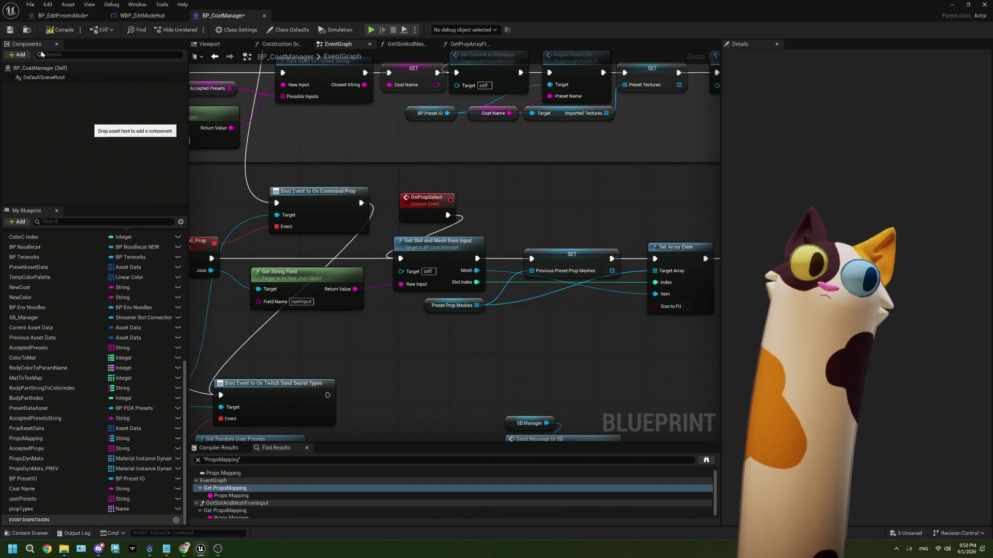
# Step: Give OnPropSelect a single String input propSelected, undoing a trial Raw Input connection
pyautogui.click(437, 204)
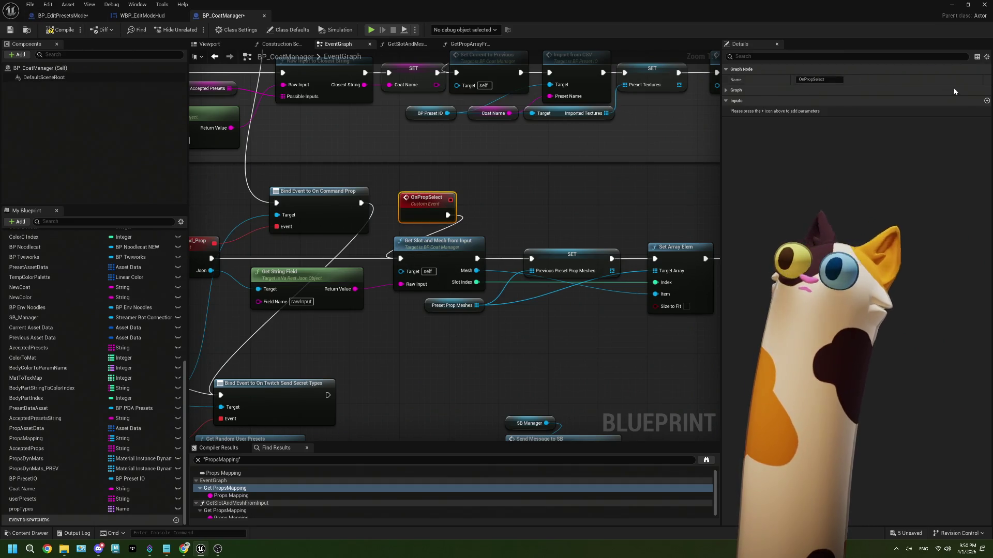
pyautogui.click(986, 101)
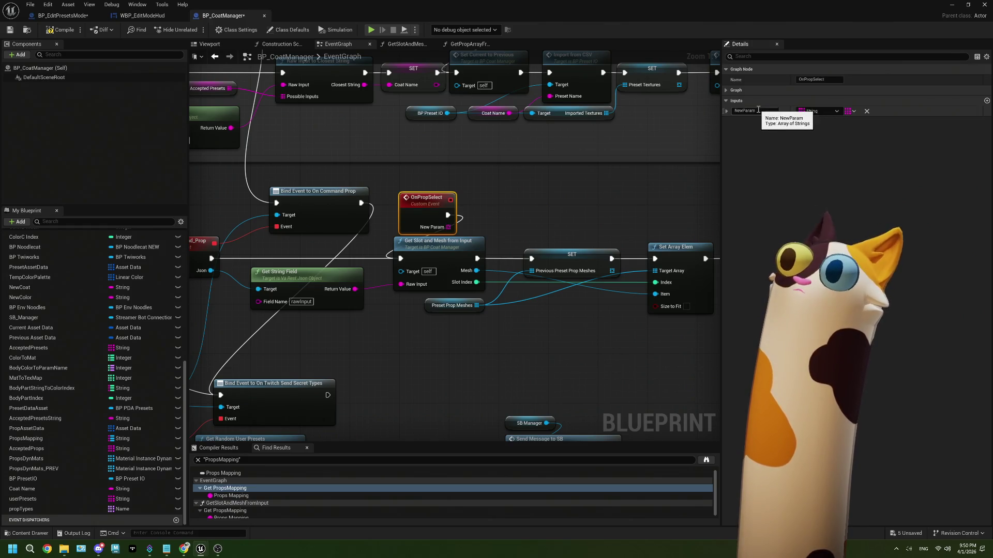
pyautogui.write('prop')
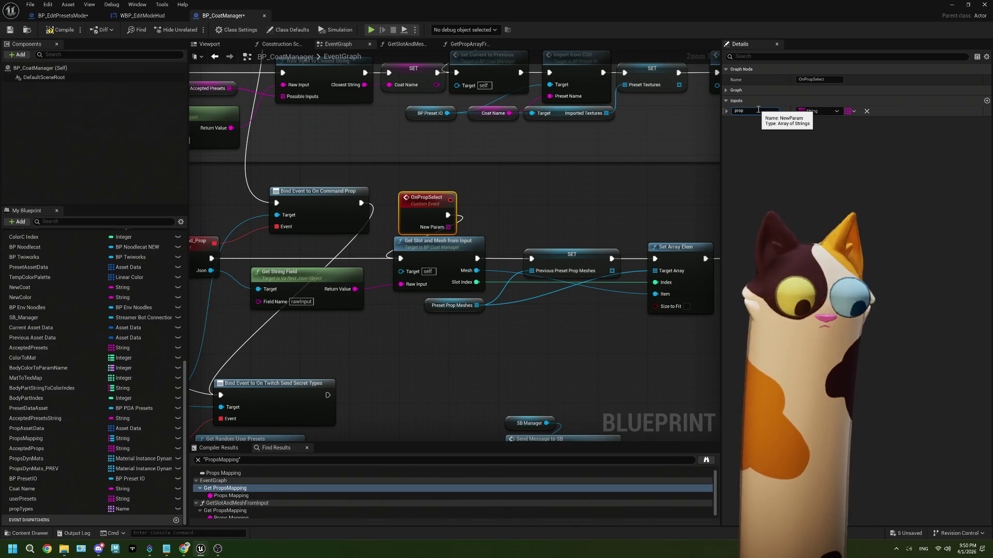
pyautogui.write('p')
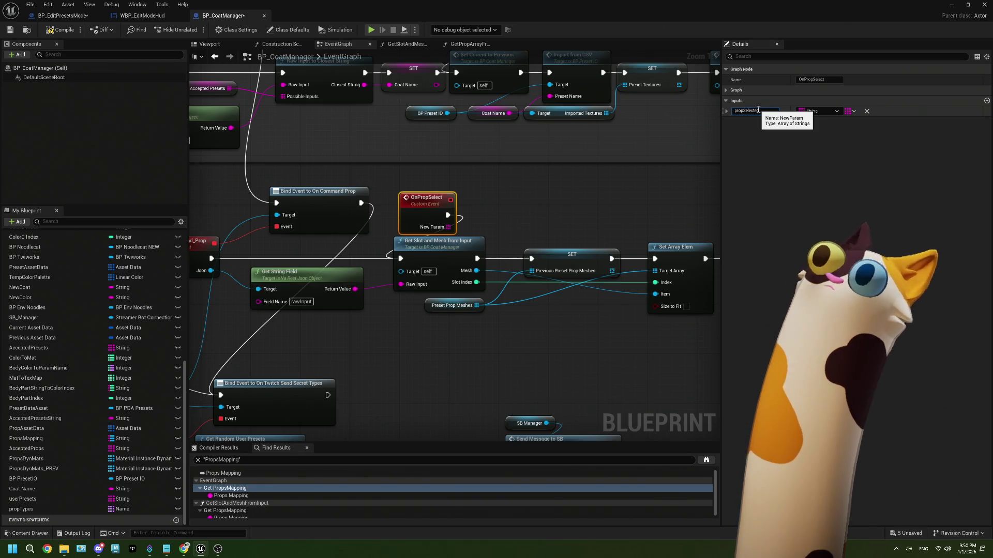
pyautogui.write('ted')
pyautogui.press('Return')
pyautogui.click(853, 114)
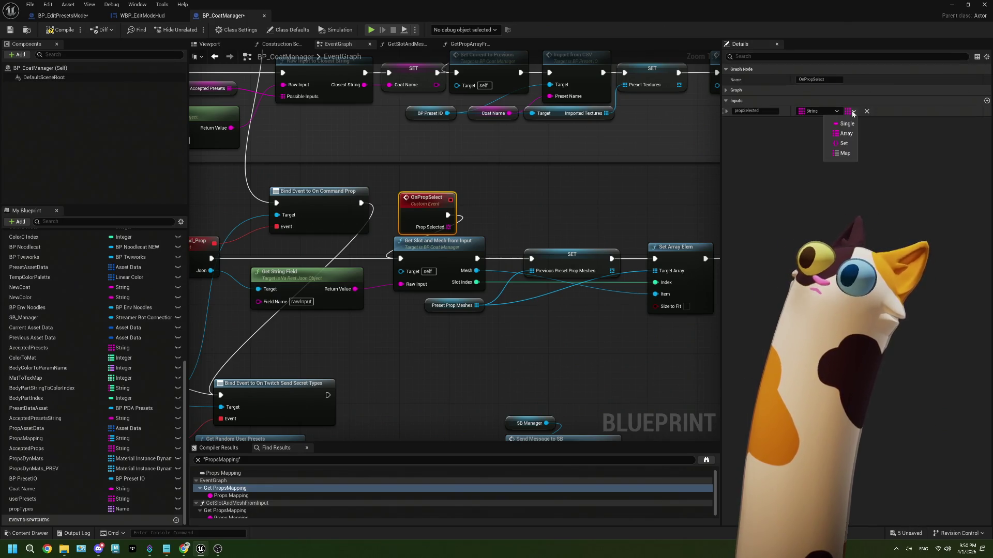
pyautogui.click(835, 122)
pyautogui.moveTo(447, 228); pyautogui.dragTo(402, 286)
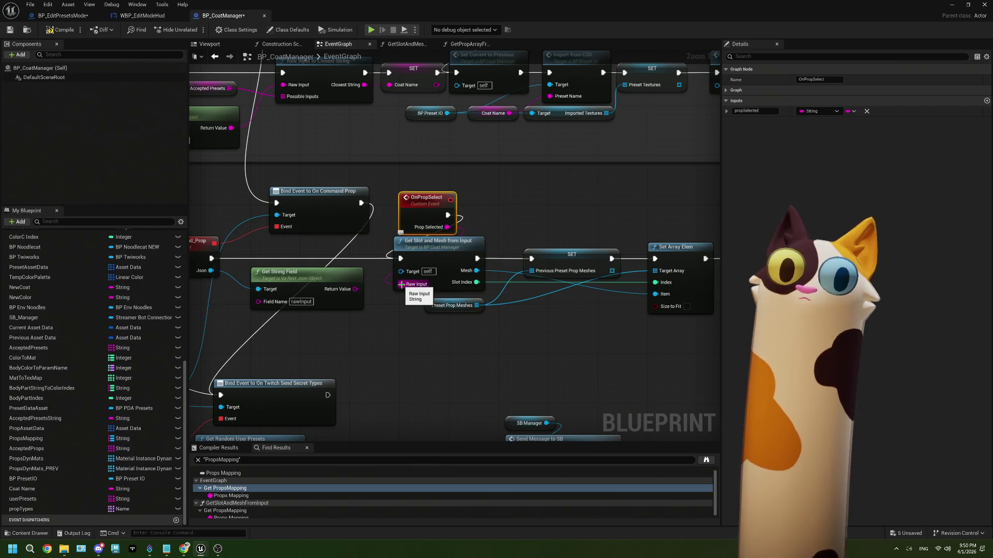
pyautogui.hotkey('ctrl', 'z')
# Step: Promote Get String Field's result to a propInput variable set before Get Slot and Mesh from Input
pyautogui.moveTo(380, 346); pyautogui.dragTo(386, 225)
pyautogui.moveTo(341, 251)
pyautogui.mouseDown()
pyautogui.moveTo(286, 251)
pyautogui.moveTo(356, 246)
pyautogui.mouseUp()
pyautogui.click(419, 282)
pyautogui.write('propInput')
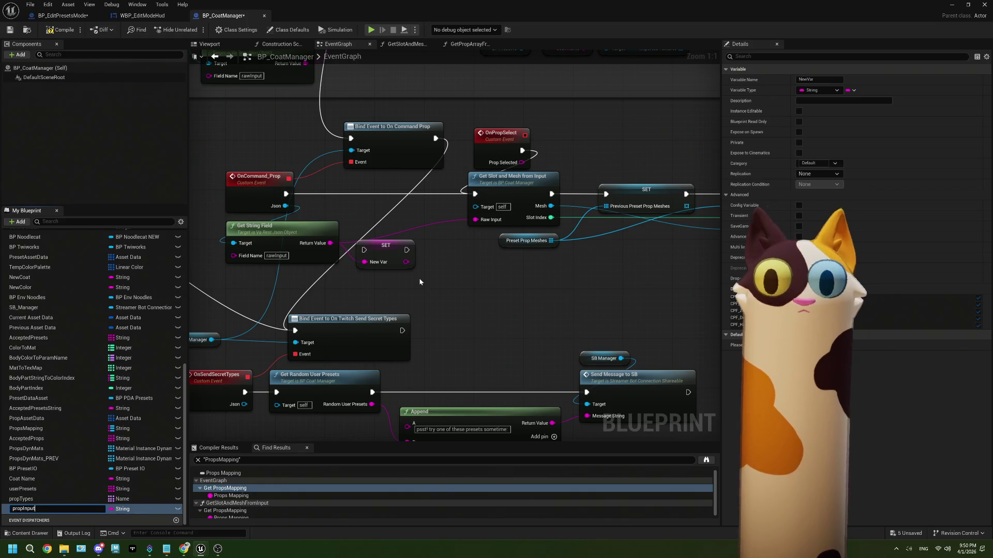
pyautogui.press('Return')
pyautogui.moveTo(392, 250); pyautogui.dragTo(389, 203)
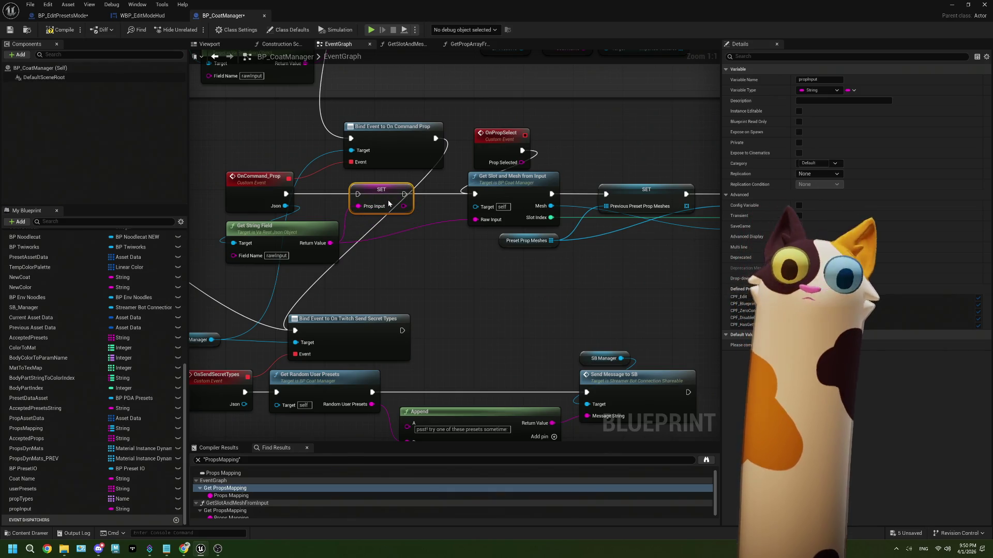
pyautogui.moveTo(285, 194); pyautogui.dragTo(475, 194)
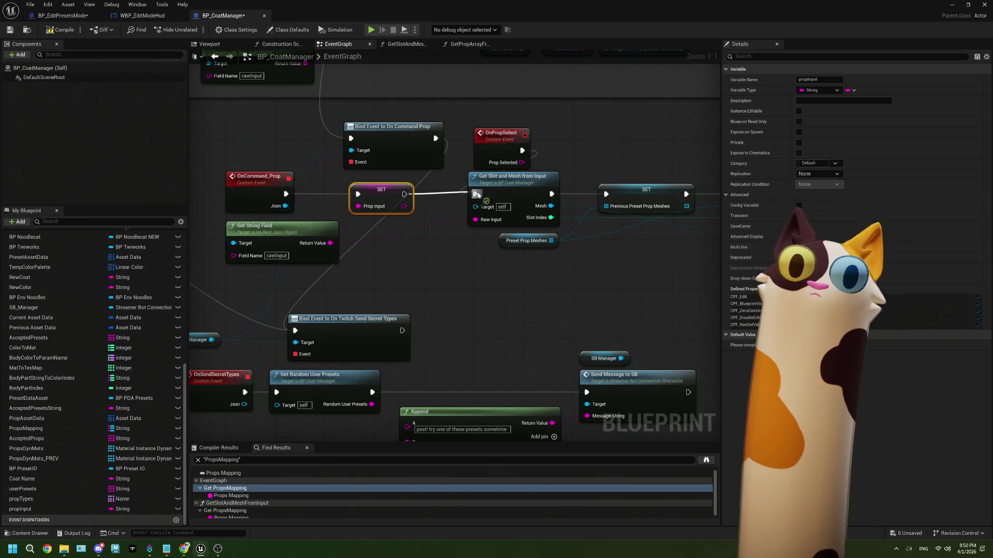
pyautogui.moveTo(516, 165); pyautogui.dragTo(515, 152)
# Step: Duplicate the propInput setter so OnPropSelect stores Prop Selected in propInput
pyautogui.click(381, 190)
pyautogui.hotkey('ctrl', 'c')
pyautogui.hotkey('ctrl', 'v')
pyautogui.moveTo(522, 151); pyautogui.dragTo(613, 151)
pyautogui.moveTo(523, 138); pyautogui.dragTo(612, 138)
pyautogui.moveTo(629, 135)
pyautogui.mouseDown()
pyautogui.moveTo(567, 136)
pyautogui.moveTo(612, 152)
pyautogui.moveTo(474, 194)
pyautogui.mouseUp()
# Step: Feed a propInput getter into Raw Input and save BP_CoatManager
pyautogui.moveTo(103, 511)
pyautogui.mouseDown()
pyautogui.moveTo(420, 253)
pyautogui.moveTo(404, 240)
pyautogui.moveTo(476, 219)
pyautogui.mouseUp()
pyautogui.click(427, 250)
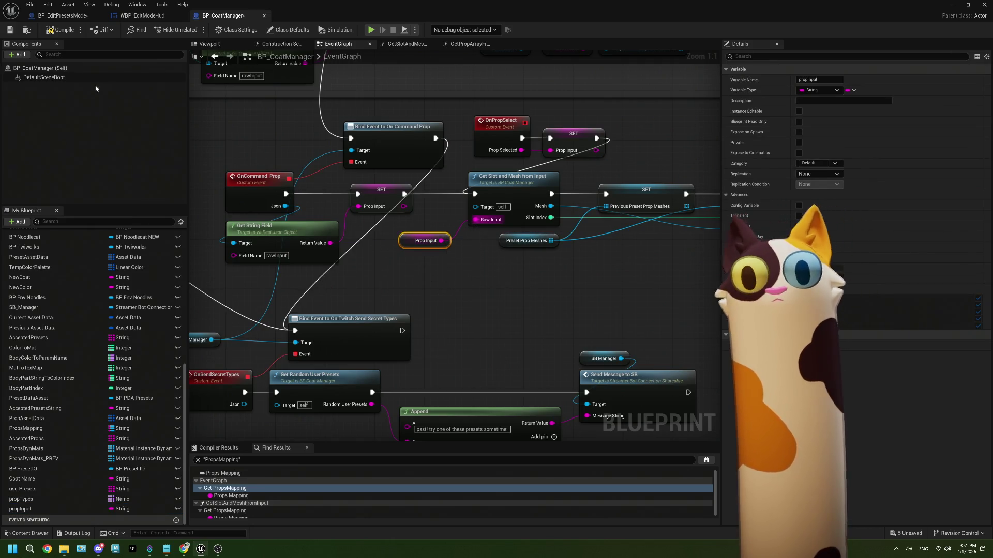
pyautogui.click(10, 29)
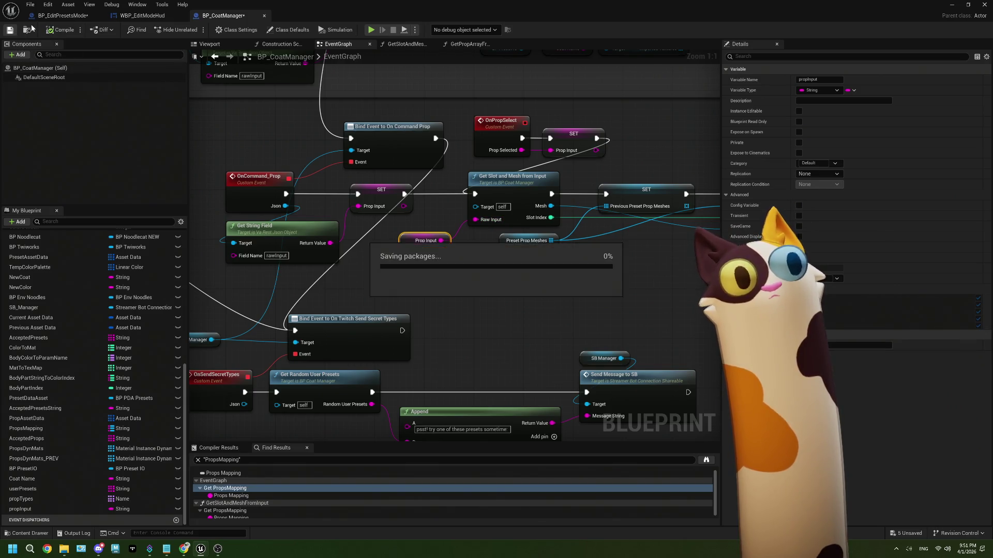
# Step: In BP_EditPresetsMode, add an On Prop Select call fed by Split's right part
pyautogui.click(62, 15)
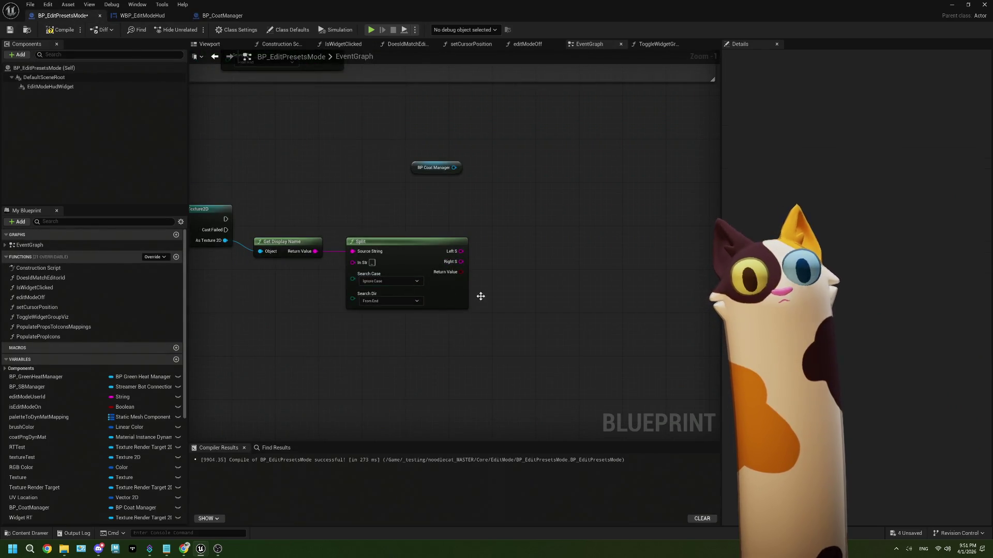
pyautogui.moveTo(454, 167); pyautogui.dragTo(487, 183)
pyautogui.write('pr')
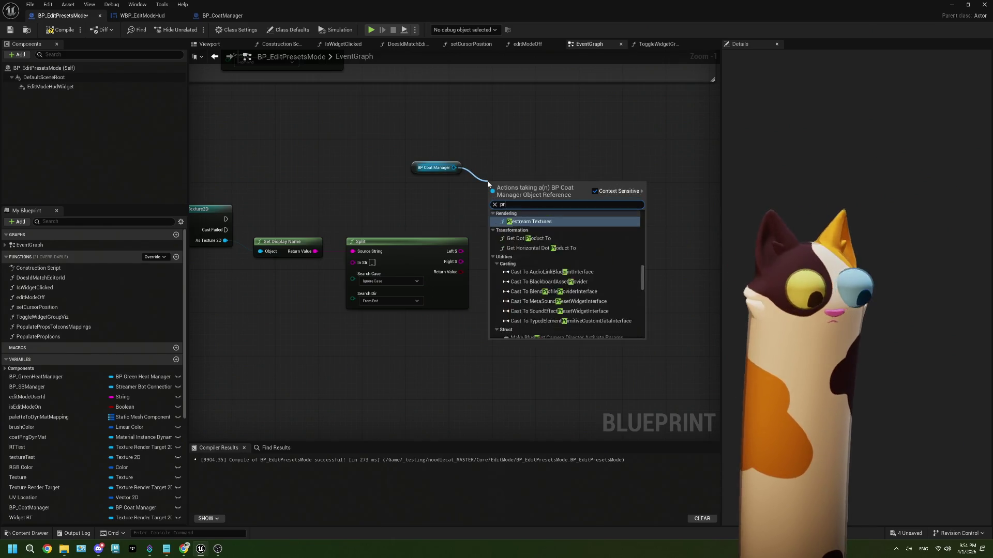
pyautogui.write('opse')
pyautogui.click(523, 222)
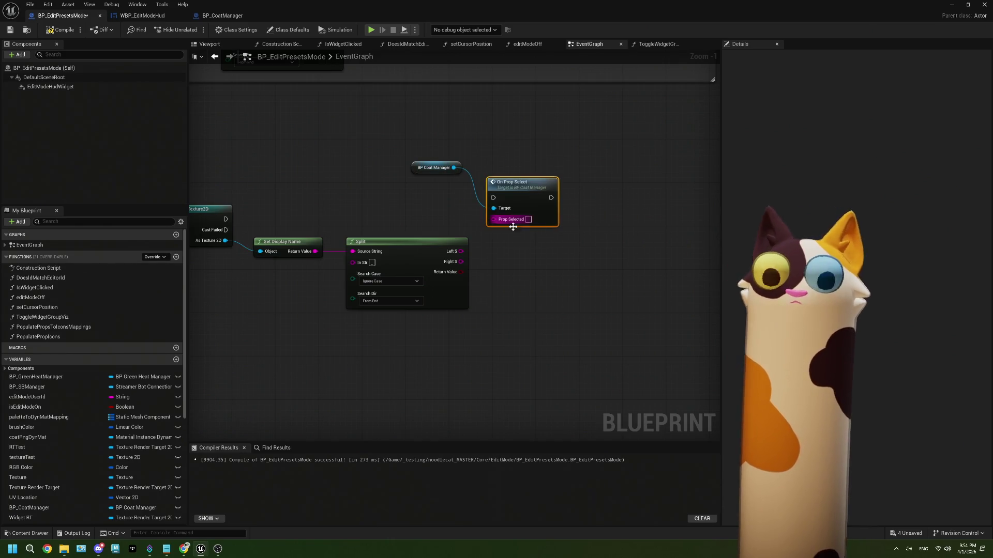
pyautogui.scroll(1, 497, 242)
pyautogui.moveTo(454, 264)
pyautogui.mouseDown()
pyautogui.moveTo(496, 221)
pyautogui.moveTo(491, 214)
pyautogui.mouseUp()
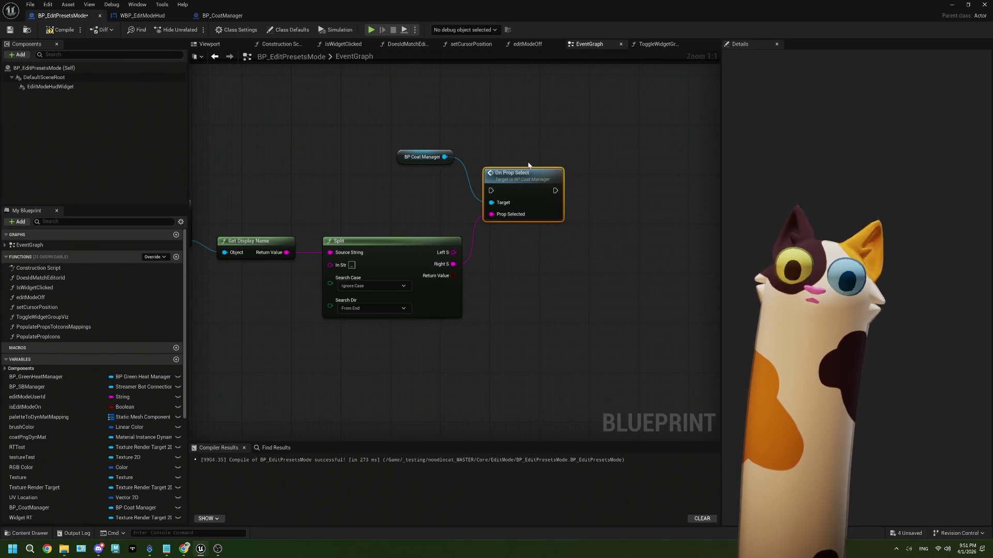
# Step: Run On Prop Select after Cast To Texture2D, tidy the nodes, and return to the level editor
pyautogui.moveTo(531, 180); pyautogui.dragTo(537, 186)
pyautogui.moveTo(261, 223); pyautogui.dragTo(603, 210)
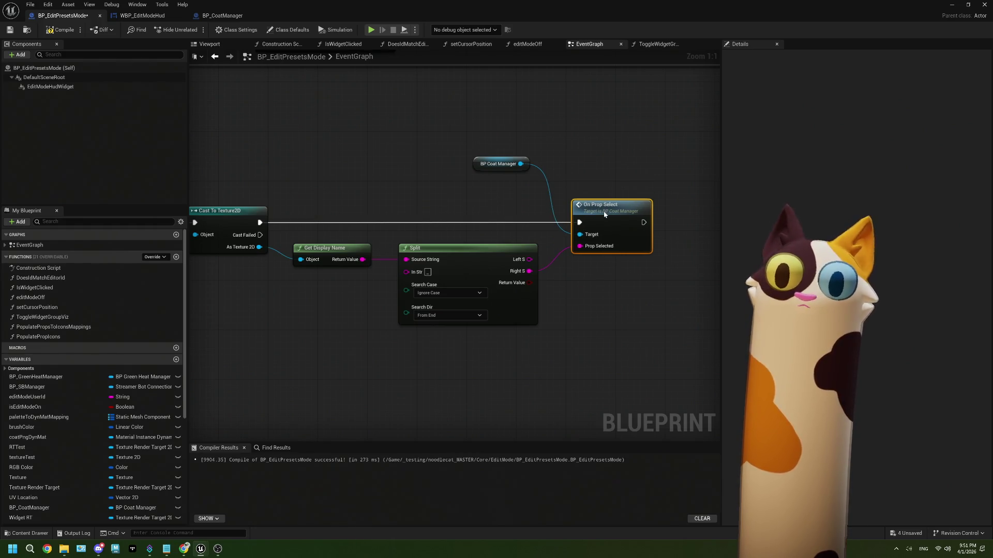
pyautogui.moveTo(528, 169)
pyautogui.mouseDown()
pyautogui.moveTo(526, 230)
pyautogui.moveTo(578, 200)
pyautogui.moveTo(627, 194)
pyautogui.mouseUp()
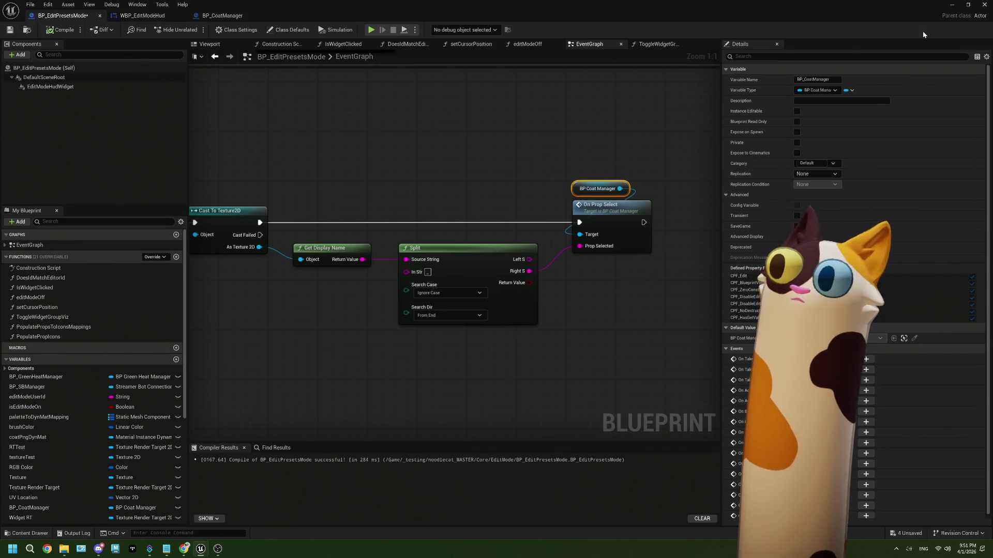
pyautogui.click(951, 6)
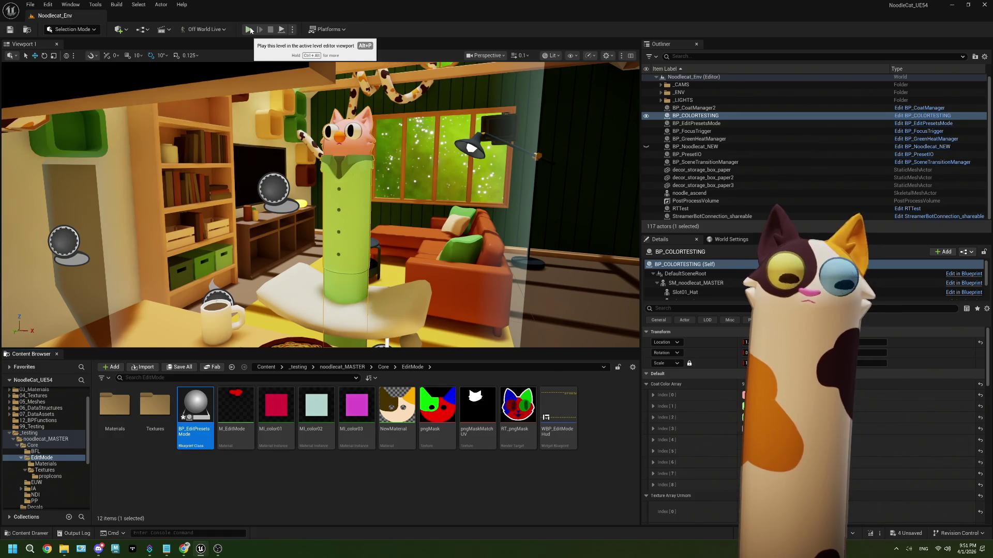
# Step: Play the level in editor and open the Twitch channel-points rewards, with OBS up
pyautogui.click(249, 29)
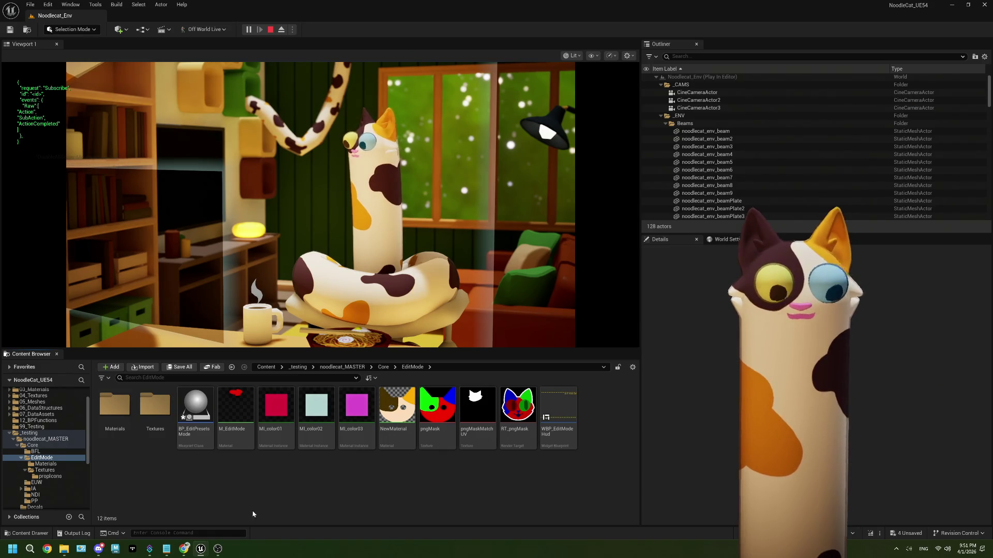
pyautogui.click(218, 548)
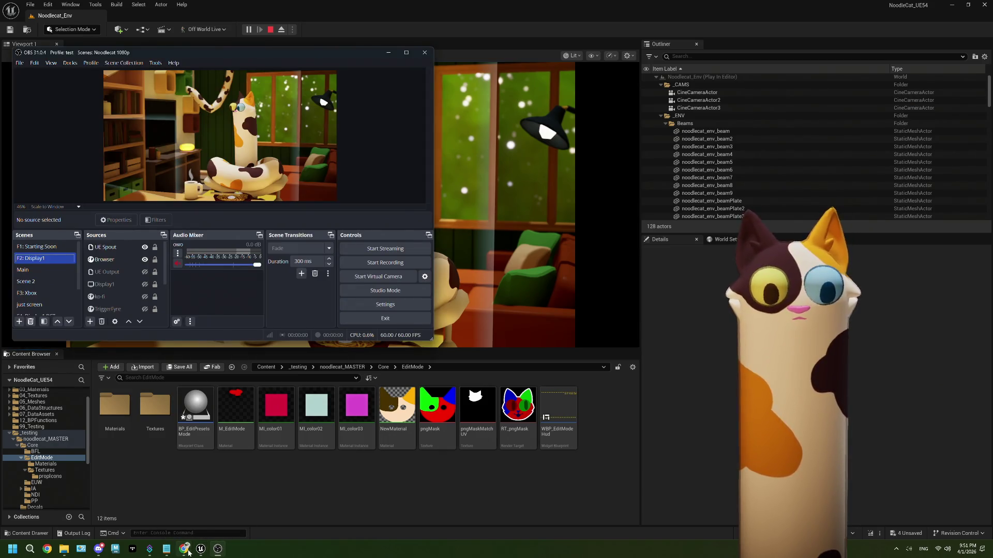
pyautogui.click(184, 548)
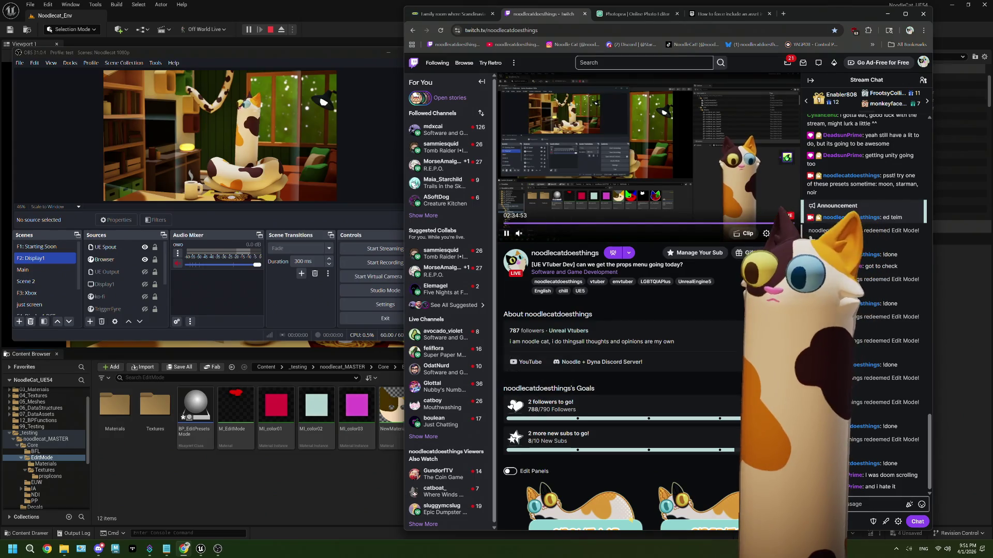
pyautogui.click(874, 521)
# Step: Redeem the Edit Mode reward and open the PROPS shelf on the overlay
pyautogui.click(862, 444)
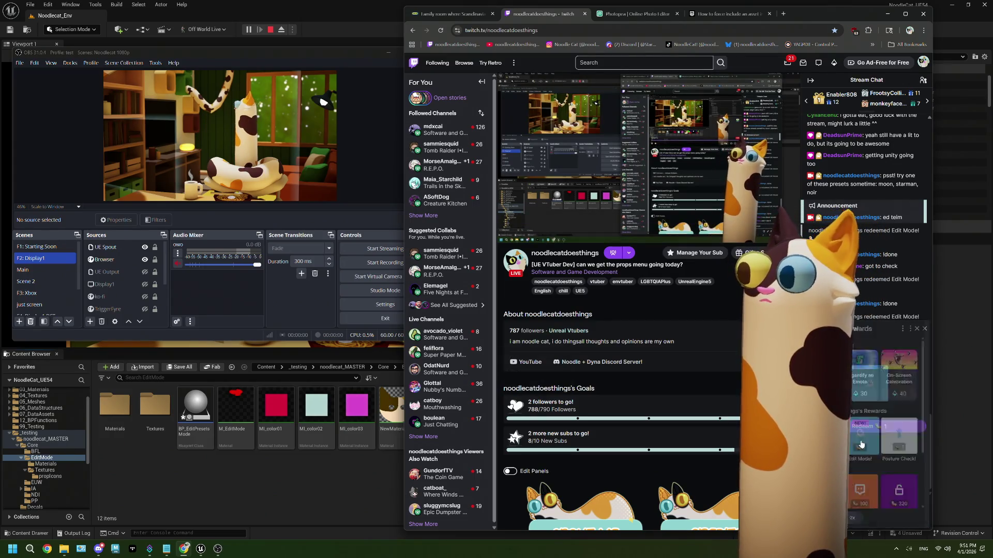
pyautogui.click(874, 426)
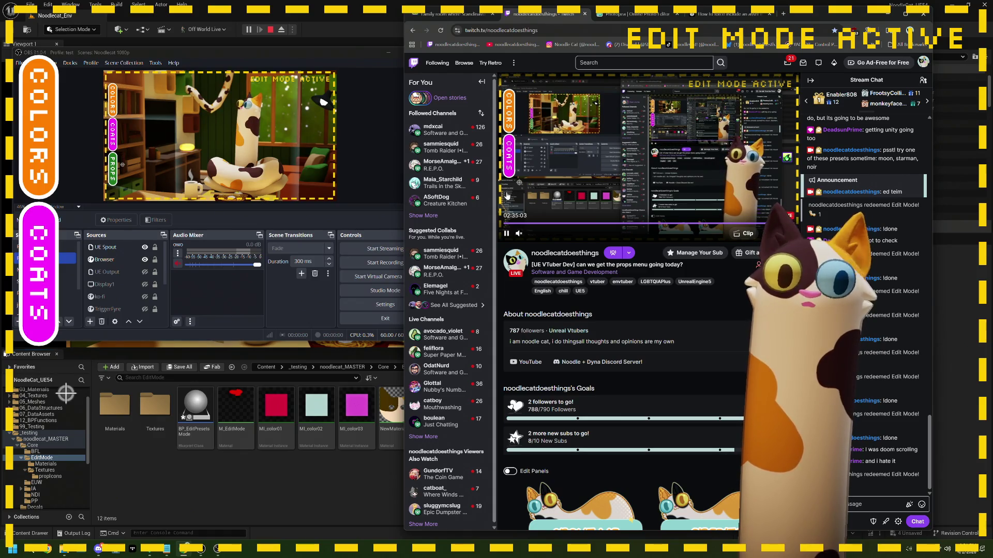
pyautogui.click(40, 407)
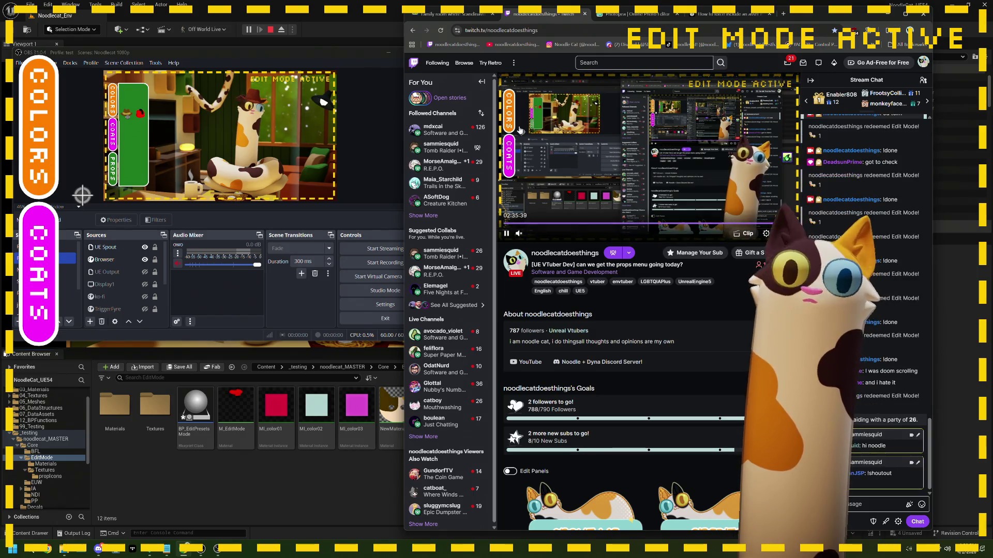
# Step: Stop the Unreal play session and save all assets
pyautogui.click(273, 33)
pyautogui.click(270, 30)
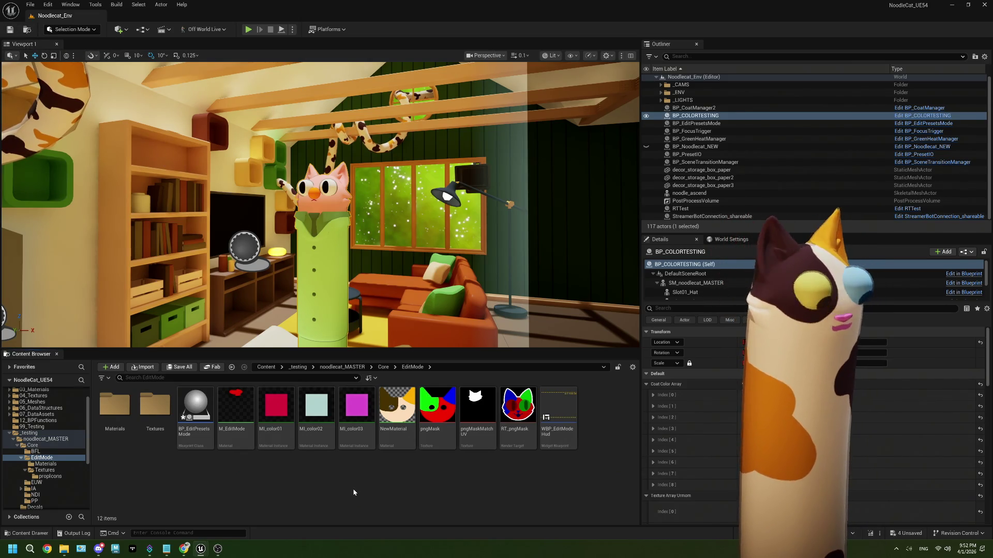
pyautogui.hotkey('ctrl', 's')
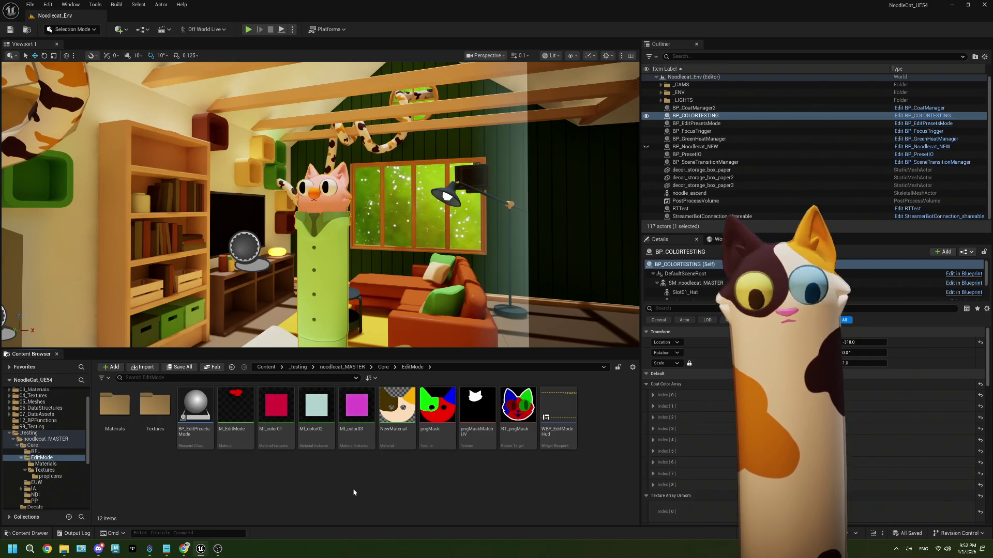
# Step: Reopen BP_EditPresetsMode, nudge BP Coat Manager and On Prop Select left, then go to BP_CoatManager
pyautogui.doubleClick(196, 413)
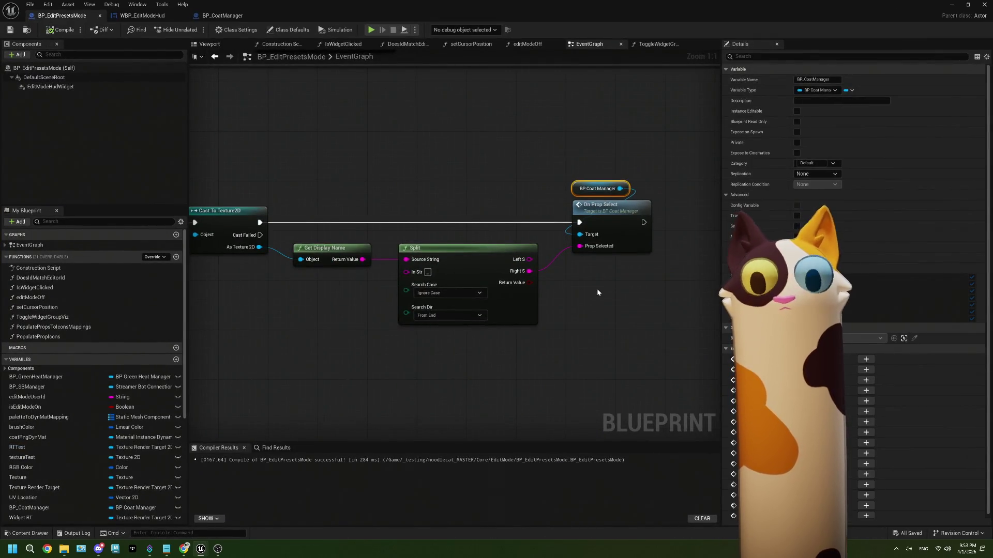
pyautogui.keyDown('shift'); pyautogui.click(611, 216); pyautogui.keyUp('shift')
pyautogui.moveTo(612, 216); pyautogui.dragTo(599, 216)
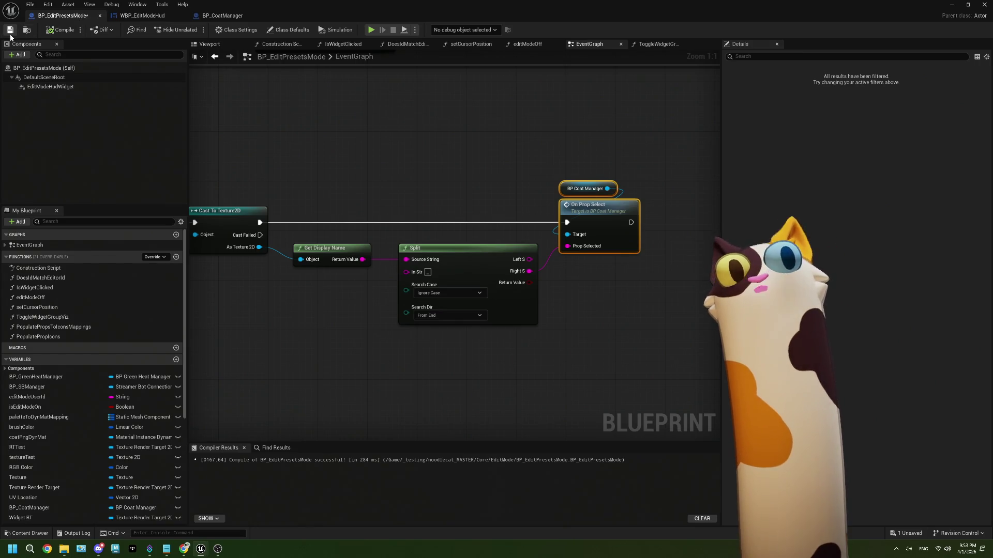
pyautogui.click(222, 16)
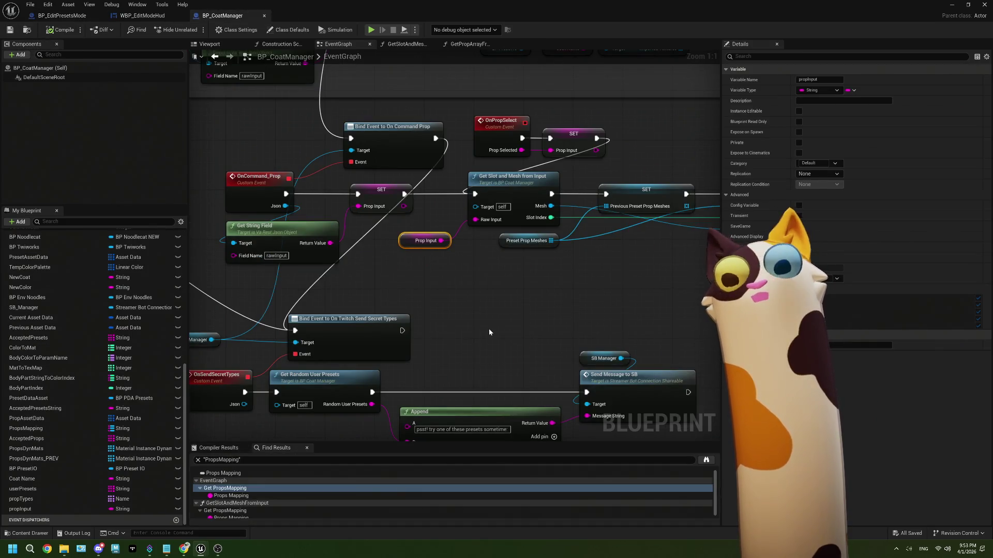
# Step: Open the GetSlotAndMeshFromInput function graph and pan to its skeletal mesh lookup section
pyautogui.scroll(-1, 502, 302)
pyautogui.scroll(1, 501, 302)
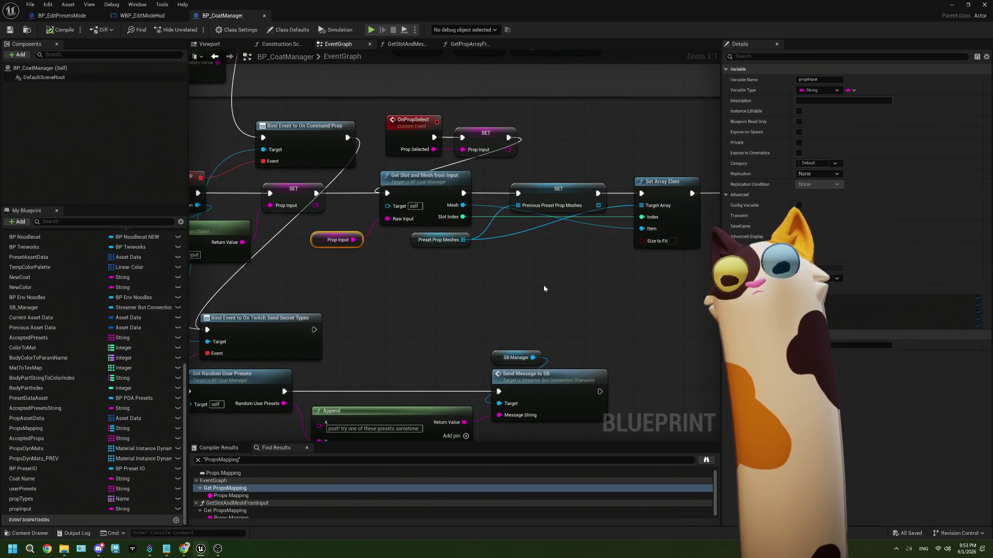
pyautogui.doubleClick(423, 217)
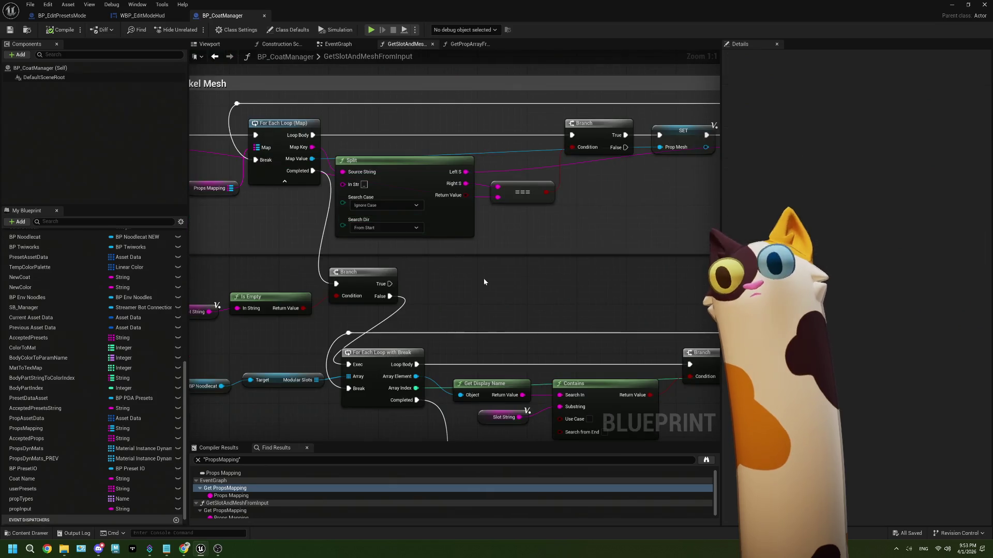
pyautogui.scroll(-1, 483, 279)
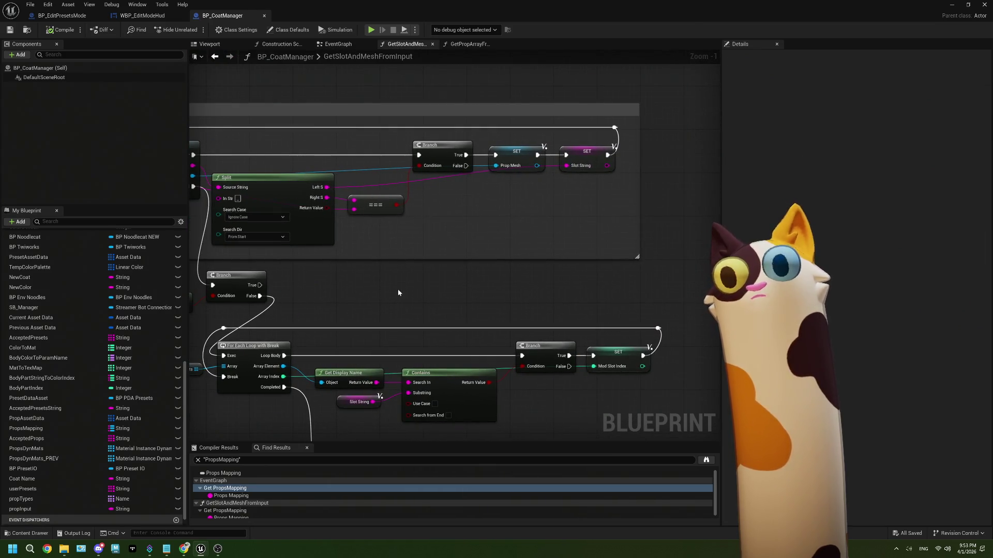
pyautogui.scroll(-1, 397, 289)
pyautogui.moveTo(399, 288)
pyautogui.mouseDown()
pyautogui.moveTo(619, 278)
pyautogui.moveTo(517, 248)
pyautogui.mouseUp()
pyautogui.scroll(2, 517, 247)
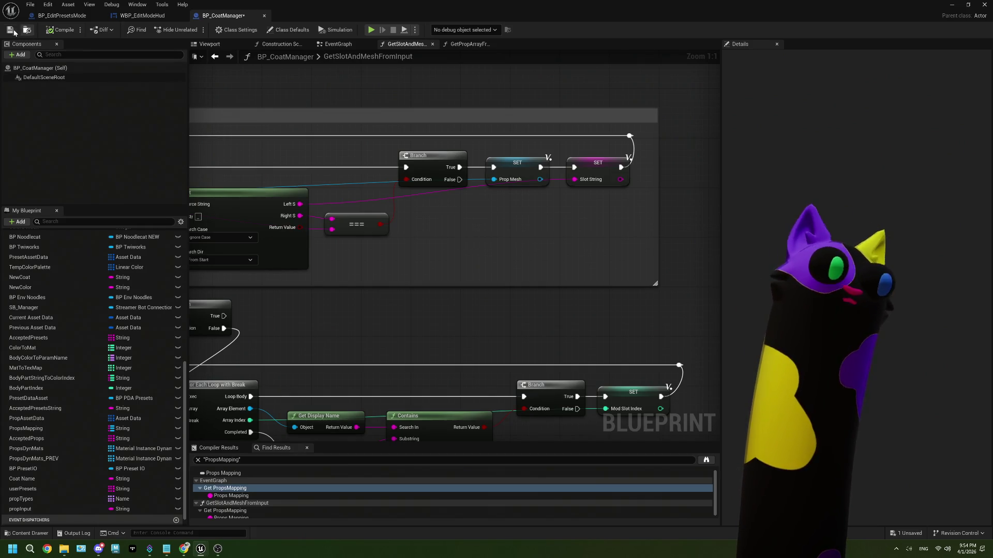
# Step: Minimize the Blueprint editor and frame WBP_EditModeHud's full Edit Mode frame with its COLORS, COATS and PROPS shelf
pyautogui.click(949, 5)
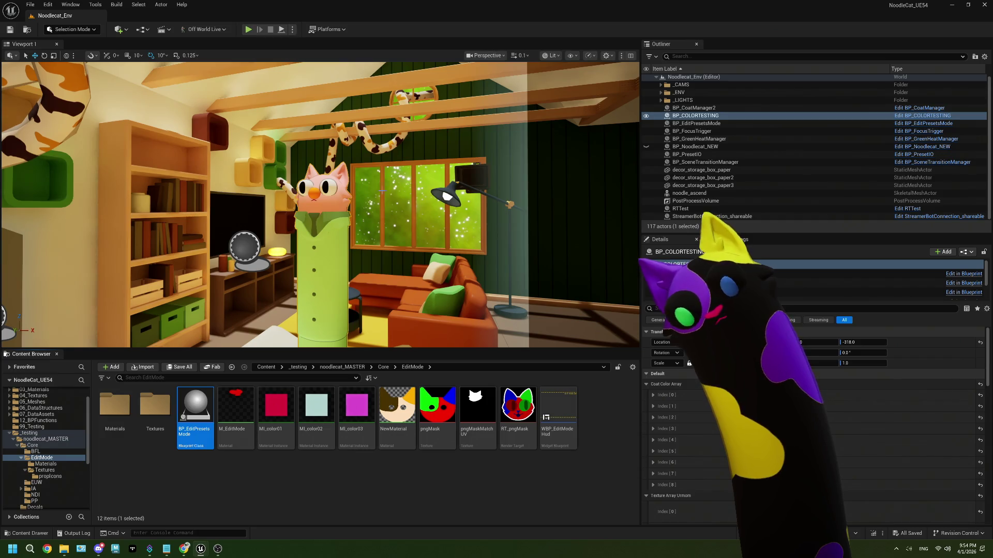
pyautogui.moveTo(531, 409)
pyautogui.hotkey('alt', 'Tab')
pyautogui.scroll(3, 388, 245)
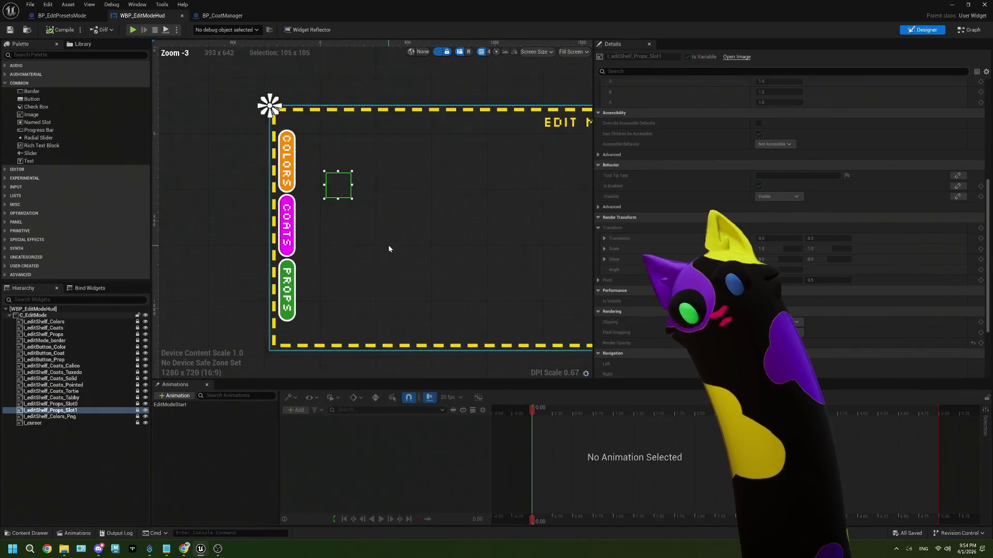
pyautogui.moveTo(520, 341); pyautogui.dragTo(441, 335)
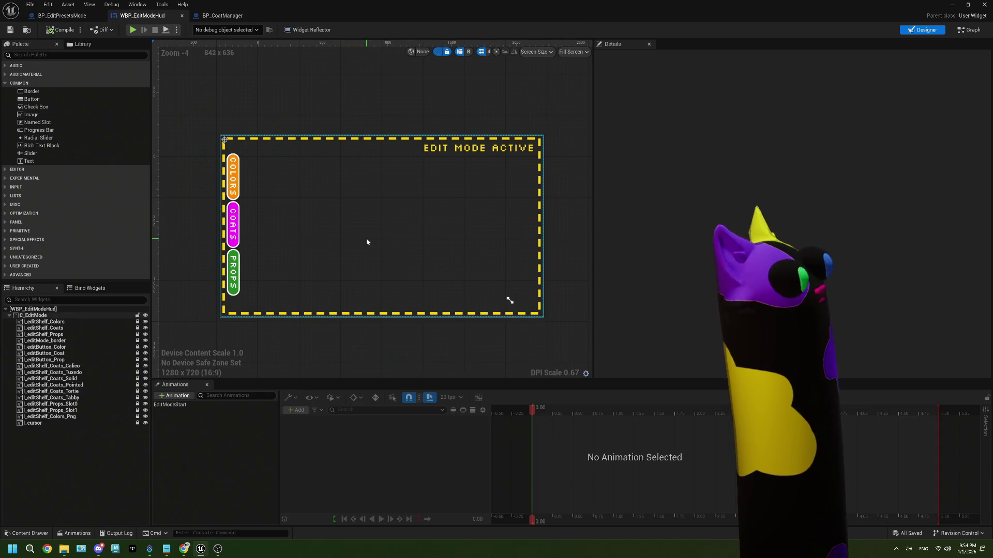
pyautogui.scroll(2, 237, 212)
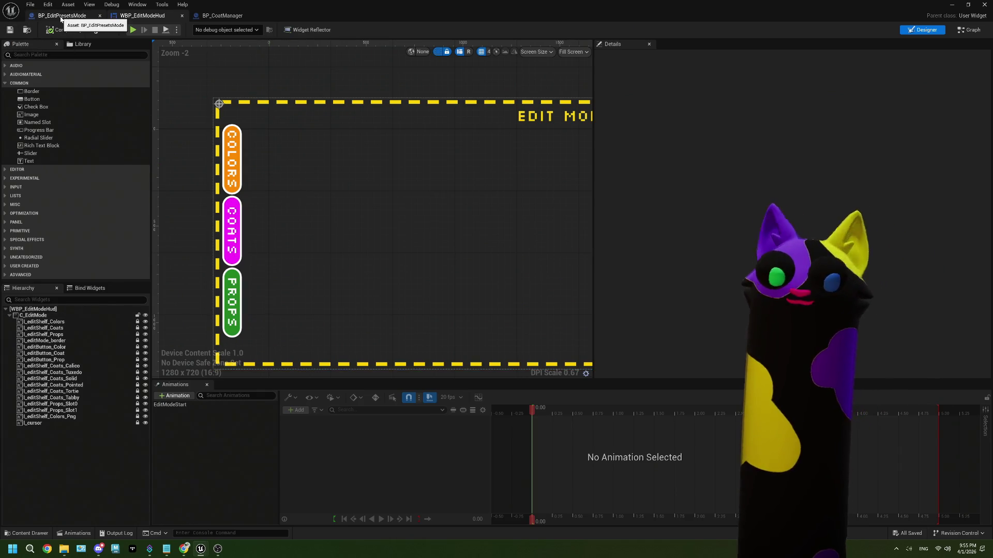
# Step: Return to BP_CoatManager's GetSlotAndMeshFromInput graph with the Get Skel Mesh comment in view
pyautogui.click(62, 16)
pyautogui.moveTo(572, 334); pyautogui.dragTo(526, 327)
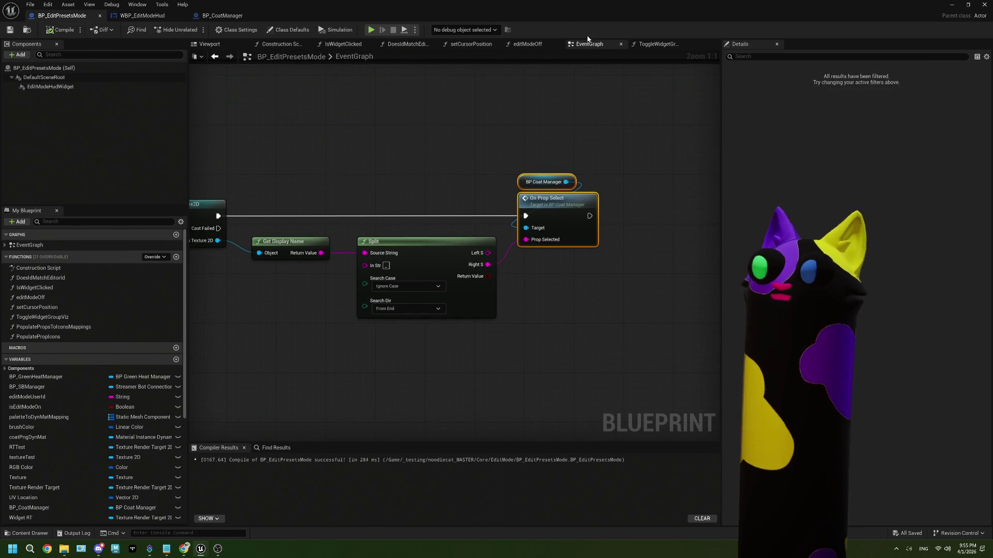
pyautogui.click(246, 16)
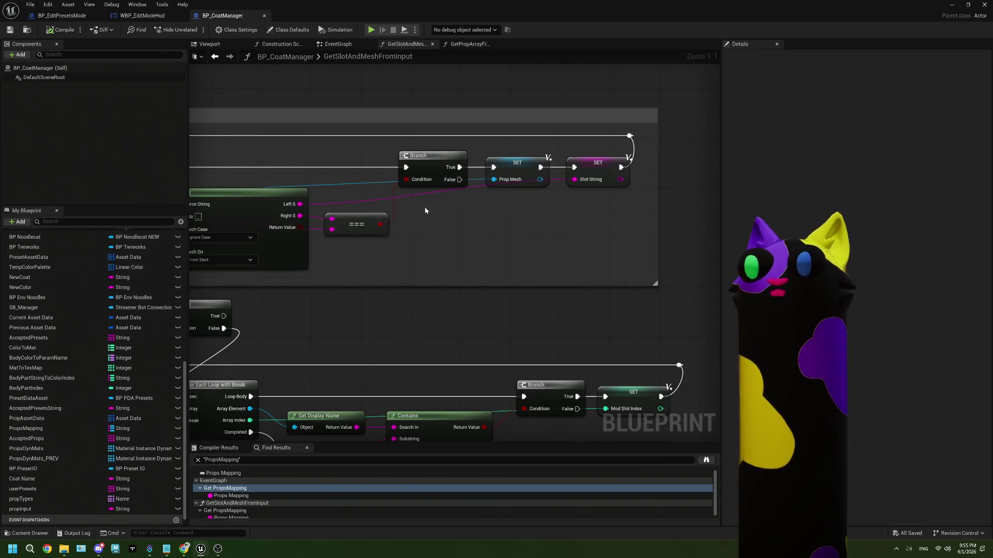
pyautogui.scroll(3, 510, 275)
pyautogui.moveTo(443, 276)
pyautogui.mouseDown()
pyautogui.moveTo(505, 302)
pyautogui.moveTo(481, 235)
pyautogui.moveTo(479, 250)
pyautogui.mouseUp()
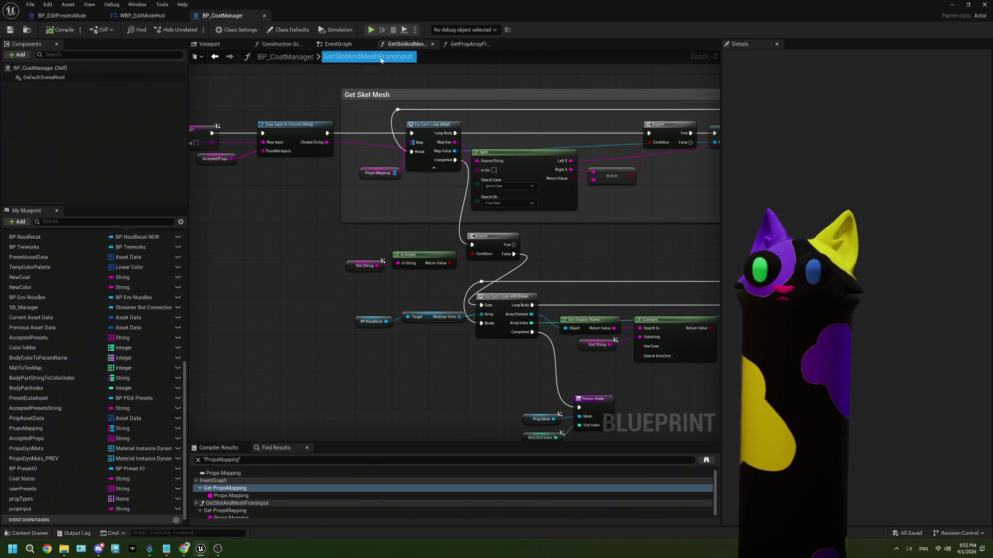
pyautogui.click(338, 44)
pyautogui.moveTo(553, 276); pyautogui.dragTo(476, 286)
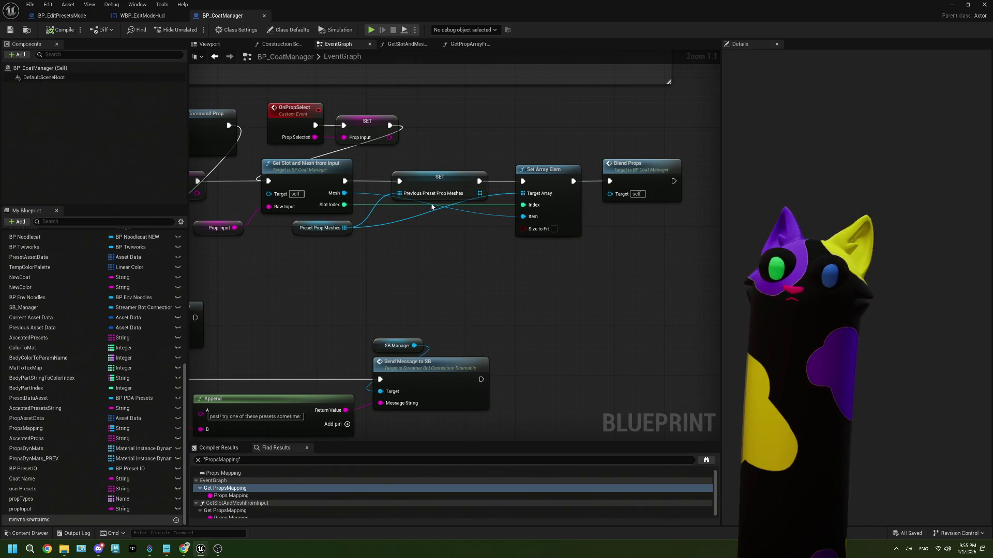
pyautogui.doubleClick(312, 205)
pyautogui.moveTo(515, 351)
pyautogui.mouseDown()
pyautogui.moveTo(647, 342)
pyautogui.moveTo(461, 319)
pyautogui.mouseUp()
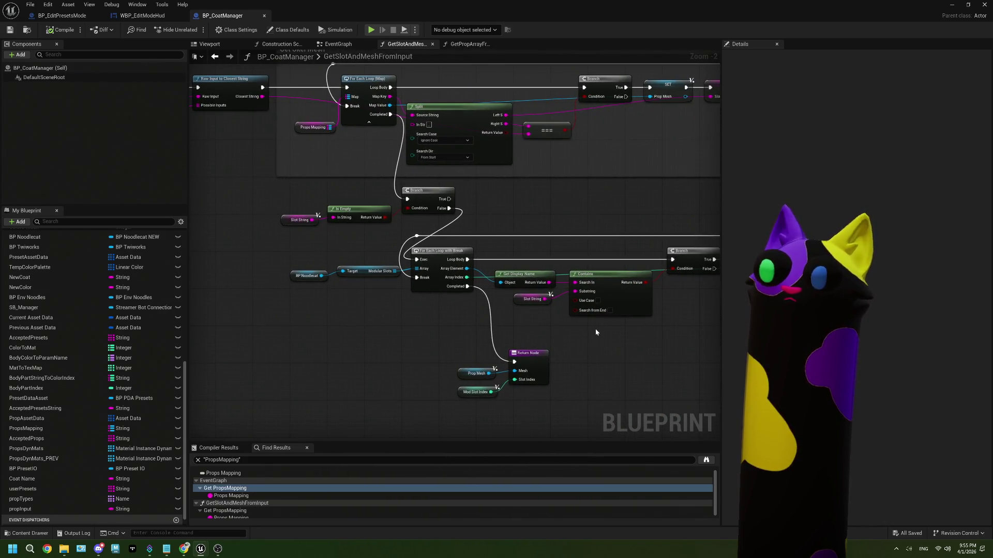
pyautogui.moveTo(603, 337); pyautogui.dragTo(500, 320)
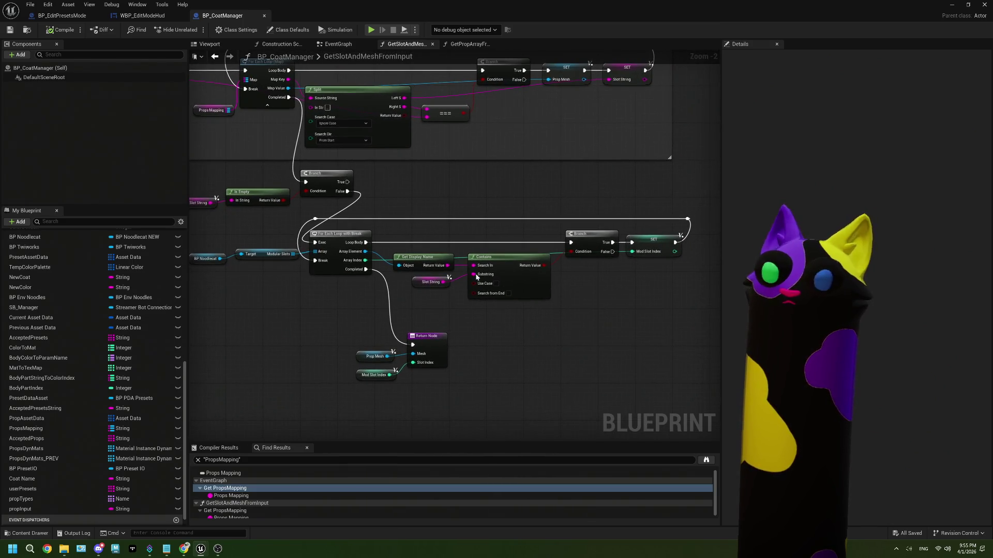
pyautogui.click(338, 44)
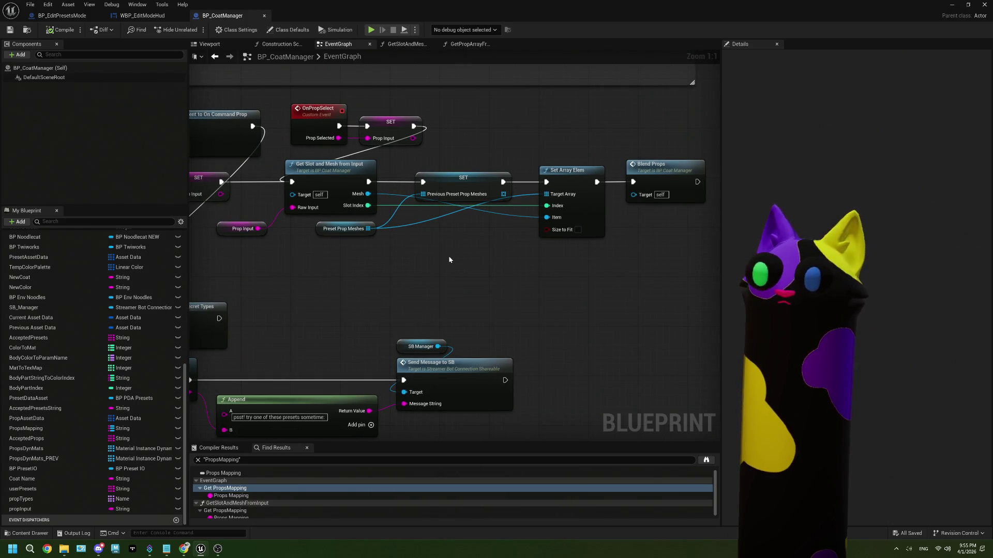
pyautogui.click(585, 209)
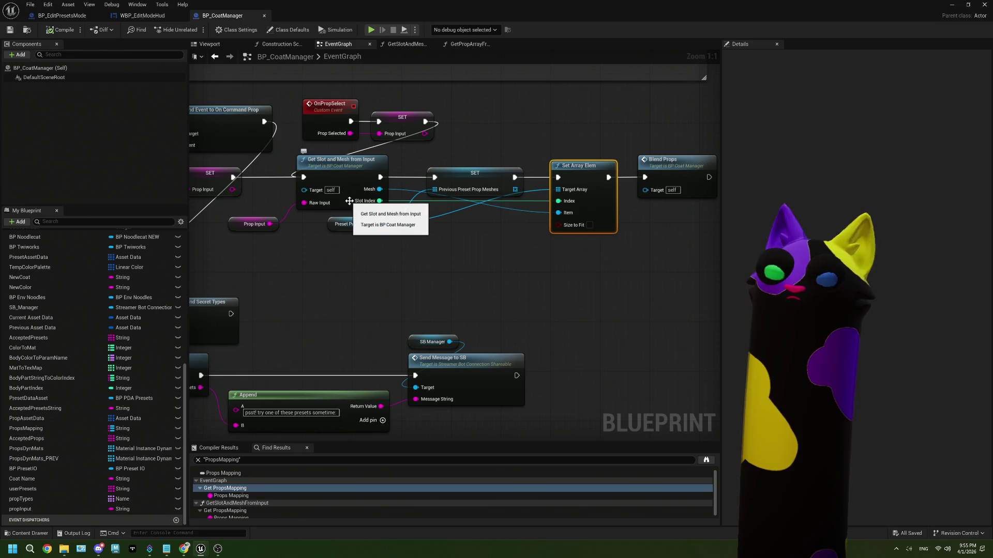
pyautogui.doubleClick(349, 201)
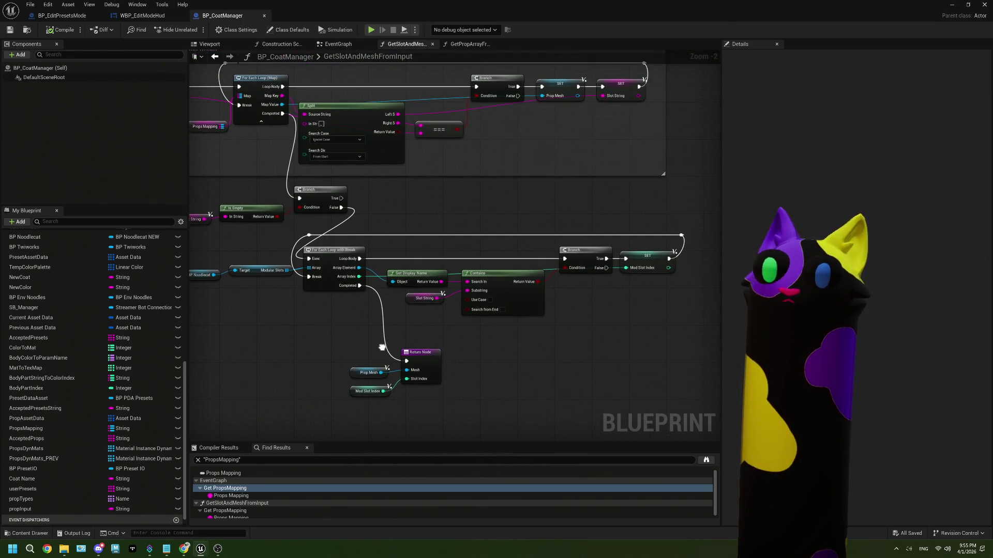
pyautogui.moveTo(382, 347); pyautogui.dragTo(405, 345)
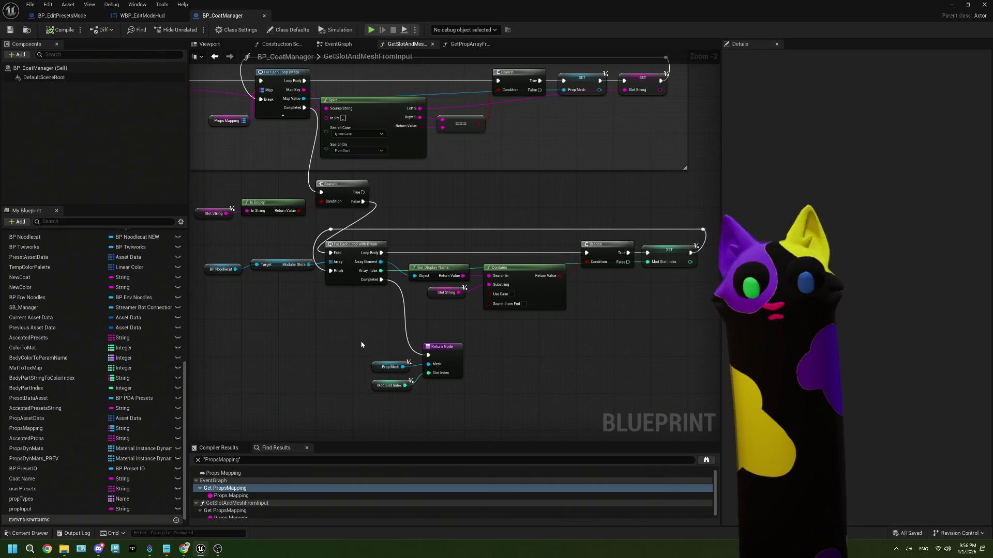
pyautogui.scroll(2, 361, 344)
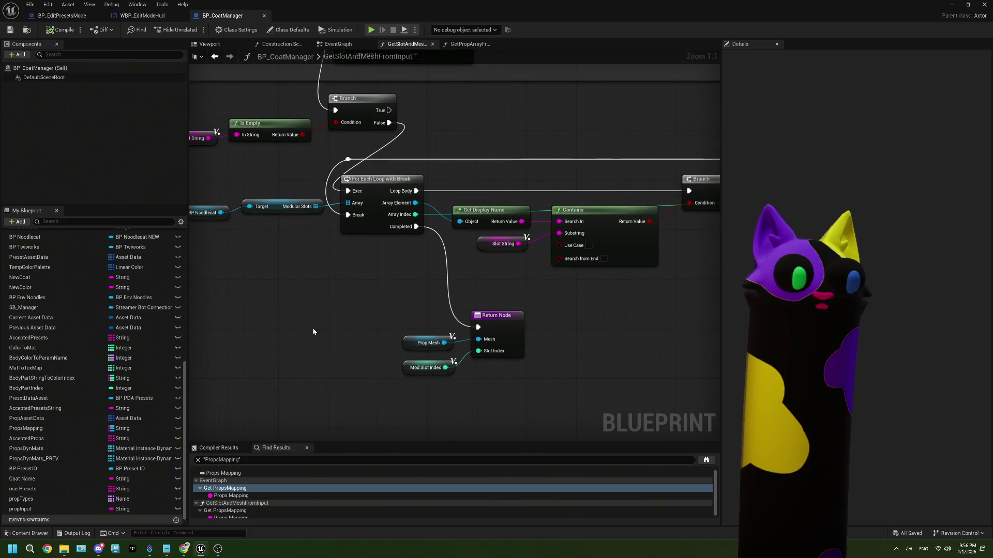
# Step: Expand the Current Asset Data category to list PresetPropMeshes and PresetTextures
pyautogui.scroll(3, 101, 392)
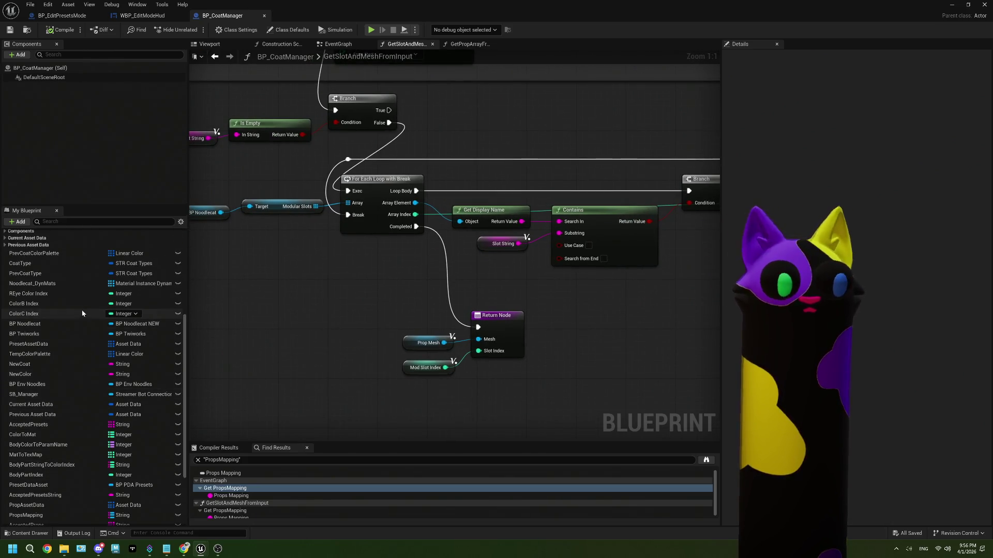
pyautogui.scroll(-3, 67, 357)
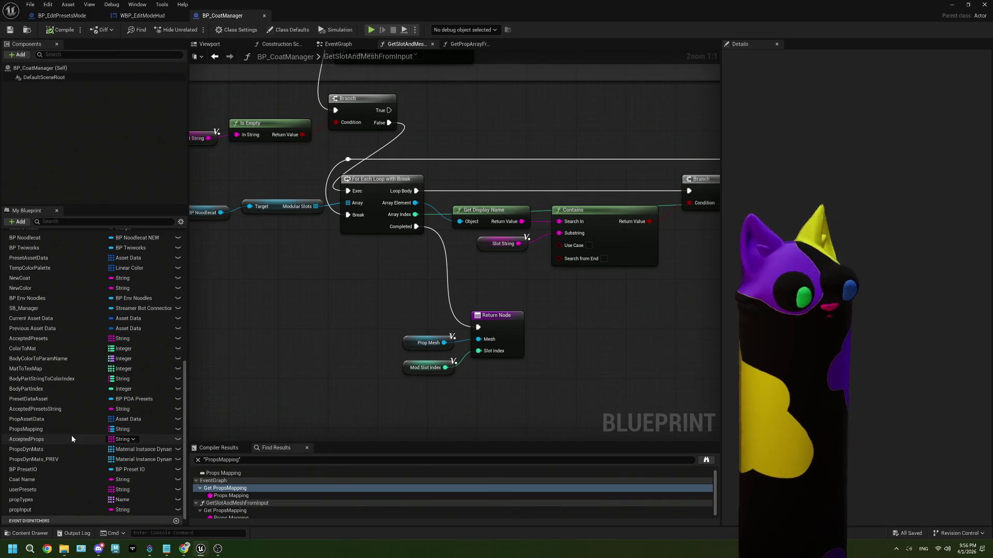
pyautogui.scroll(2, 71, 436)
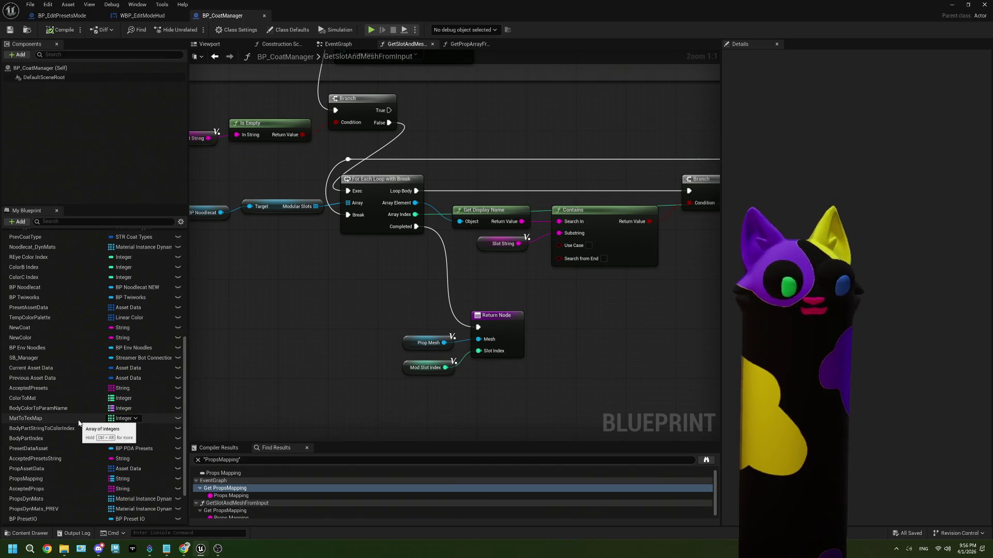
pyautogui.scroll(3, 78, 420)
pyautogui.click(6, 278)
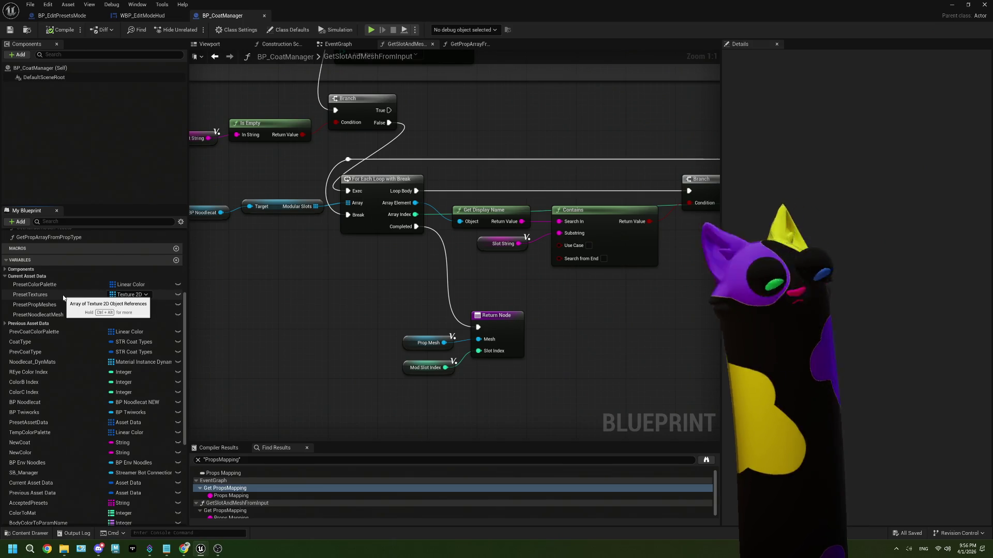
# Step: Bring the loop nodes into view and drag a wire from the loop's Completed output
pyautogui.moveTo(291, 275); pyautogui.dragTo(348, 280)
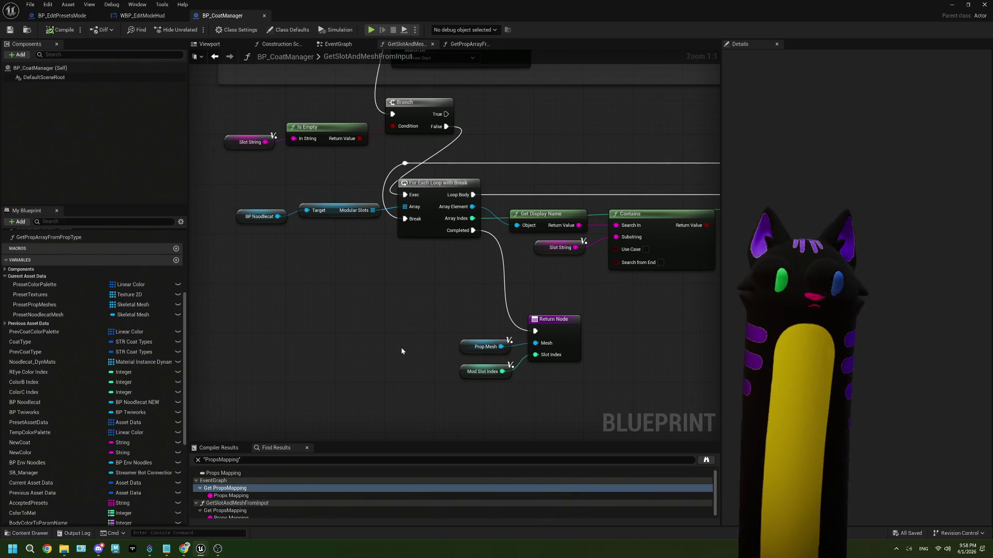
pyautogui.moveTo(391, 346); pyautogui.dragTo(314, 343)
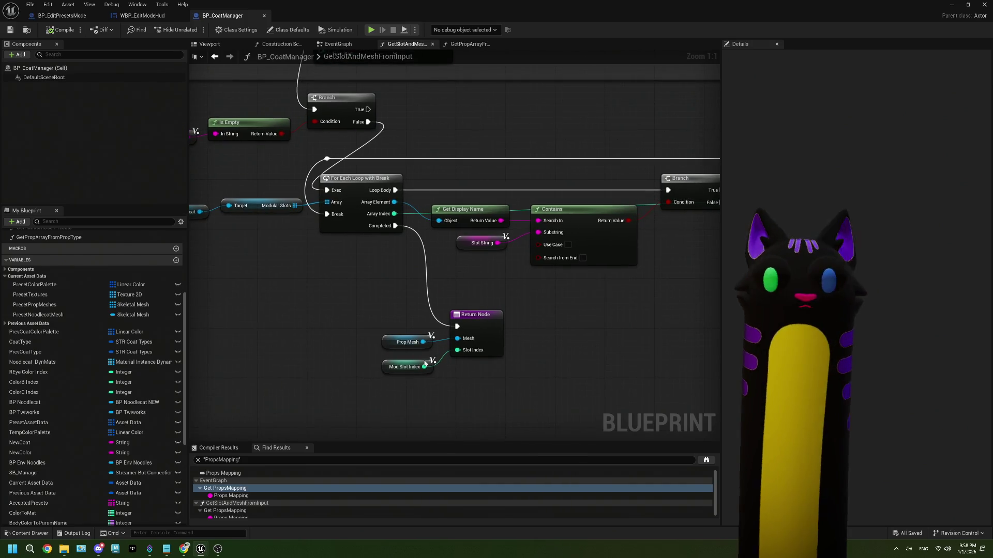
pyautogui.moveTo(378, 326)
pyautogui.mouseDown()
pyautogui.moveTo(424, 372)
pyautogui.moveTo(407, 334)
pyautogui.mouseUp()
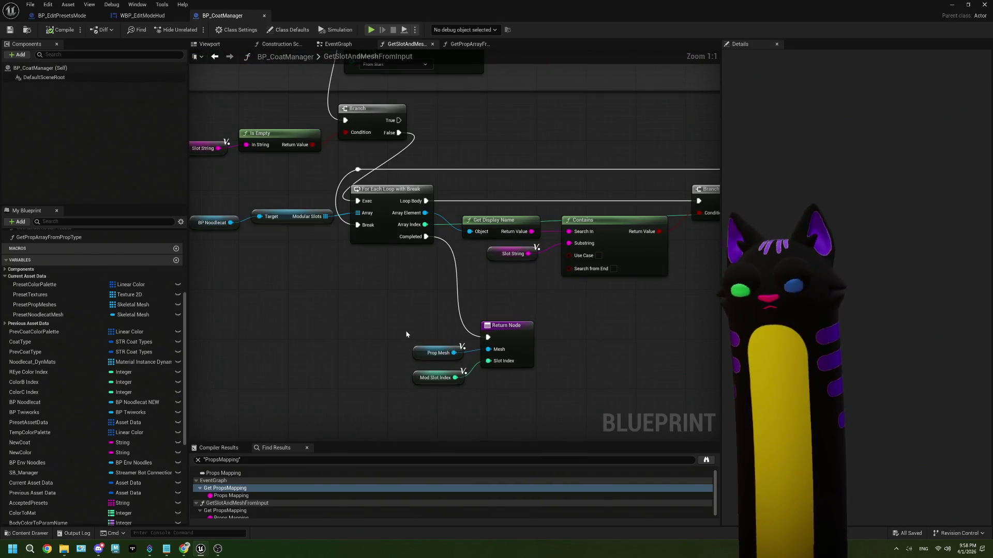
pyautogui.scroll(-3, 470, 318)
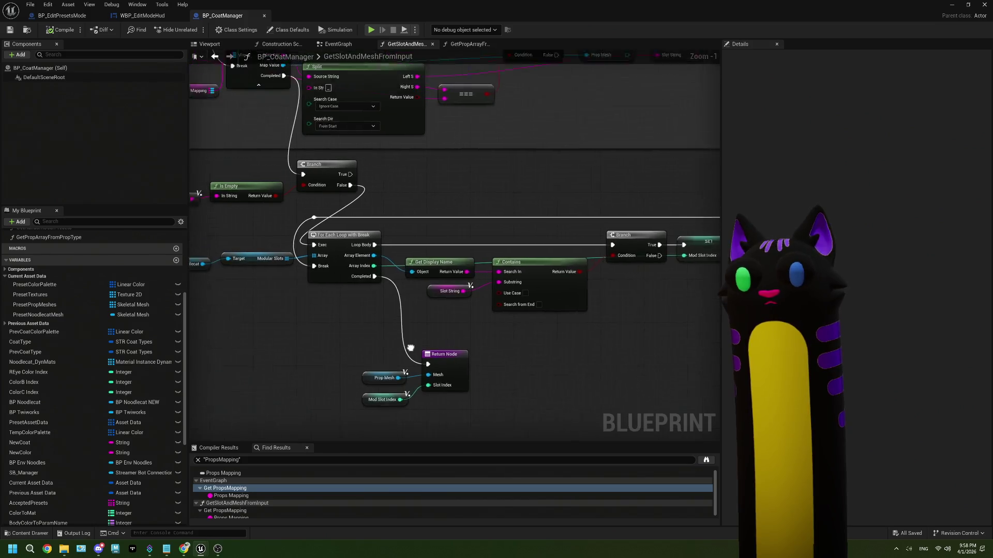
pyautogui.scroll(1, 379, 281)
pyautogui.moveTo(455, 319)
pyautogui.mouseDown()
pyautogui.moveTo(419, 293)
pyautogui.moveTo(427, 270)
pyautogui.mouseUp()
pyautogui.scroll(1, 426, 270)
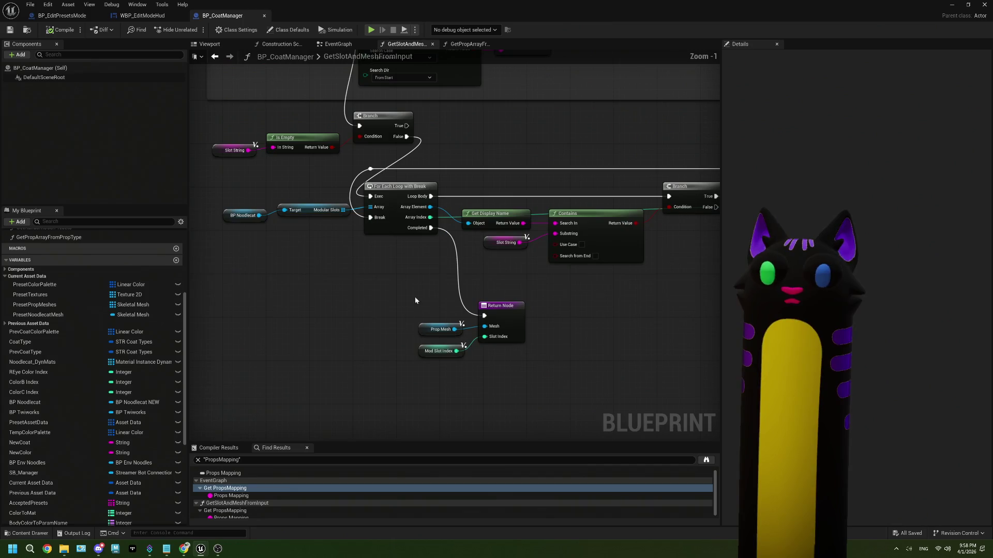
pyautogui.moveTo(431, 228)
pyautogui.mouseDown()
pyautogui.moveTo(188, 66)
pyautogui.moveTo(292, 288)
pyautogui.mouseUp()
# Step: Get the PresetPropMeshes array element at a duplicated Mod Slot Index
pyautogui.click(34, 305)
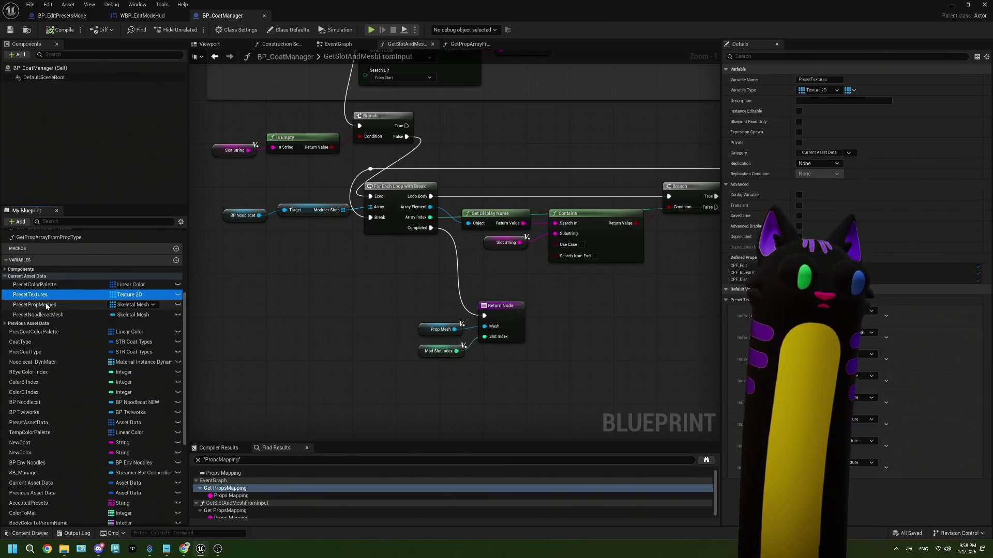
pyautogui.moveTo(35, 305)
pyautogui.mouseDown()
pyautogui.moveTo(218, 288)
pyautogui.moveTo(282, 308)
pyautogui.mouseUp()
pyautogui.click(235, 295)
pyautogui.write('get')
pyautogui.click(334, 356)
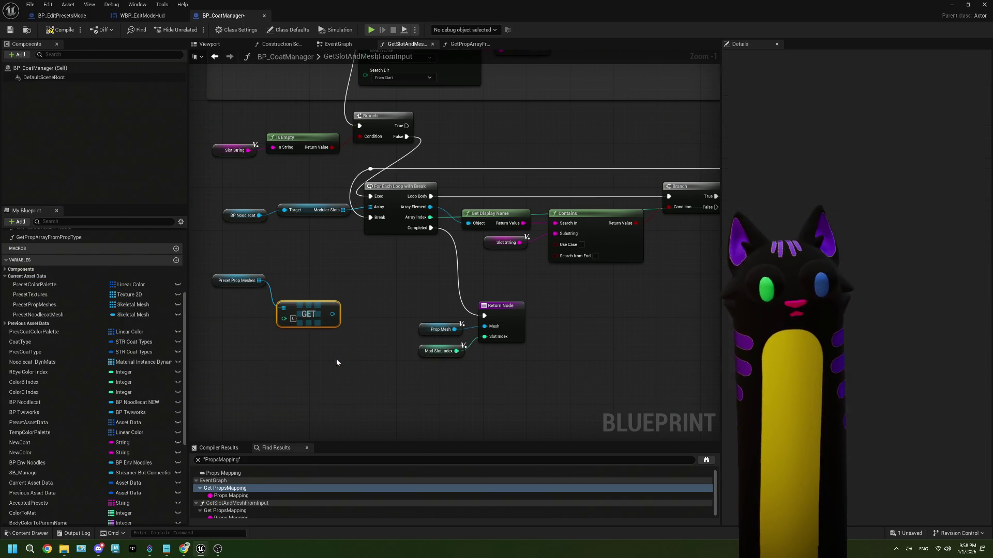
pyautogui.click(432, 355)
pyautogui.hotkey('ctrl', 'c')
pyautogui.hotkey('ctrl', 'v')
pyautogui.moveTo(258, 327); pyautogui.dragTo(236, 327)
pyautogui.moveTo(245, 330)
pyautogui.mouseDown()
pyautogui.moveTo(258, 334)
pyautogui.moveTo(319, 294)
pyautogui.mouseUp()
# Step: Add an Equal node comparing that element against a copied Prop Mesh getter
pyautogui.write('eq')
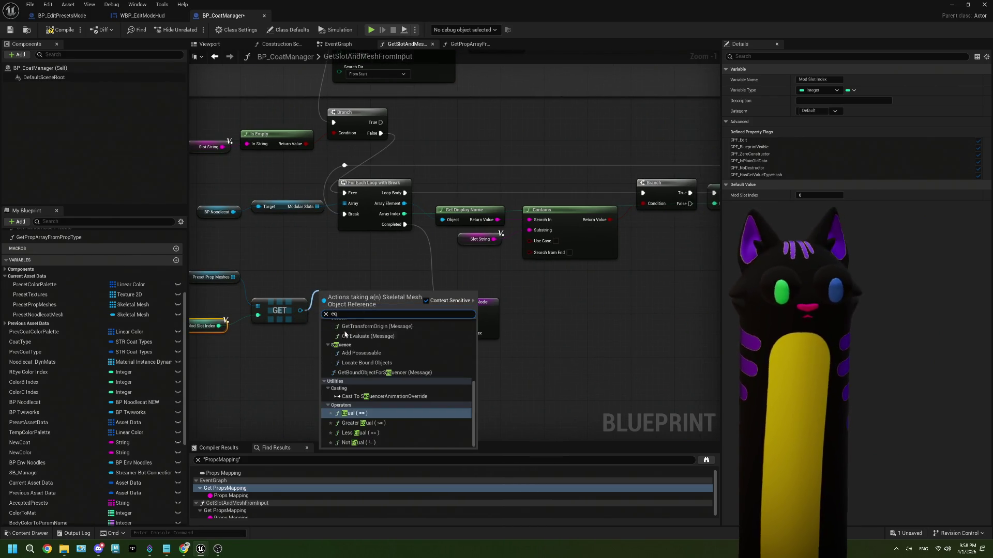
pyautogui.press('Return')
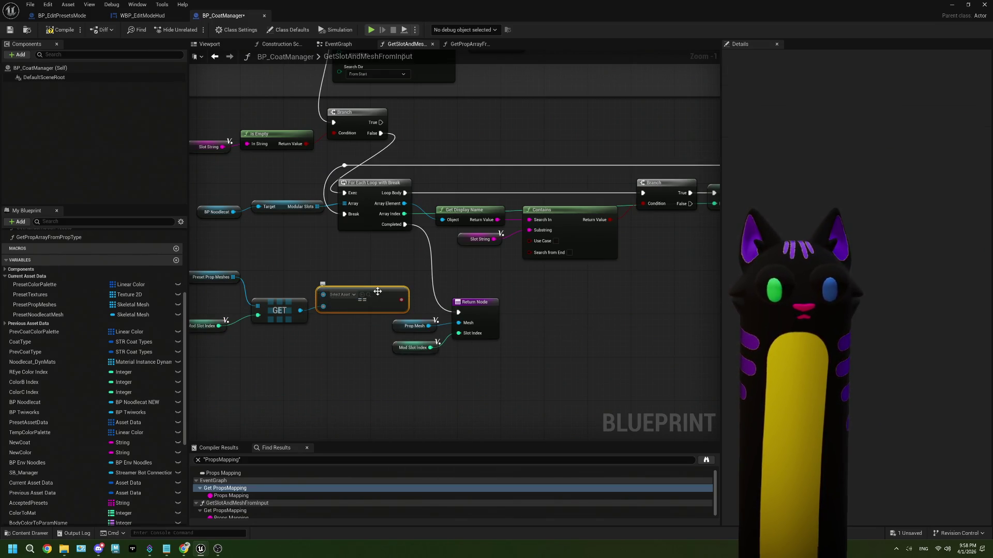
pyautogui.moveTo(375, 292); pyautogui.dragTo(380, 281)
pyautogui.scroll(-1, 84, 459)
pyautogui.scroll(-6, 83, 459)
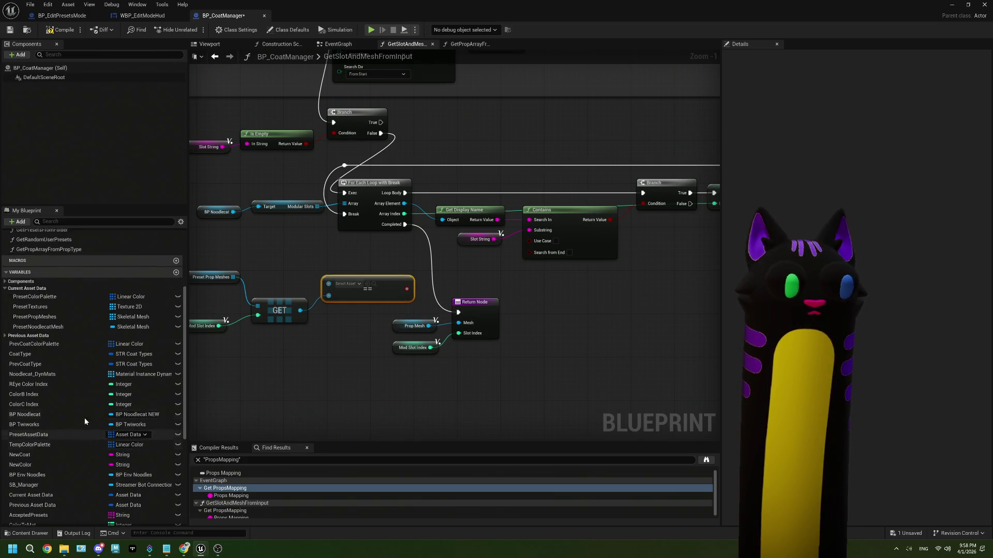
pyautogui.scroll(-1, 92, 462)
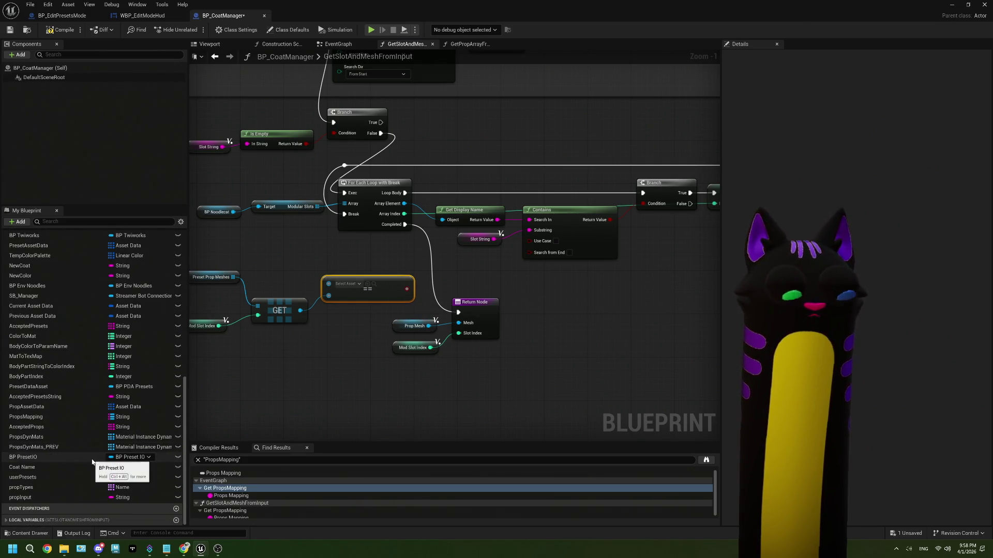
pyautogui.scroll(7, 91, 467)
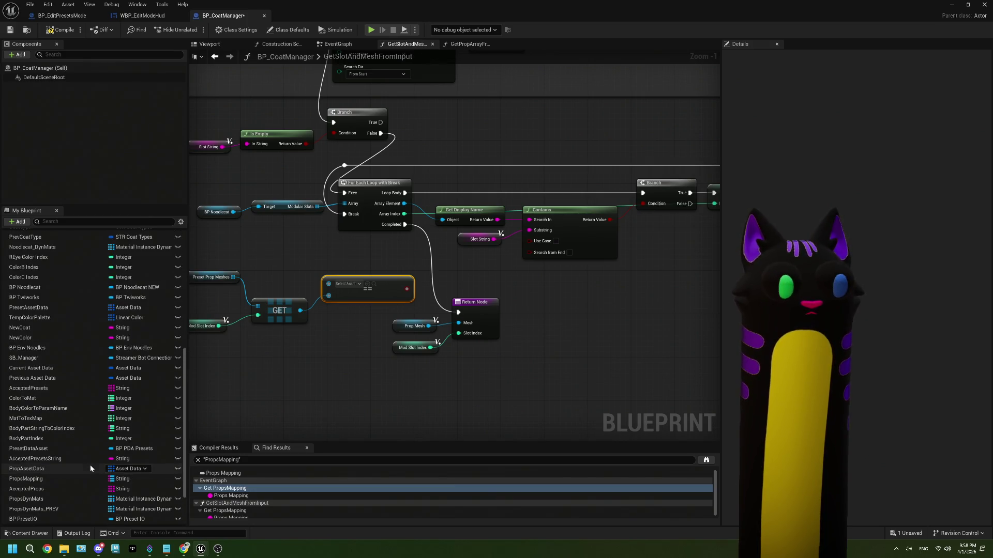
pyautogui.moveTo(317, 383); pyautogui.dragTo(334, 386)
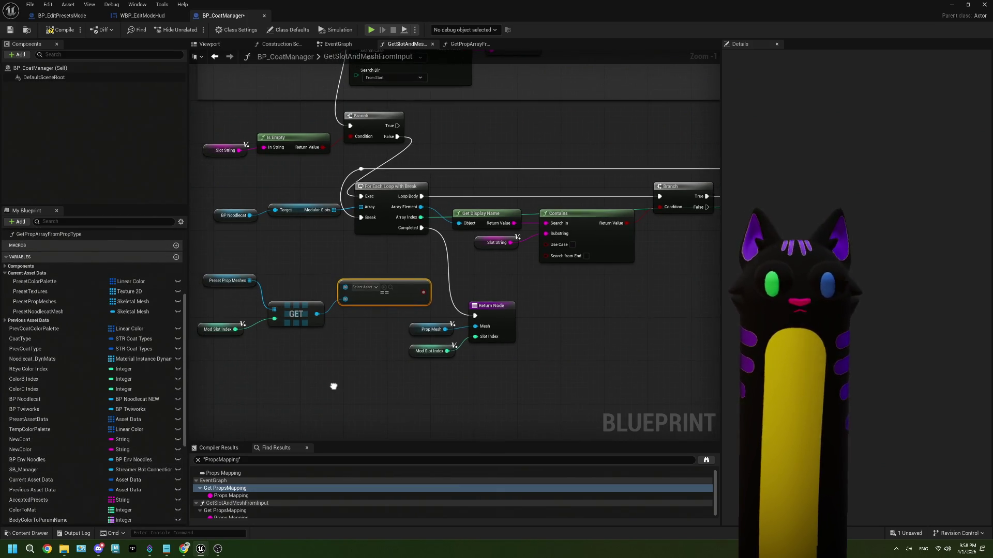
pyautogui.click(429, 329)
pyautogui.hotkey('ctrl', 'c')
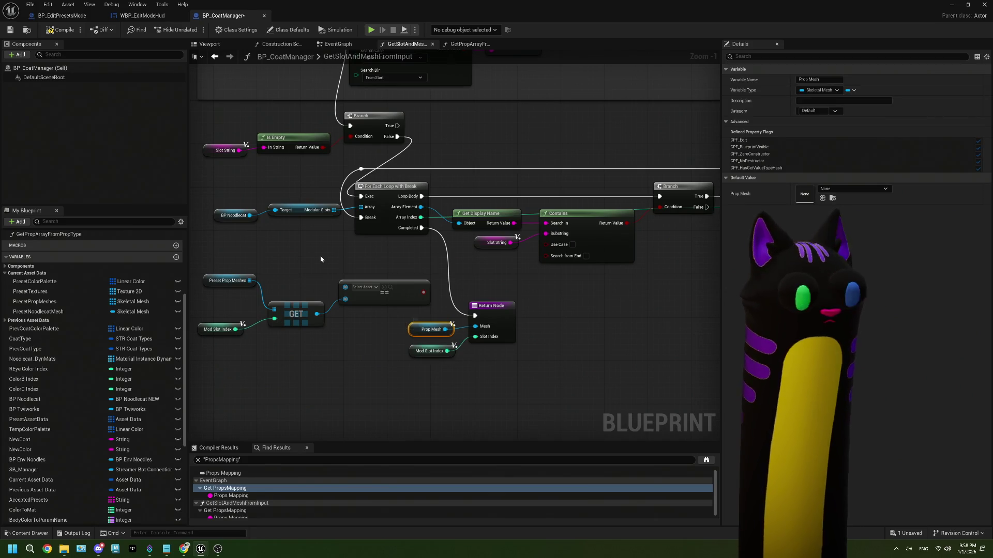
pyautogui.hotkey('ctrl', 'v')
pyautogui.moveTo(328, 271)
pyautogui.mouseDown()
pyautogui.moveTo(346, 287)
pyautogui.moveTo(263, 246)
pyautogui.mouseUp()
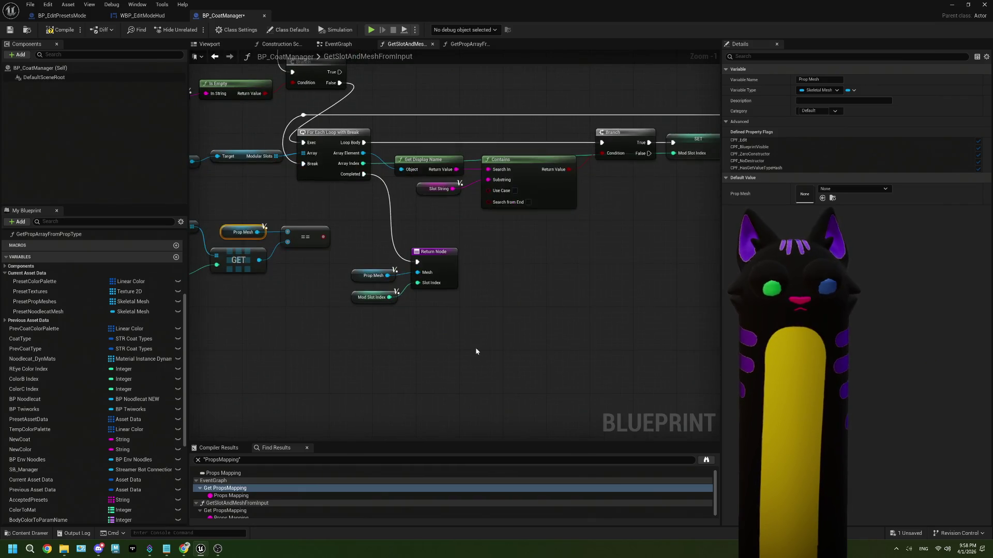
# Step: Add a Branch after the equality check, wired from the loop's Completed output
pyautogui.moveTo(473, 310); pyautogui.dragTo(344, 241)
pyautogui.moveTo(429, 262); pyautogui.dragTo(494, 311)
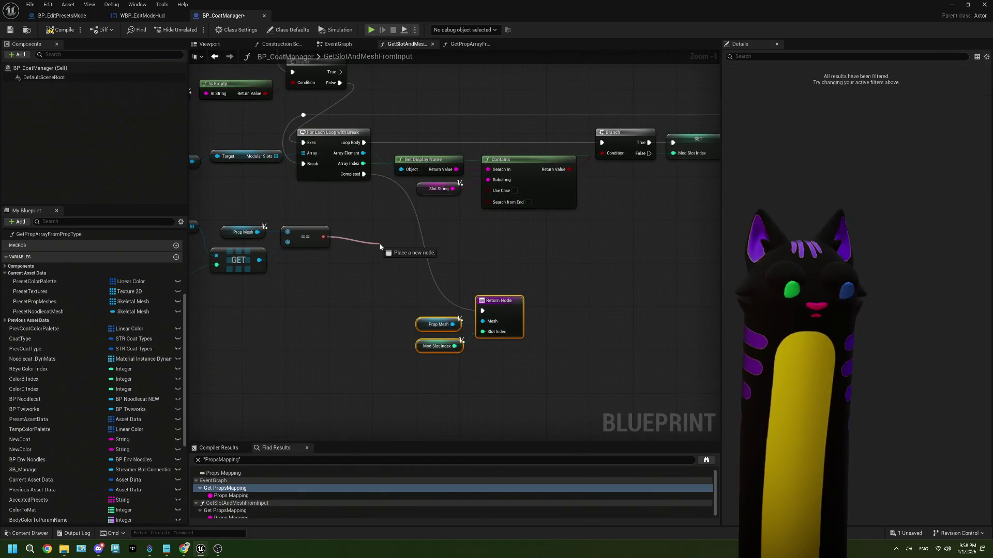
pyautogui.click(375, 226)
pyautogui.moveTo(364, 174)
pyautogui.mouseDown()
pyautogui.moveTo(375, 231)
pyautogui.moveTo(437, 296)
pyautogui.mouseUp()
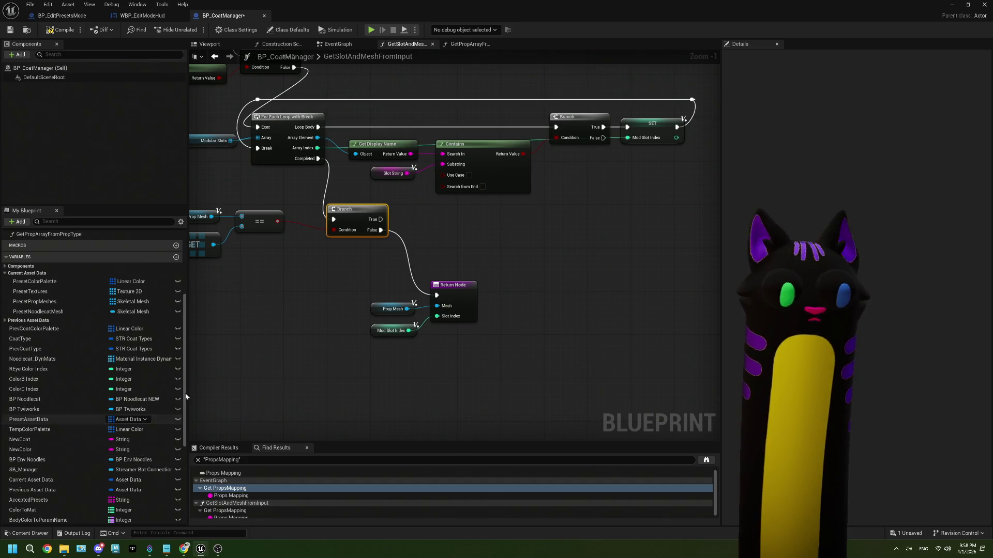
# Step: Set the Prop Mesh local variable on the Branch's True path, compile and save
pyautogui.scroll(-5, 49, 442)
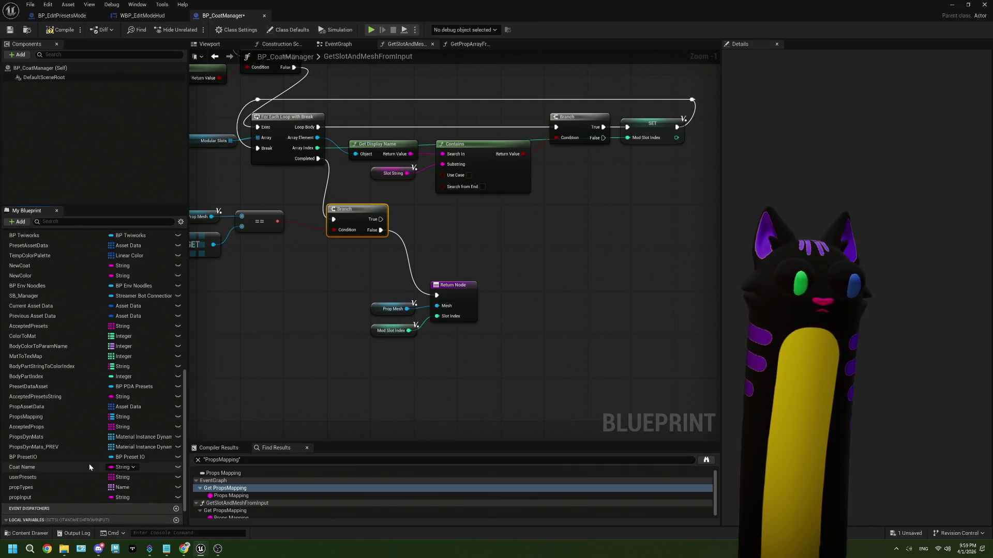
pyautogui.click(31, 520)
pyautogui.scroll(-1, 36, 504)
pyautogui.click(23, 501)
pyautogui.moveTo(413, 224)
pyautogui.mouseDown()
pyautogui.moveTo(449, 219)
pyautogui.moveTo(448, 283)
pyautogui.moveTo(436, 295)
pyautogui.mouseUp()
pyautogui.click(441, 246)
pyautogui.click(61, 30)
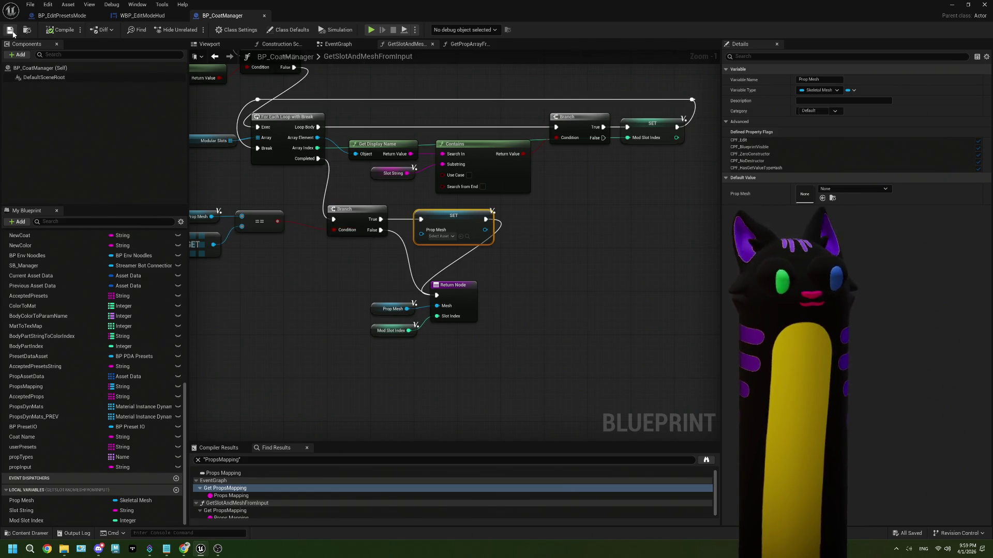
pyautogui.hotkey('alt', 'Tab')
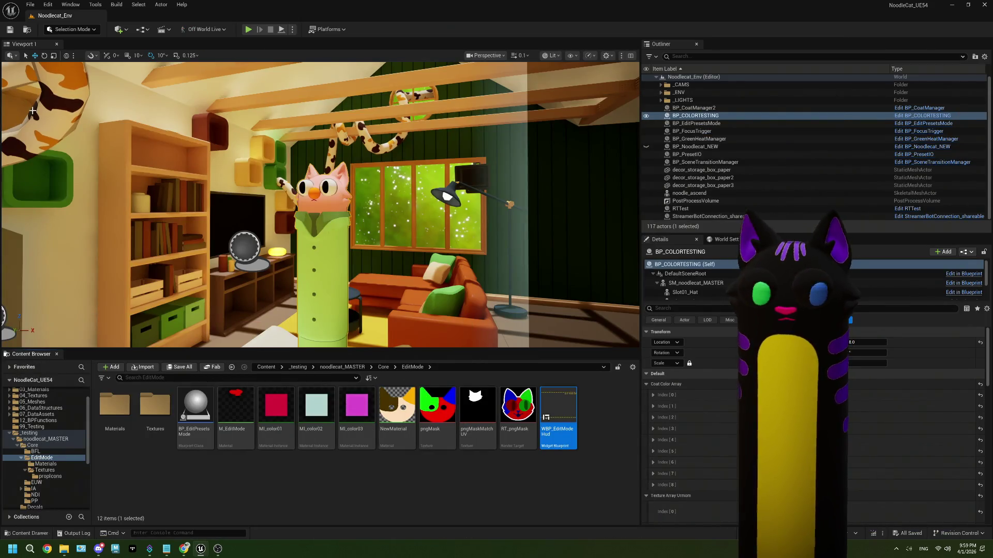
# Step: Play the level and redeem the Edit Mode! channel-points reward on the Twitch page
pyautogui.click(248, 29)
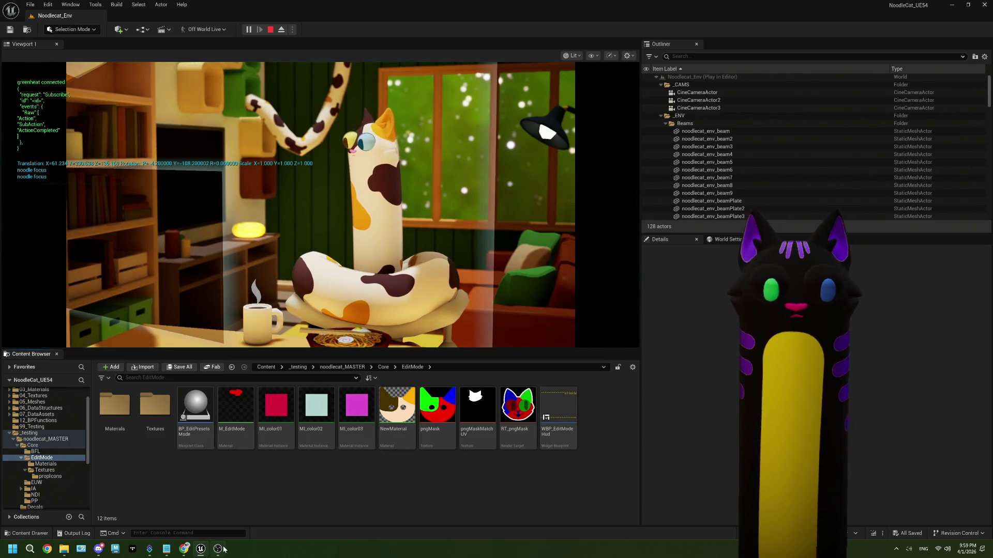
pyautogui.click(218, 549)
pyautogui.click(184, 549)
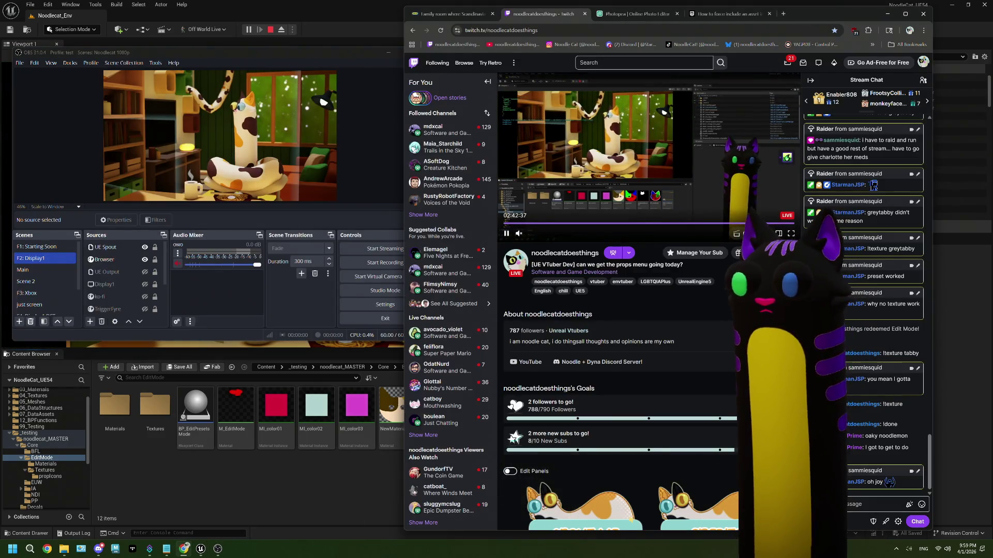
pyautogui.click(827, 521)
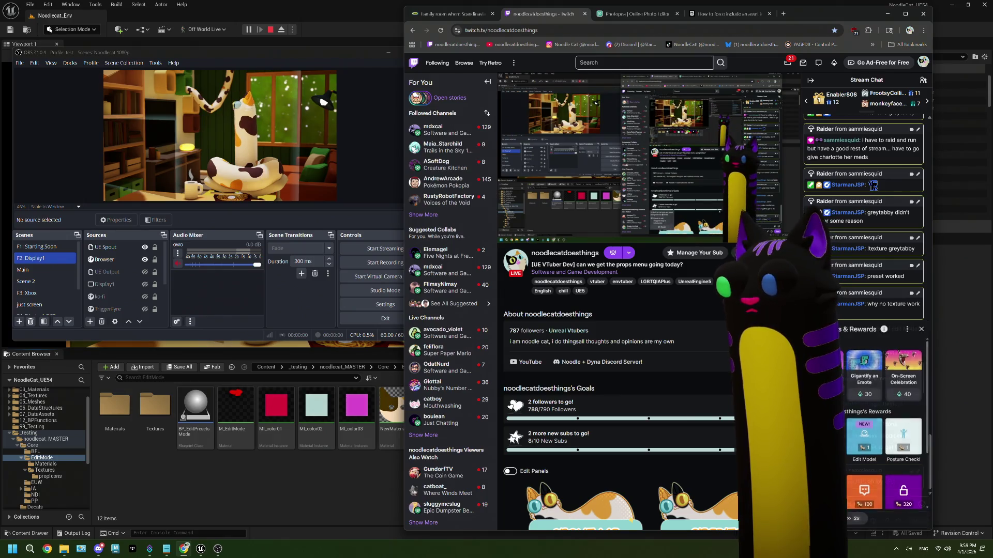
pyautogui.click(865, 437)
pyautogui.click(884, 421)
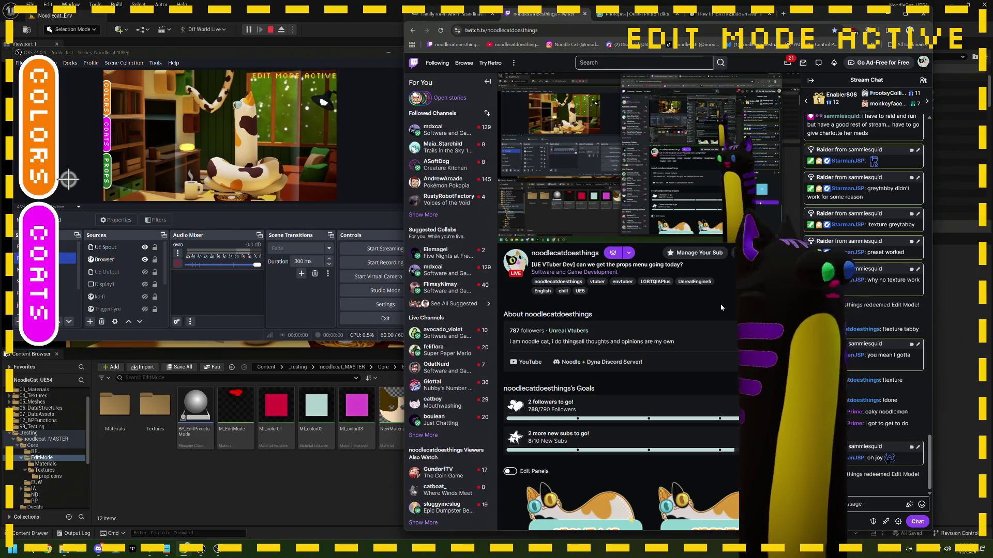
# Step: Show the PROPS panel in the edit-mode overlay, then stop play
pyautogui.moveTo(509, 197)
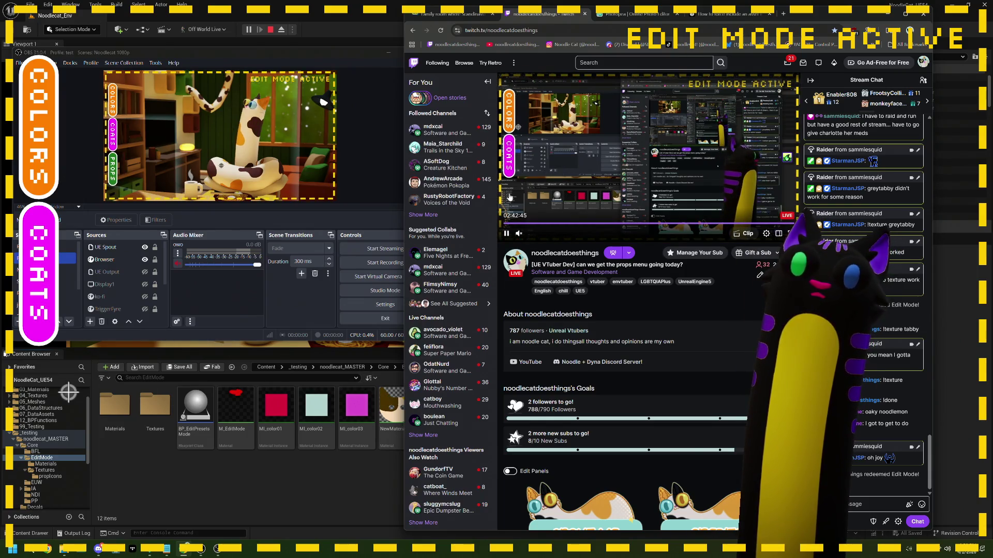
pyautogui.click(51, 410)
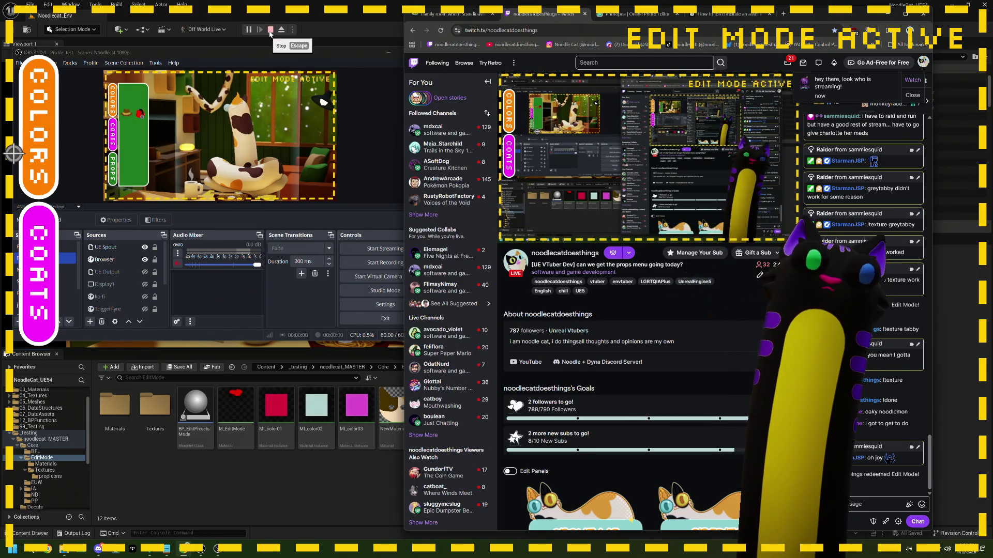
pyautogui.click(270, 29)
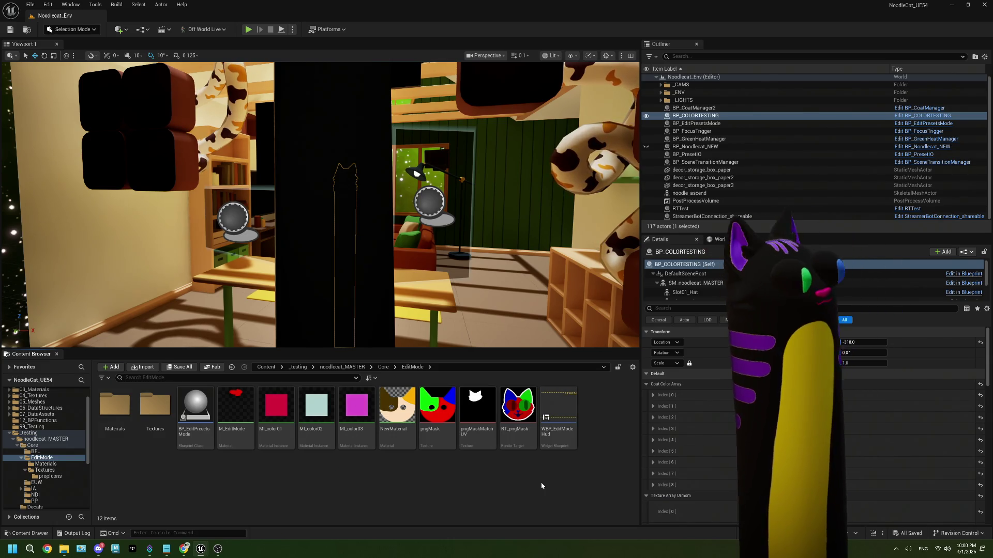
pyautogui.moveTo(377, 228); pyautogui.dragTo(369, 201)
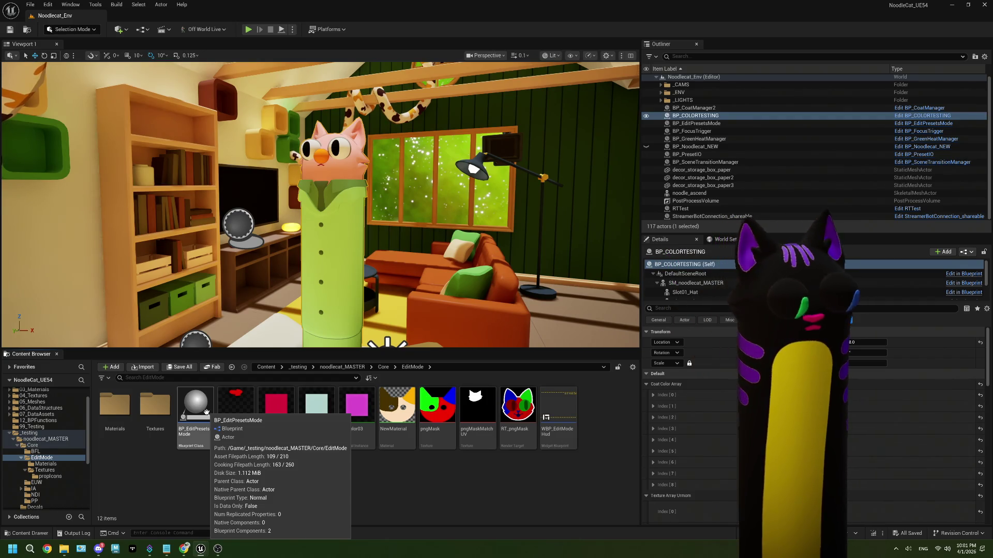
# Step: Open BP_EditPresetsMode and inspect the SET propType node in its event graph
pyautogui.doubleClick(206, 412)
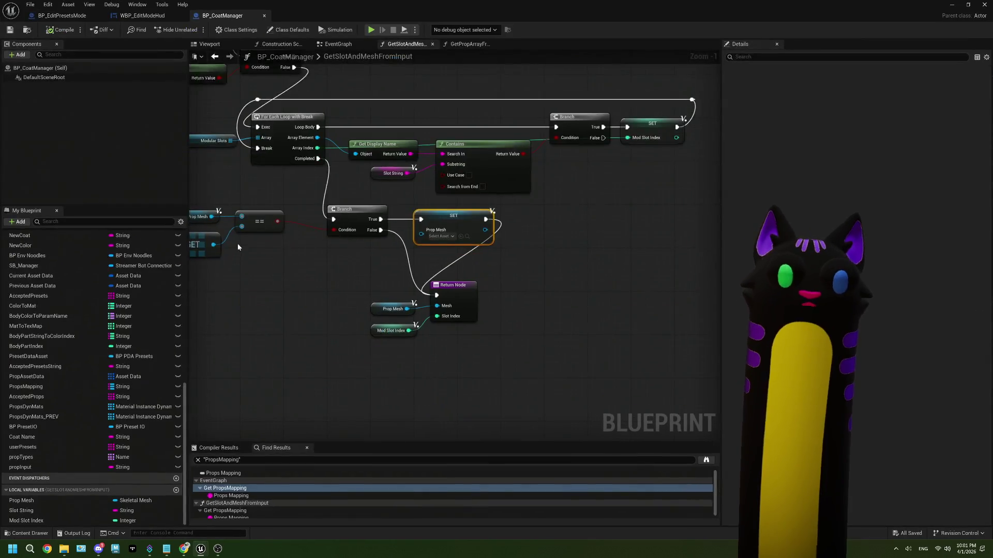
pyautogui.scroll(-5, 454, 191)
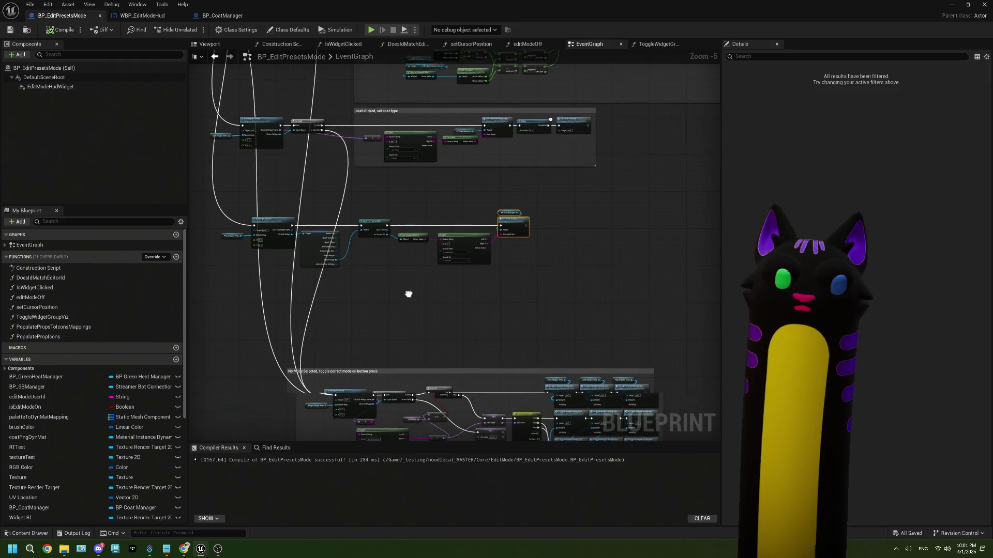
pyautogui.scroll(3, 336, 243)
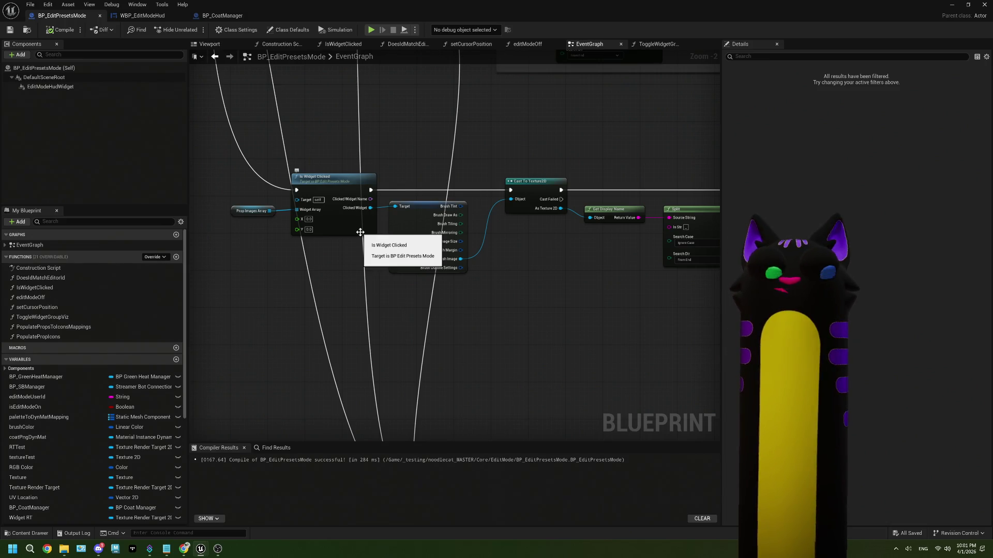
pyautogui.scroll(-4, 368, 240)
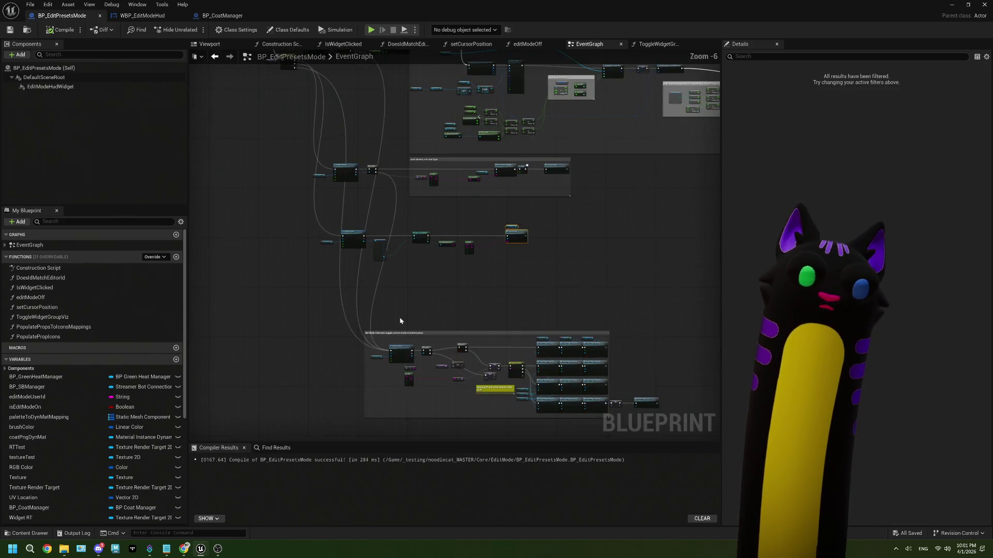
pyautogui.scroll(6, 579, 353)
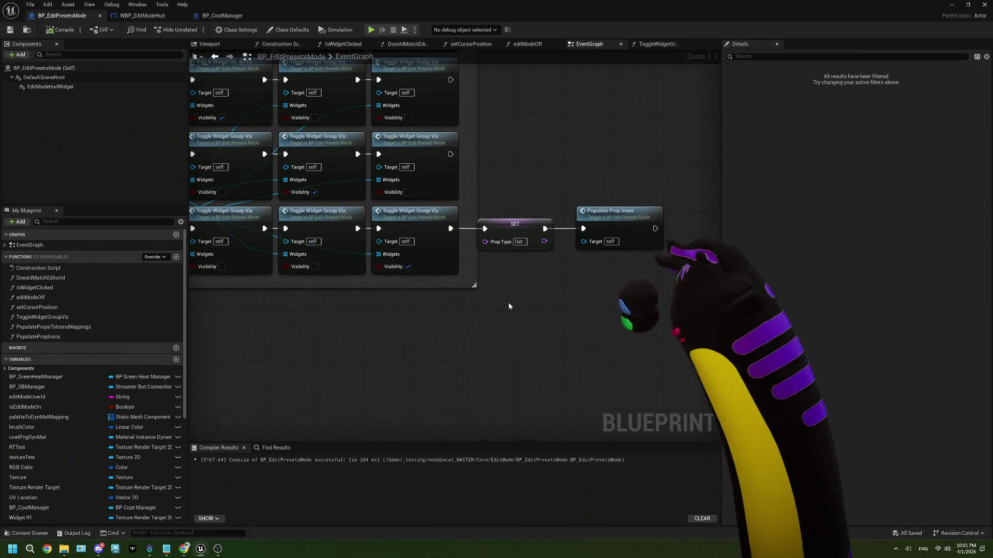
pyautogui.moveTo(508, 306); pyautogui.dragTo(471, 302)
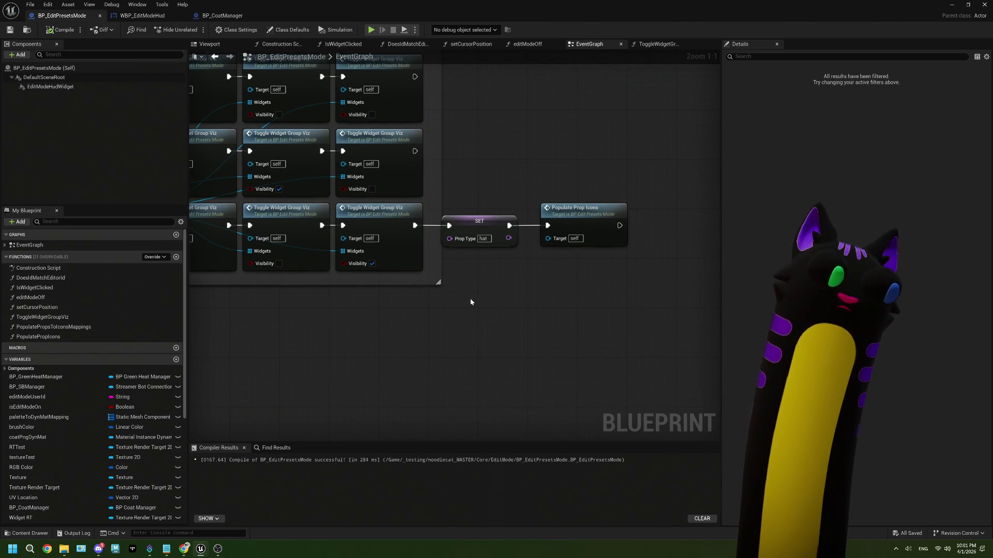
pyautogui.scroll(-6, 117, 438)
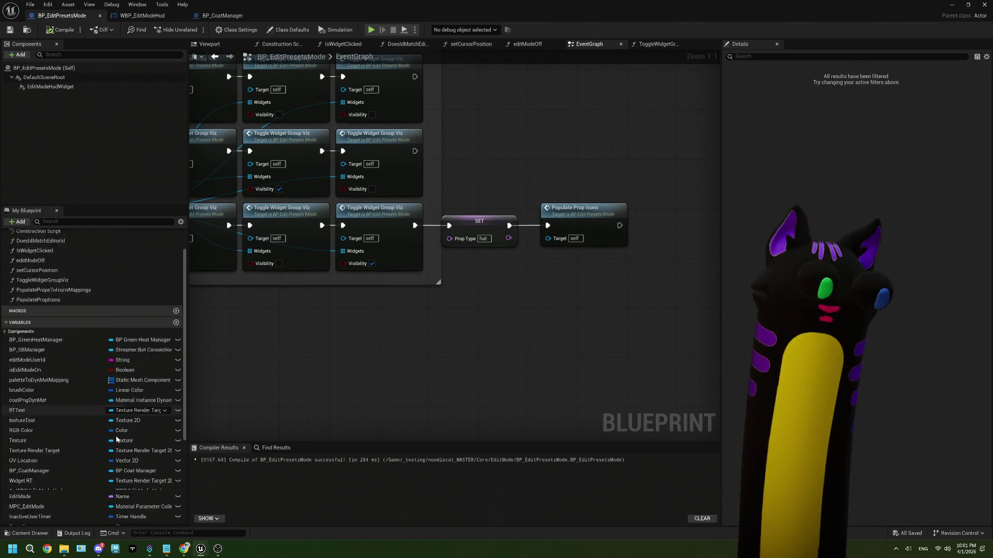
pyautogui.click(486, 242)
pyautogui.scroll(-3, 490, 262)
pyautogui.scroll(3, 491, 264)
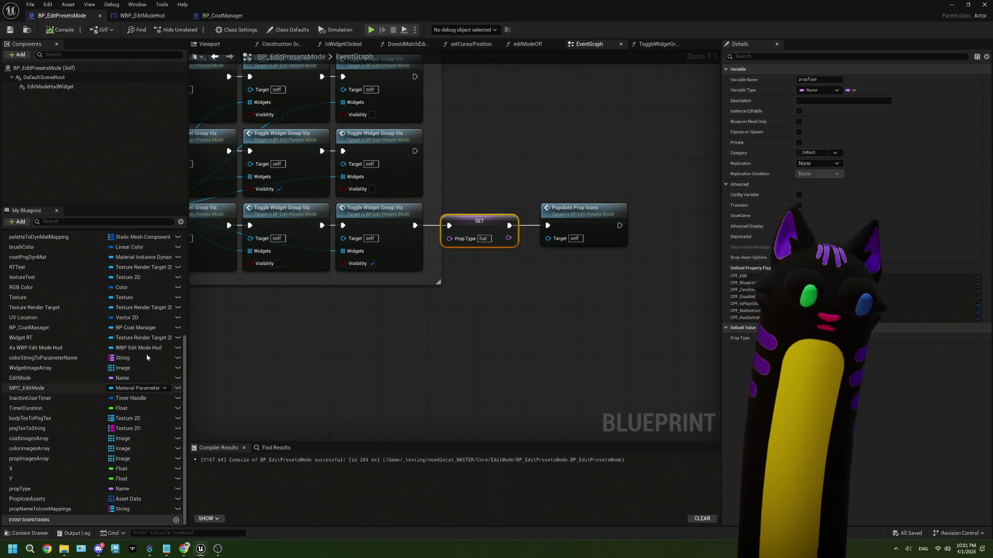
pyautogui.scroll(3, 155, 336)
pyautogui.write('propTypes')
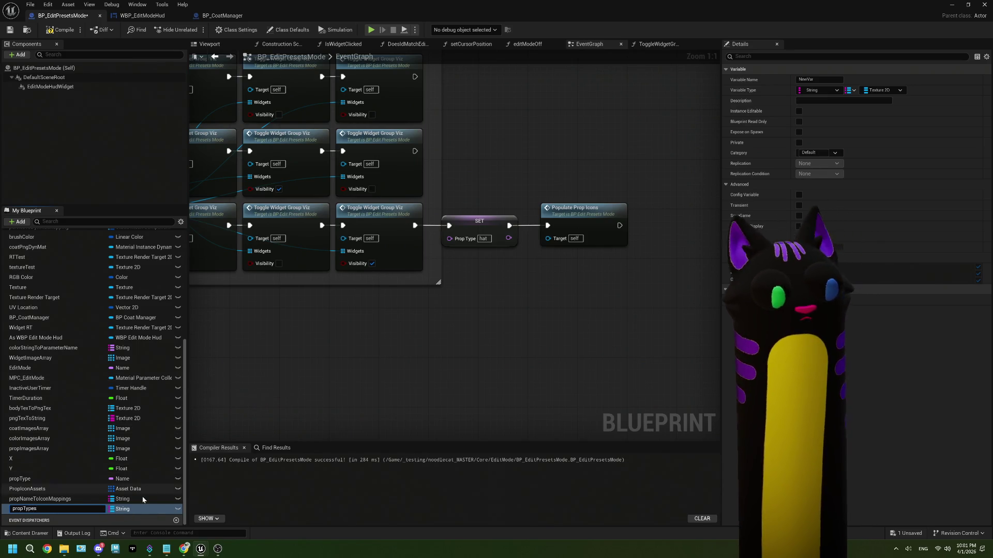
# Step: Name the variable propTypes, make it a Name array, and compile
pyautogui.press('Return')
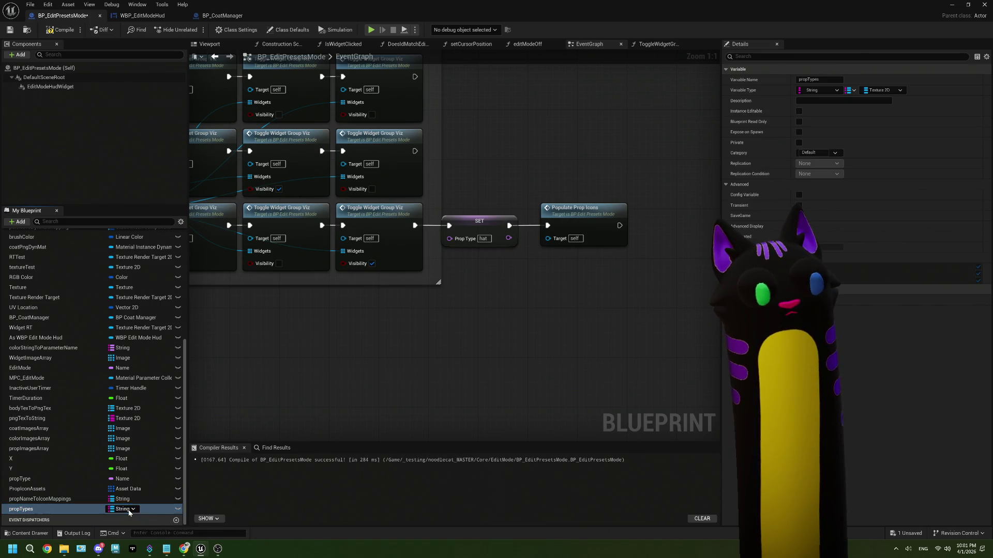
pyautogui.click(129, 513)
pyautogui.click(138, 408)
pyautogui.rightClick(126, 509)
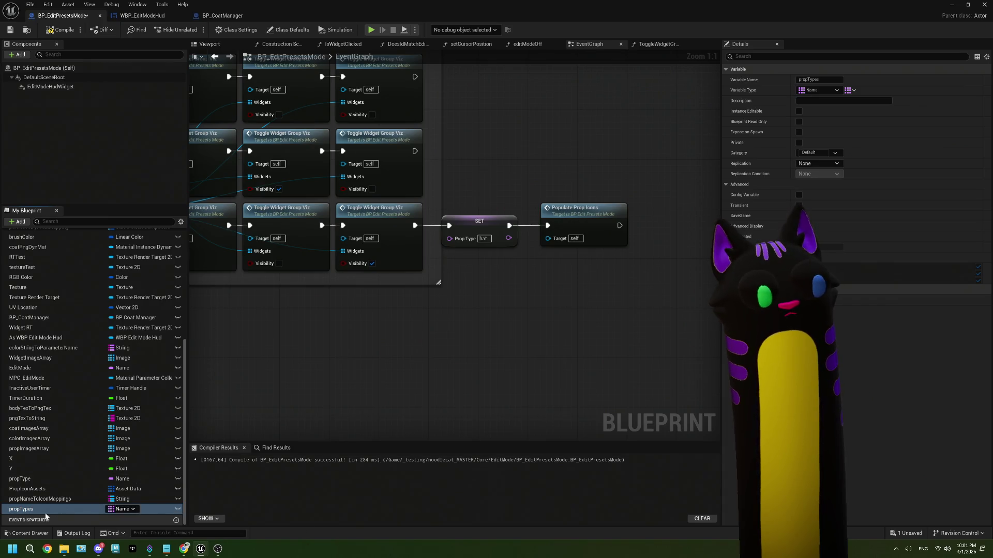
pyautogui.click(10, 30)
# Step: Resize the Blueprint window and save the Blueprint
pyautogui.doubleClick(306, 12)
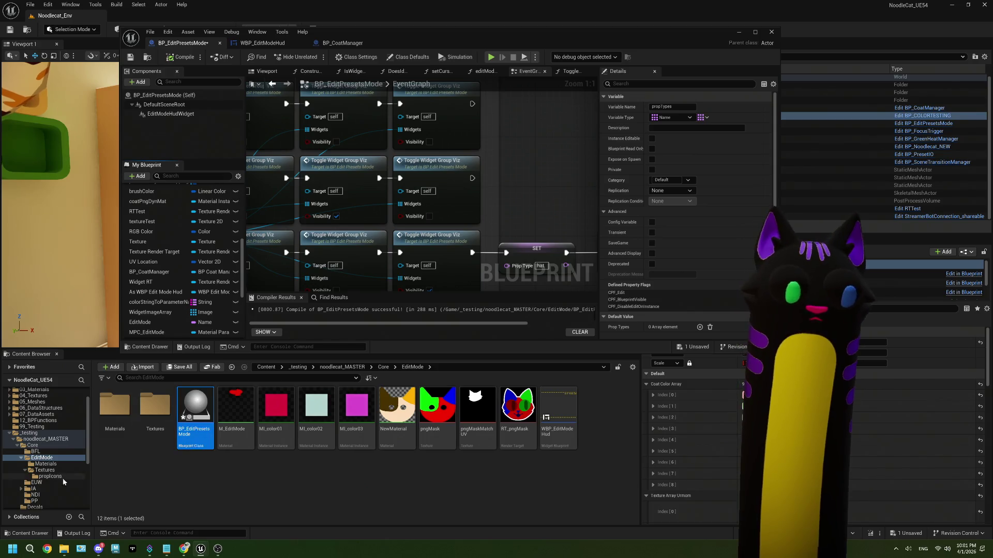
pyautogui.scroll(-5, 72, 476)
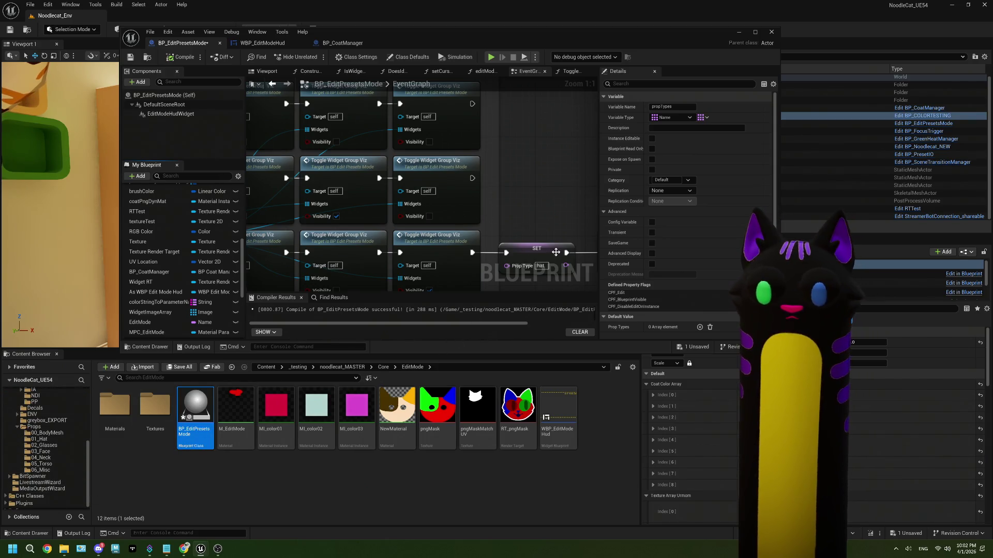
pyautogui.scroll(-2, 504, 254)
pyautogui.moveTo(517, 282)
pyautogui.mouseDown()
pyautogui.moveTo(473, 224)
pyautogui.moveTo(431, 243)
pyautogui.moveTo(408, 231)
pyautogui.mouseUp()
pyautogui.hotkey('ctrl', 's')
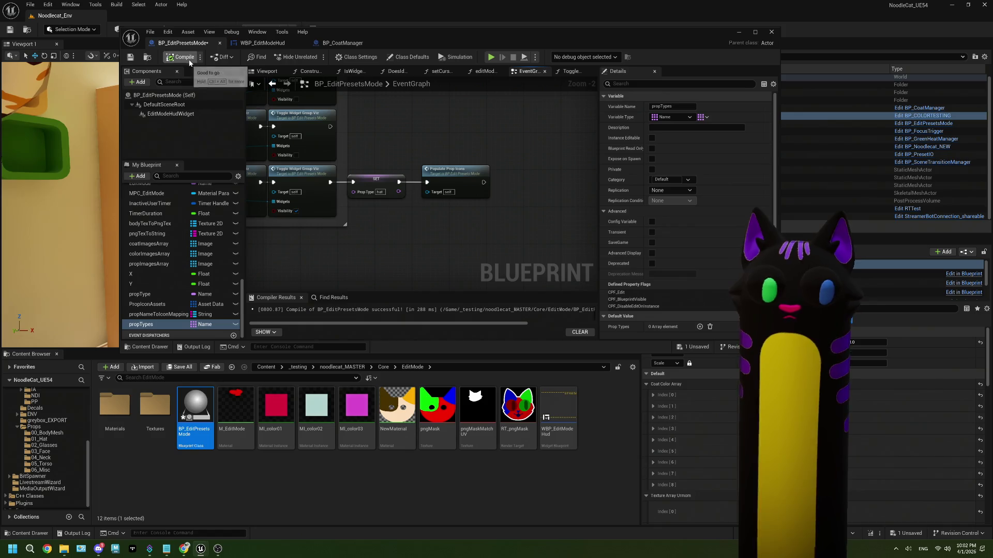
pyautogui.scroll(-1, 426, 210)
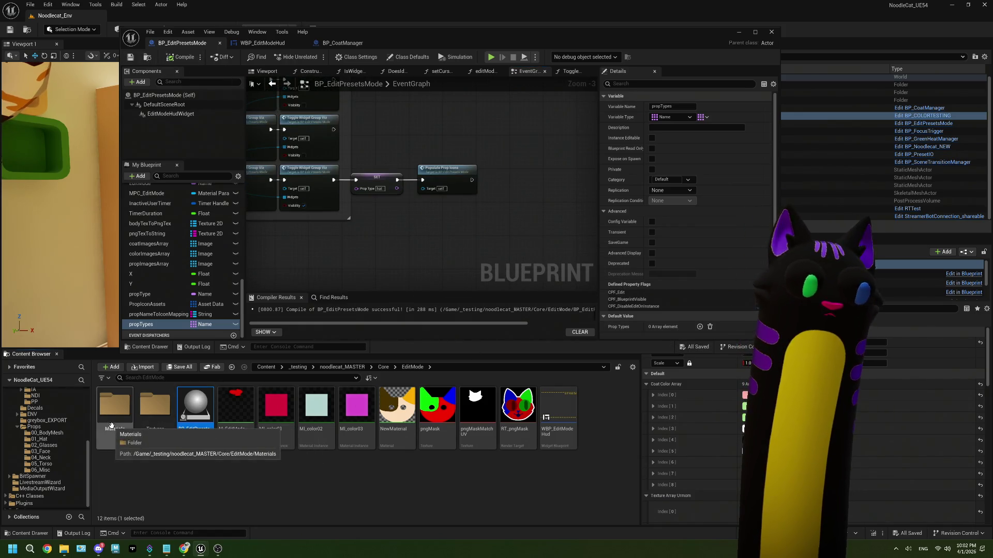
# Step: Add the first three default entries: body, hat and glasses
pyautogui.click(700, 326)
pyautogui.click(686, 327)
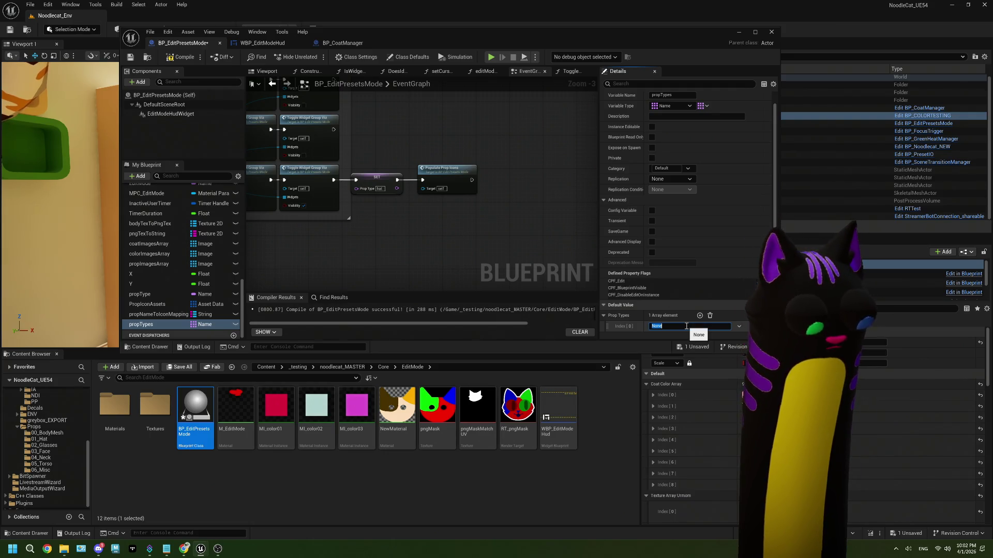
pyautogui.write('body')
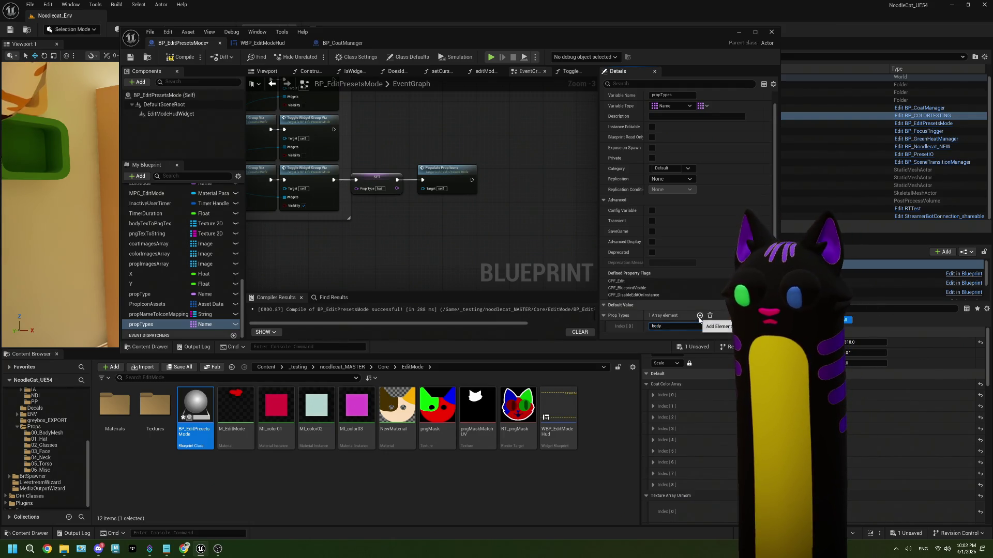
pyautogui.click(699, 315)
pyautogui.click(676, 325)
pyautogui.write('h')
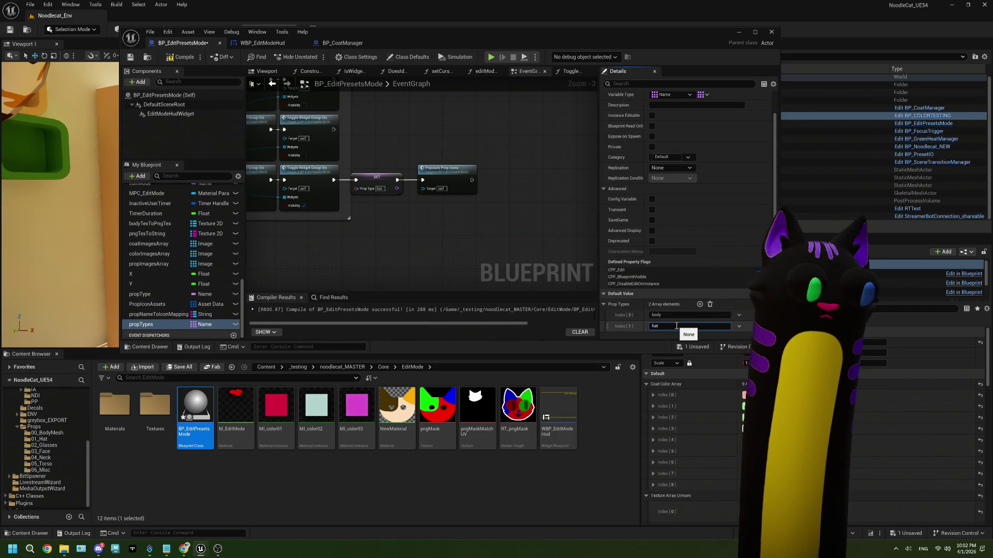
pyautogui.write('at')
pyautogui.click(700, 304)
pyautogui.click(666, 327)
pyautogui.write('glasses')
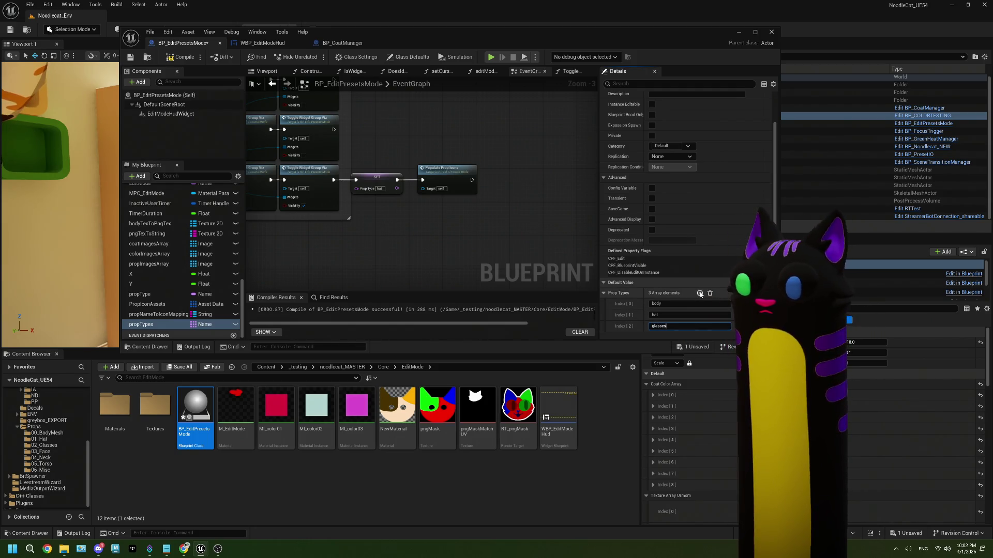
pyautogui.click(700, 292)
# Step: Add default entries face, neck, torso and misc at Index 3–6
pyautogui.click(666, 326)
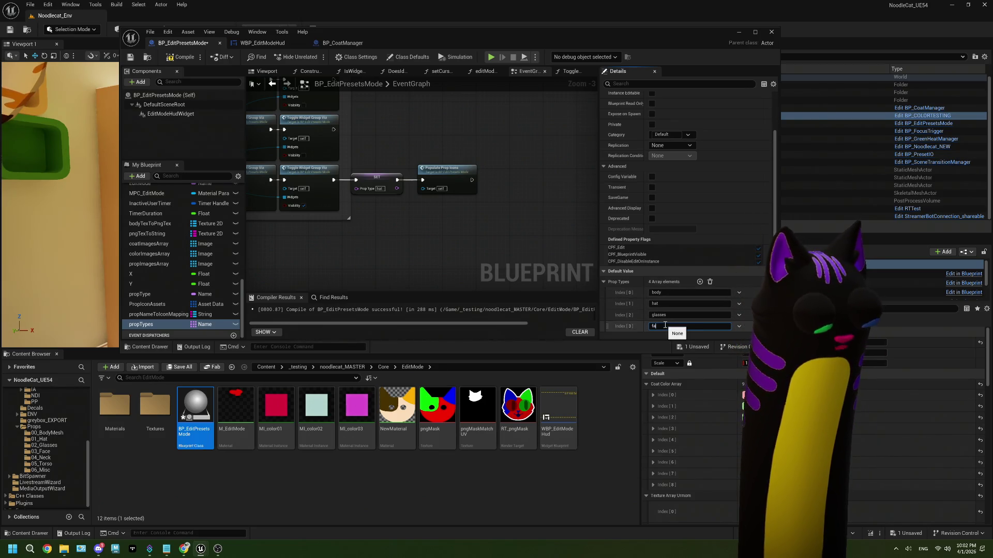
pyautogui.write('ce')
pyautogui.click(700, 282)
pyautogui.scroll(-1, 679, 306)
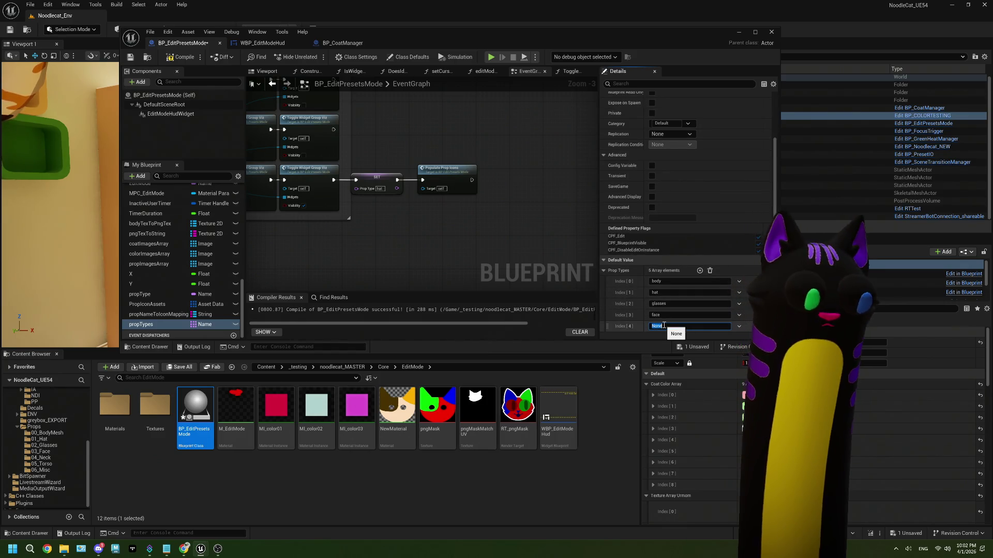
pyautogui.write('neck')
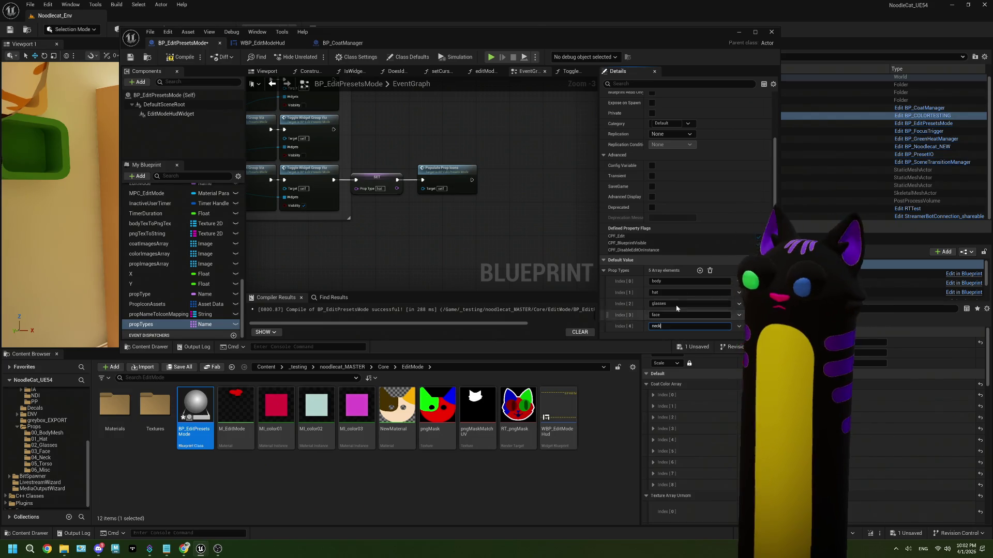
pyautogui.click(700, 271)
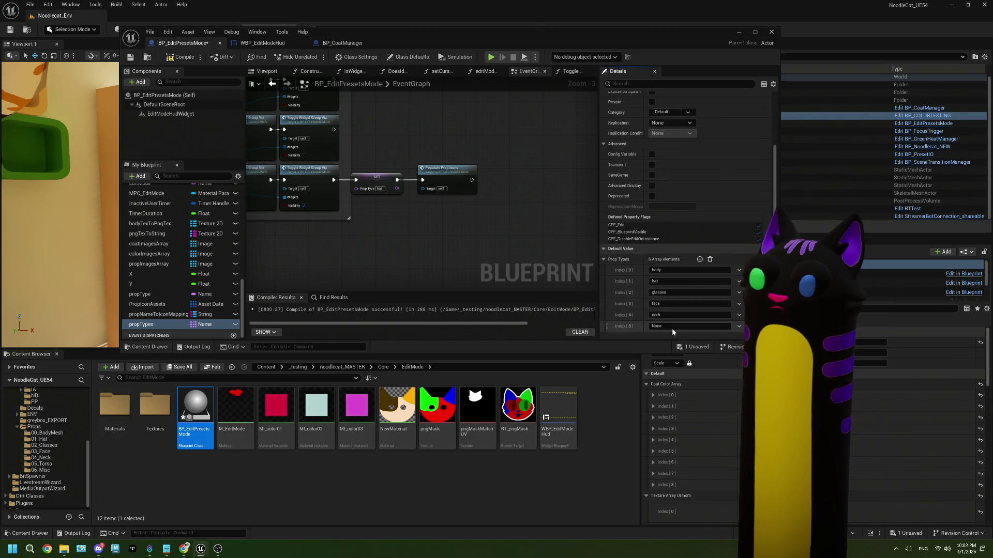
pyautogui.click(672, 328)
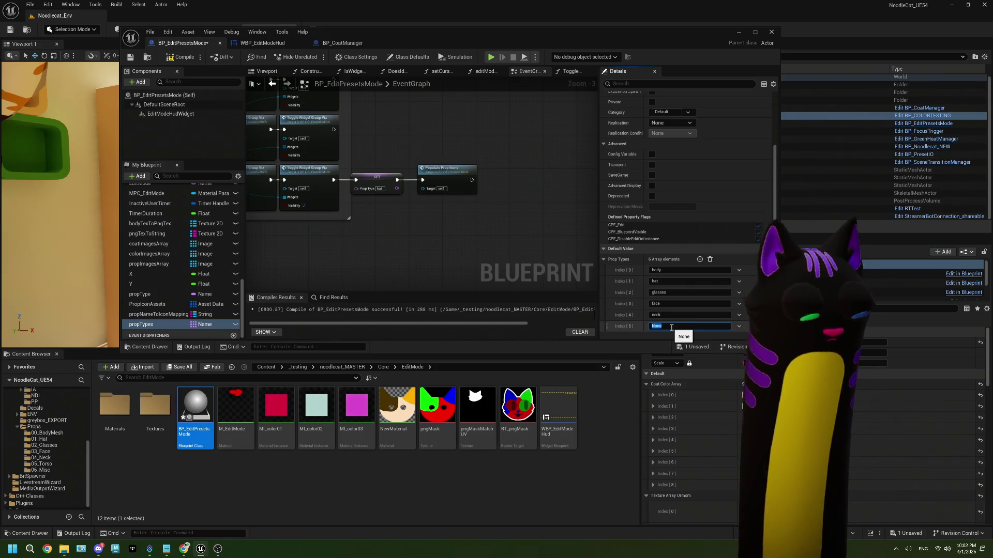
pyautogui.write('torso')
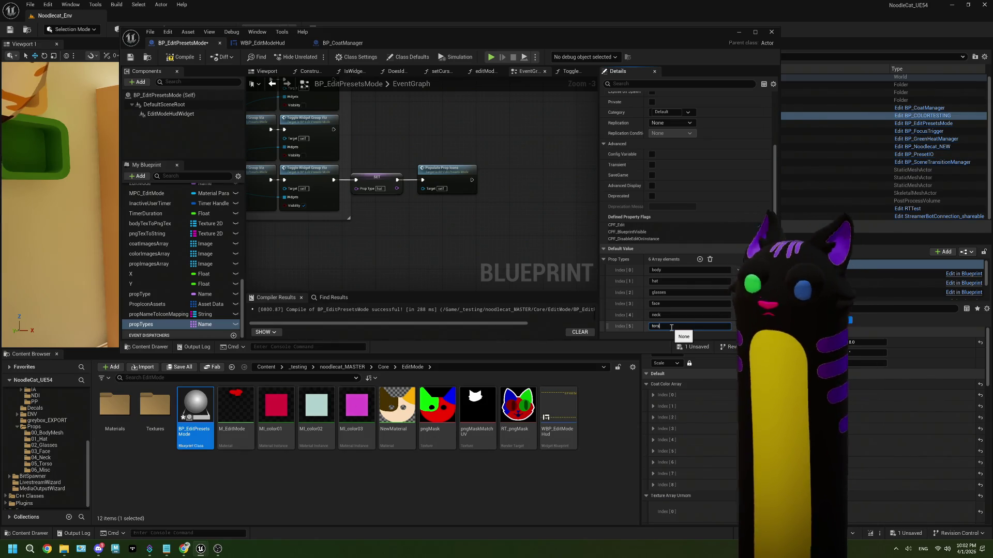
pyautogui.click(699, 259)
pyautogui.click(670, 326)
pyautogui.write('misc')
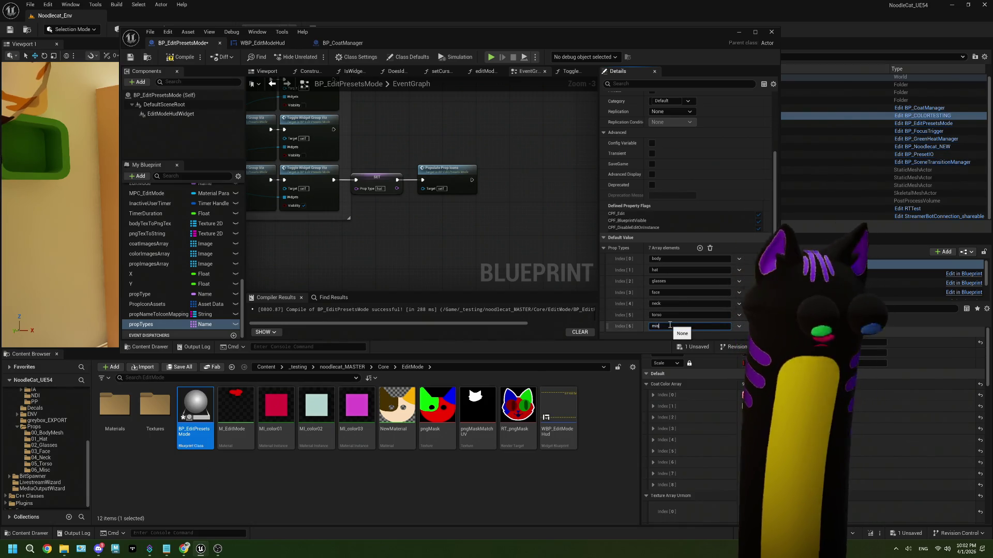
pyautogui.press('Return')
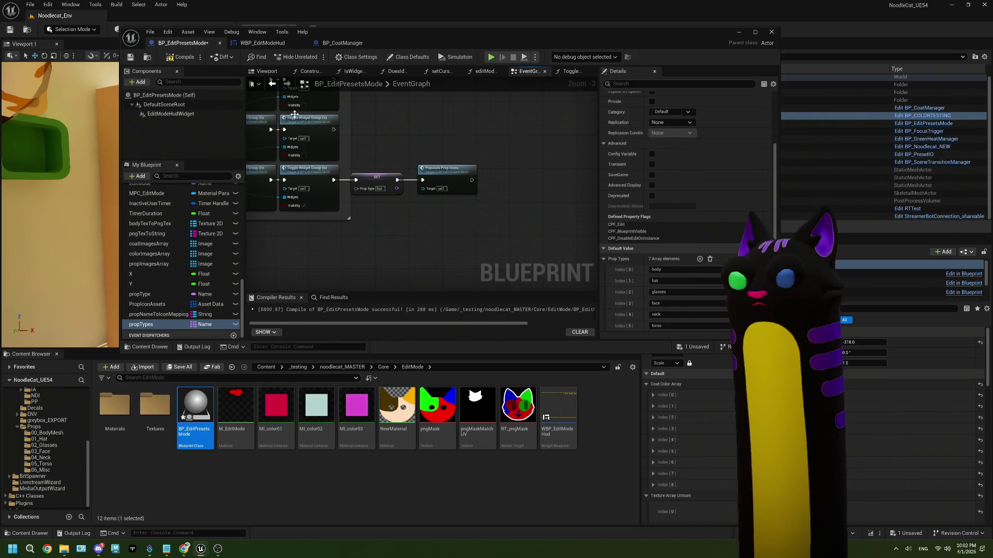
# Step: Maximize the editor and place a propTypes getter beside the SET and Populate Prop Icons nodes
pyautogui.click(755, 31)
pyautogui.scroll(2, 377, 217)
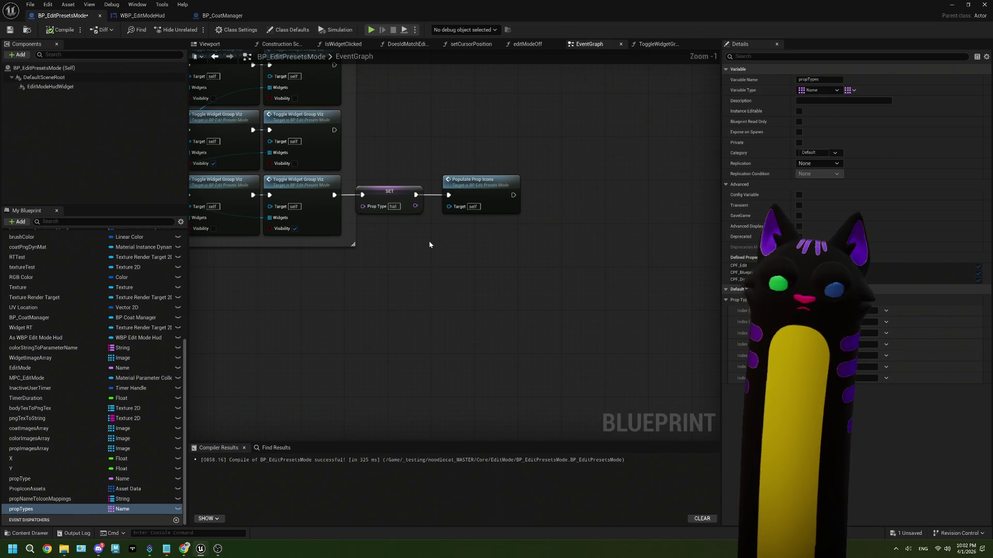
pyautogui.moveTo(530, 249); pyautogui.dragTo(392, 157)
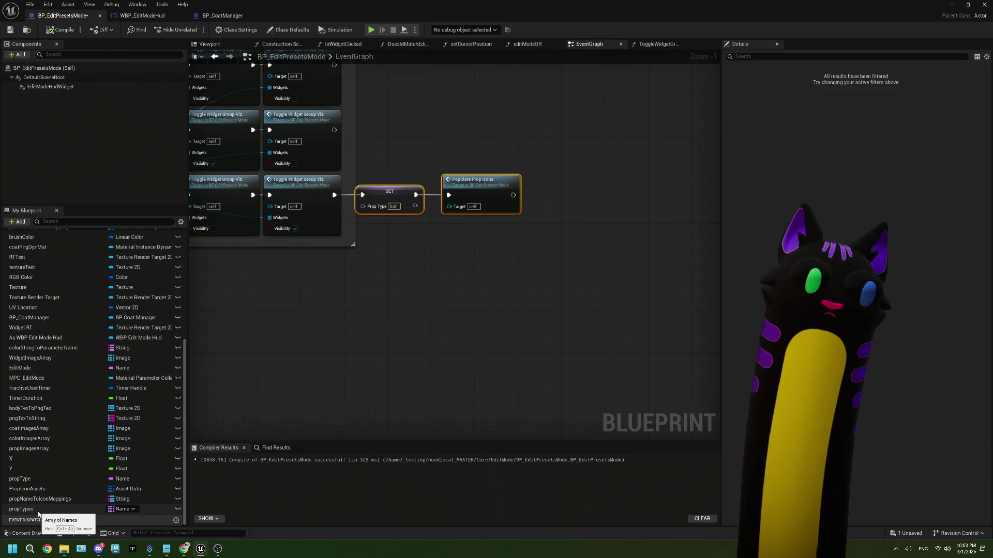
pyautogui.moveTo(39, 512)
pyautogui.mouseDown()
pyautogui.moveTo(348, 333)
pyautogui.moveTo(342, 291)
pyautogui.mouseUp()
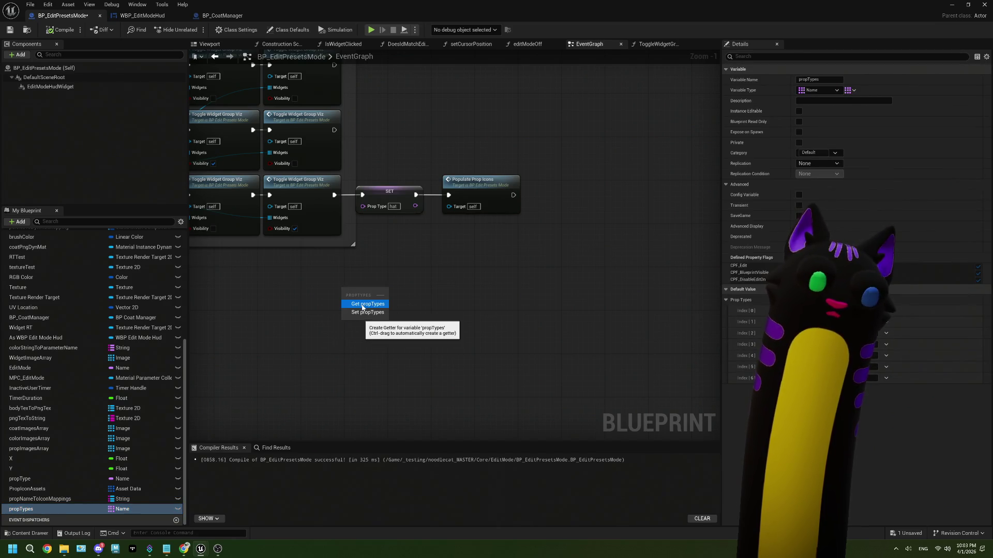
pyautogui.click(362, 304)
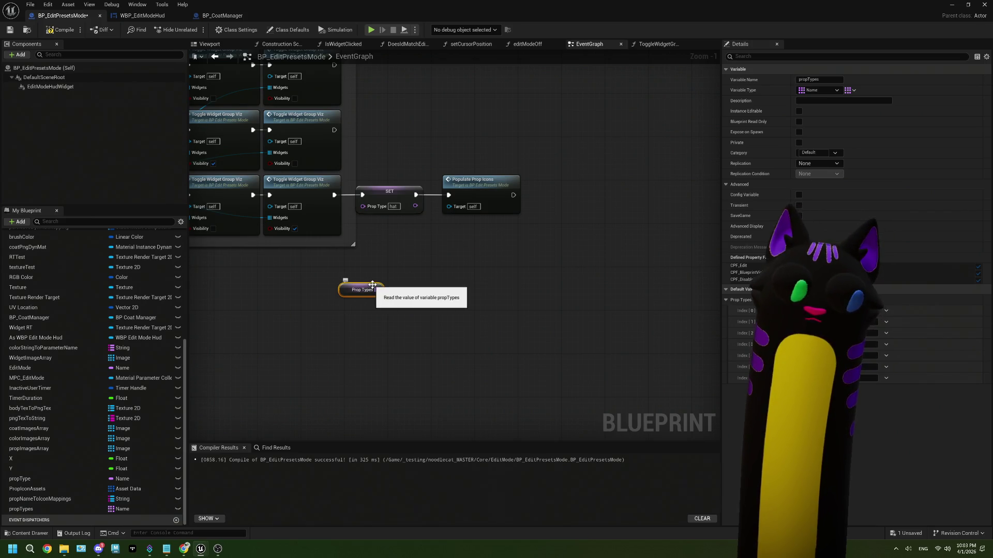
# Step: Add an array GET with index 1 from Prop Types and move both nodes up-left
pyautogui.moveTo(372, 285)
pyautogui.mouseDown()
pyautogui.moveTo(334, 285)
pyautogui.moveTo(374, 284)
pyautogui.mouseUp()
pyautogui.click(413, 350)
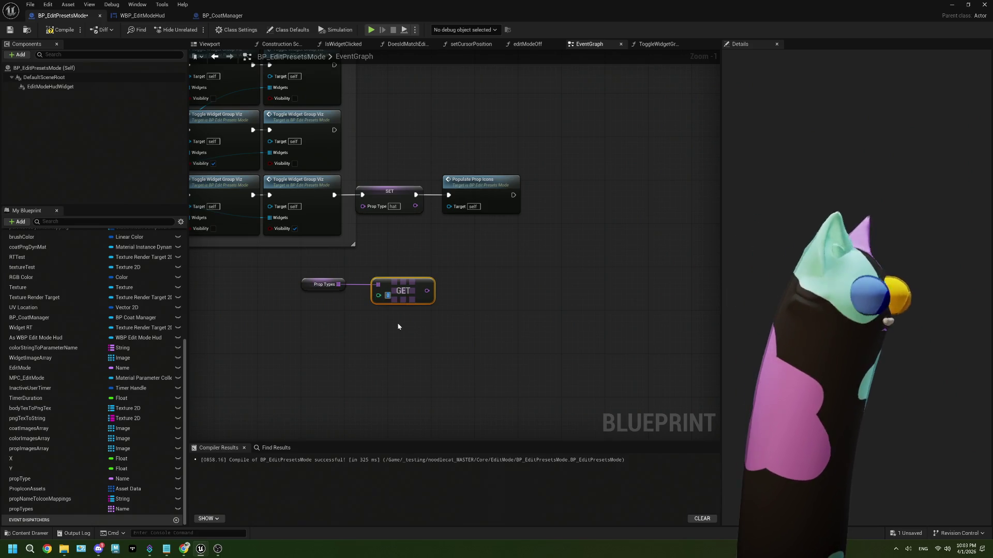
pyautogui.write('1')
pyautogui.click(398, 325)
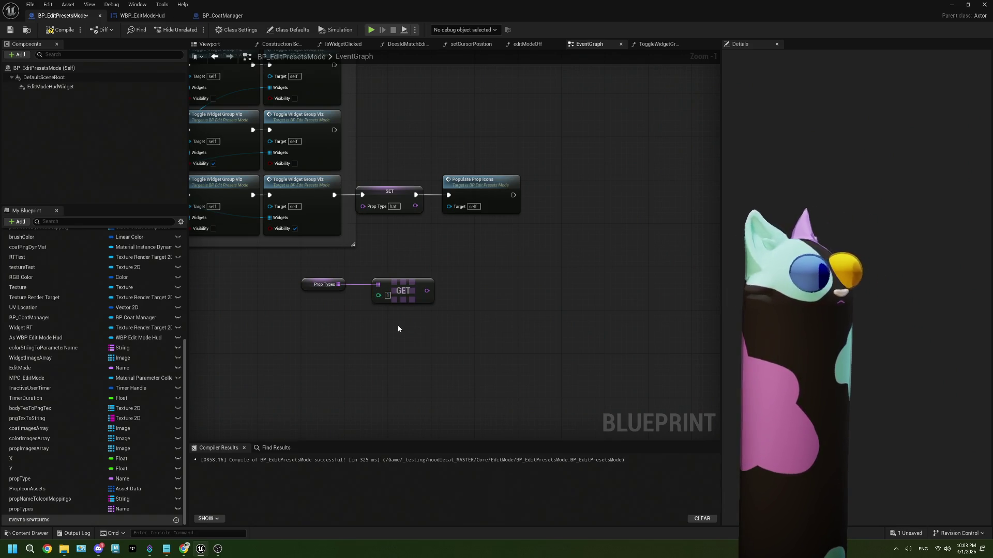
pyautogui.moveTo(386, 287); pyautogui.dragTo(376, 287)
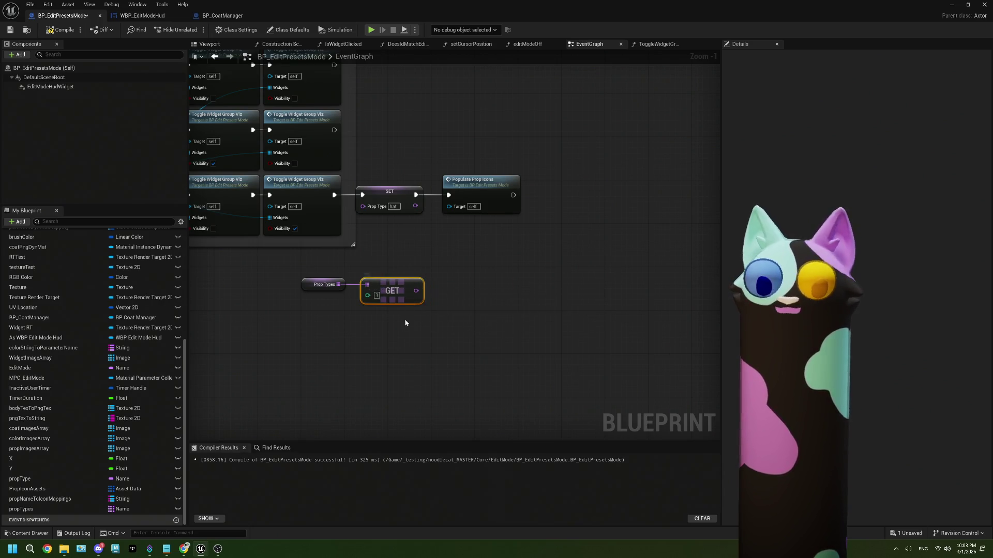
pyautogui.moveTo(406, 324); pyautogui.dragTo(297, 275)
pyautogui.moveTo(376, 289)
pyautogui.mouseDown()
pyautogui.moveTo(350, 272)
pyautogui.moveTo(309, 273)
pyautogui.moveTo(348, 282)
pyautogui.moveTo(365, 209)
pyautogui.mouseUp()
pyautogui.scroll(-1, 373, 198)
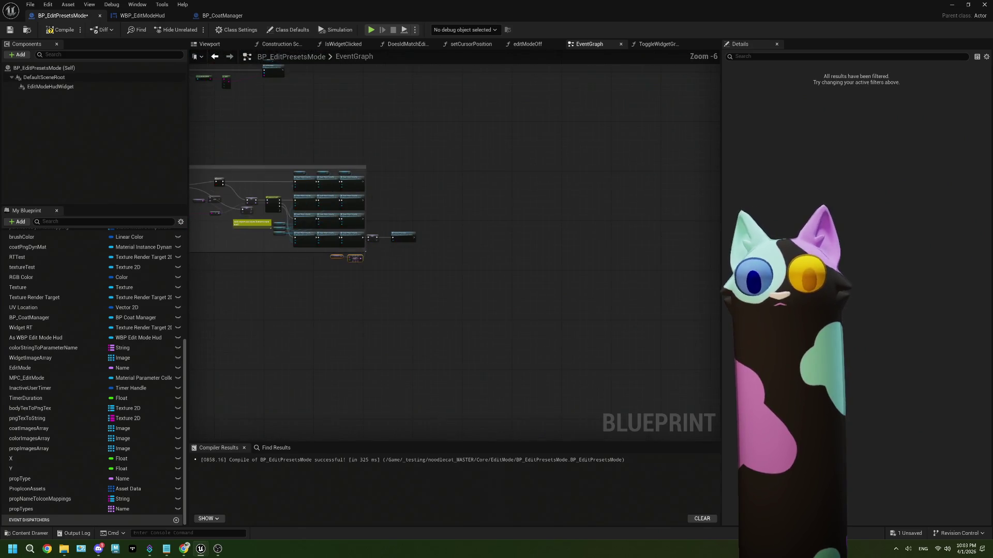
# Step: Place a second propTypes getter near the Is Widget Clicked nodes
pyautogui.scroll(-2, 421, 271)
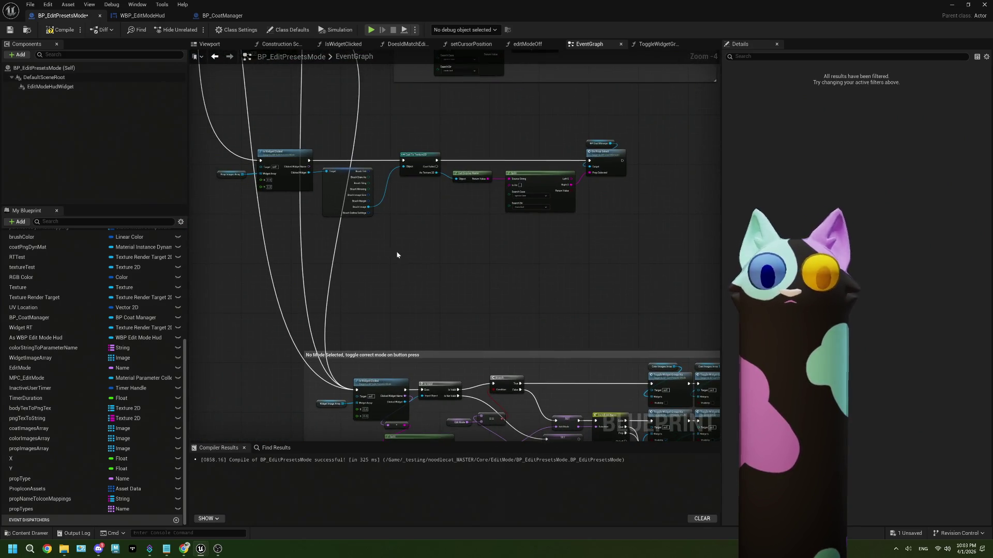
pyautogui.rightClick(364, 245)
pyautogui.press('Escape')
pyautogui.scroll(1, 357, 249)
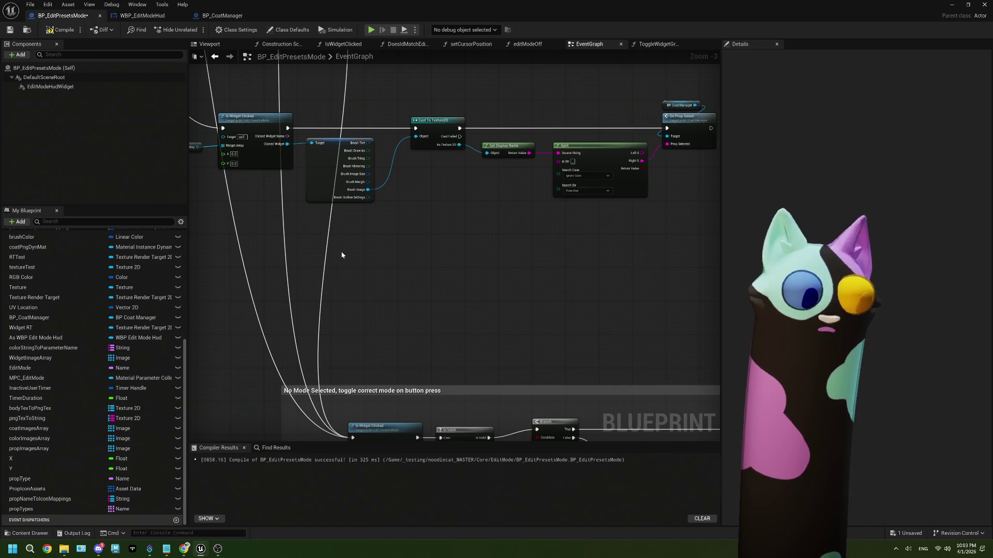
pyautogui.scroll(1, 341, 255)
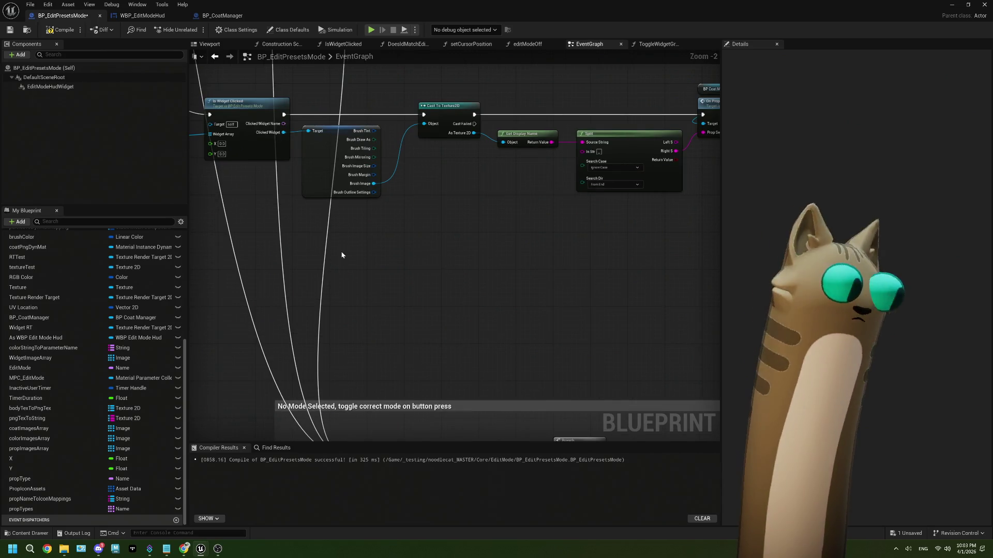
pyautogui.scroll(-1, 342, 255)
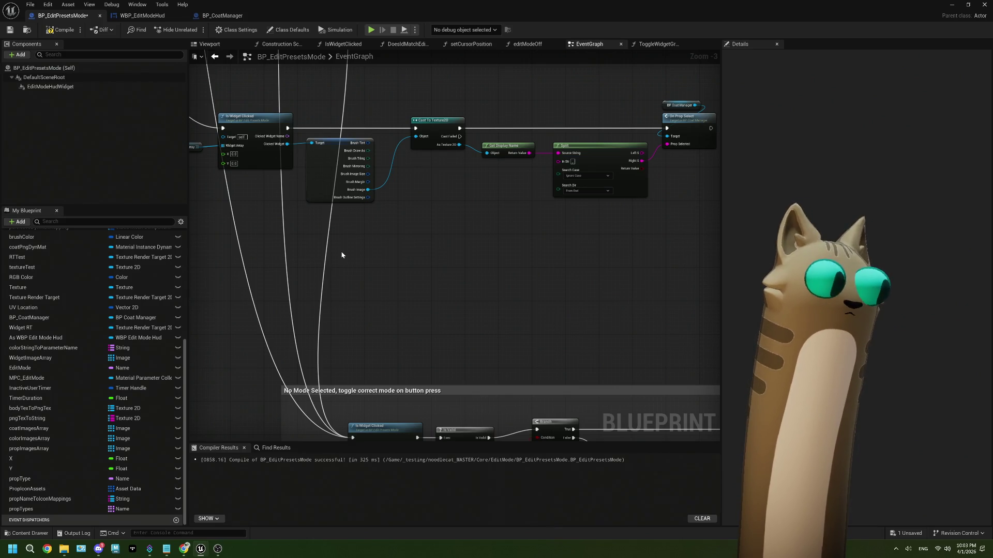
pyautogui.scroll(1, 362, 261)
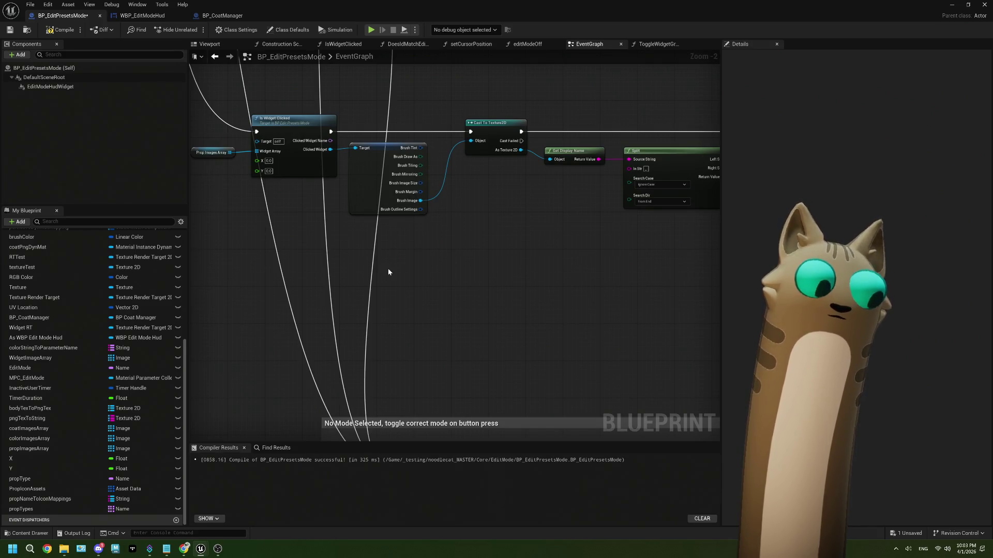
pyautogui.moveTo(69, 509); pyautogui.dragTo(272, 343)
pyautogui.moveTo(317, 290)
pyautogui.mouseDown()
pyautogui.moveTo(373, 310)
pyautogui.moveTo(352, 295)
pyautogui.moveTo(411, 296)
pyautogui.moveTo(408, 279)
pyautogui.moveTo(391, 297)
pyautogui.mouseUp()
pyautogui.click(334, 297)
pyautogui.scroll(1, 538, 353)
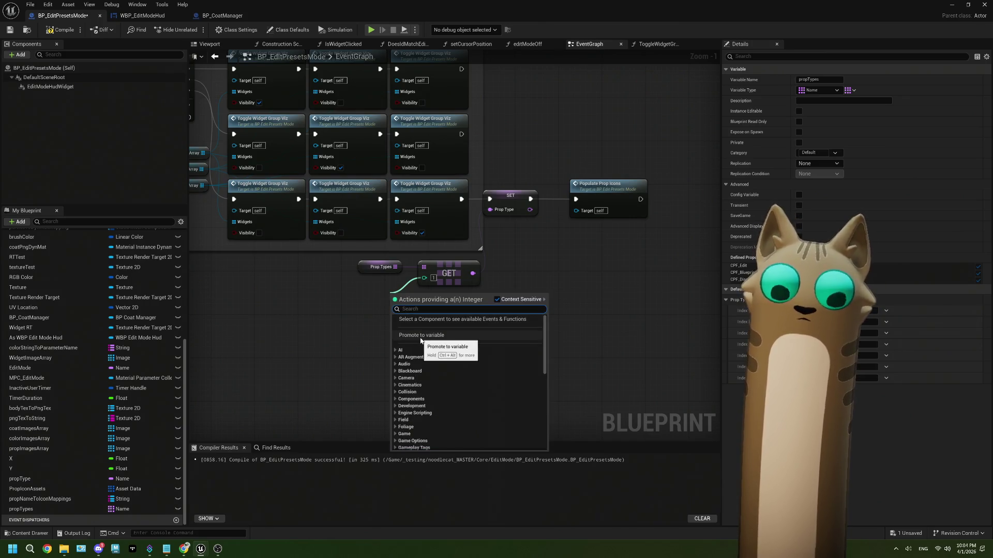
# Step: Promote the GET index to a new integer variable named PropTypeIndex
pyautogui.click(421, 337)
pyautogui.write('PropType')
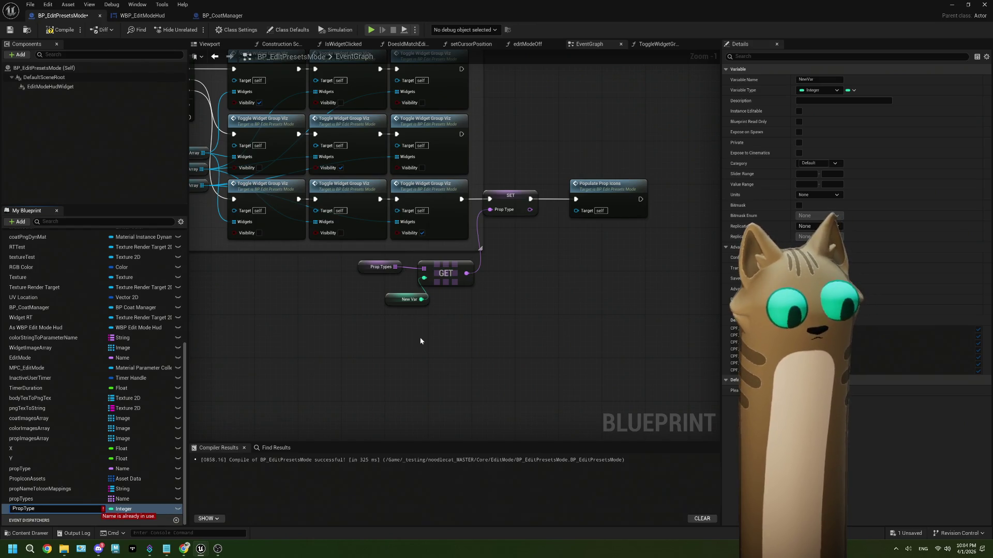
pyautogui.write('Index')
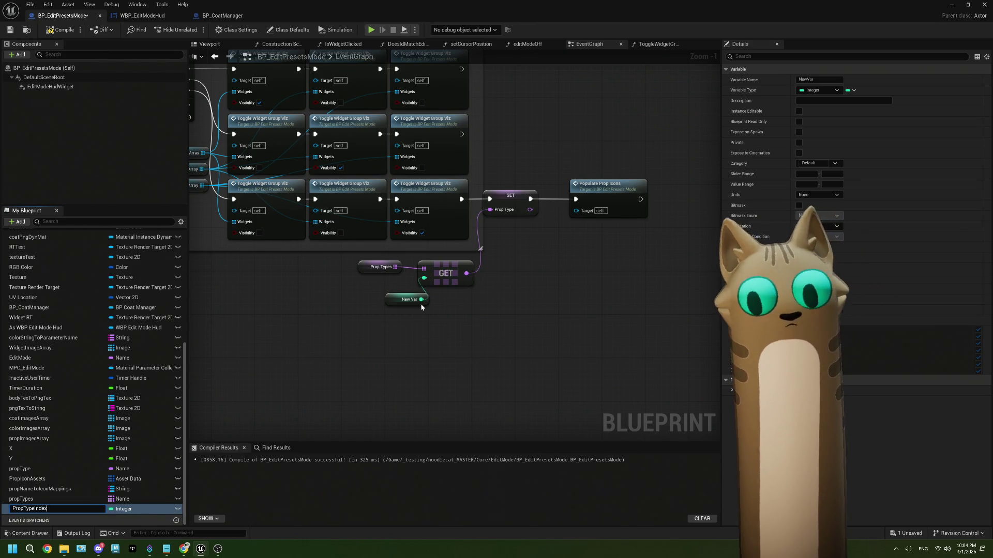
pyautogui.moveTo(421, 306); pyautogui.dragTo(392, 294)
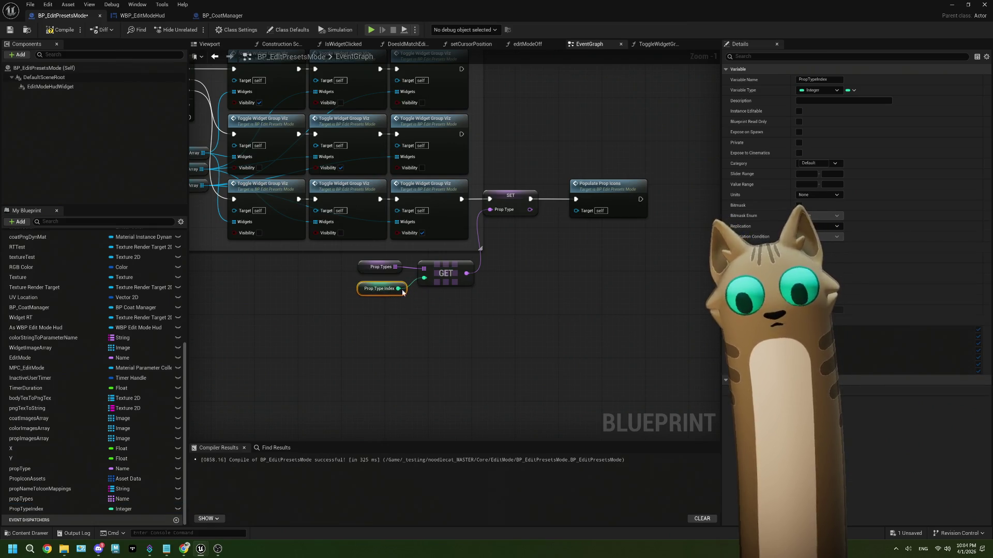
# Step: Navigate the event graph over to the Populate Prop Icons node
pyautogui.scroll(-4, 415, 301)
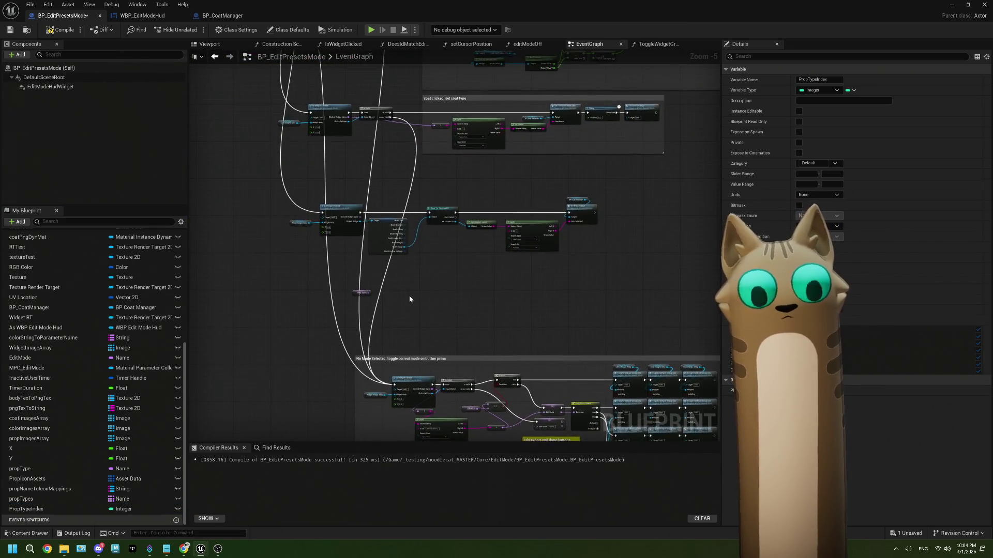
pyautogui.scroll(3, 410, 299)
pyautogui.moveTo(409, 296); pyautogui.dragTo(467, 294)
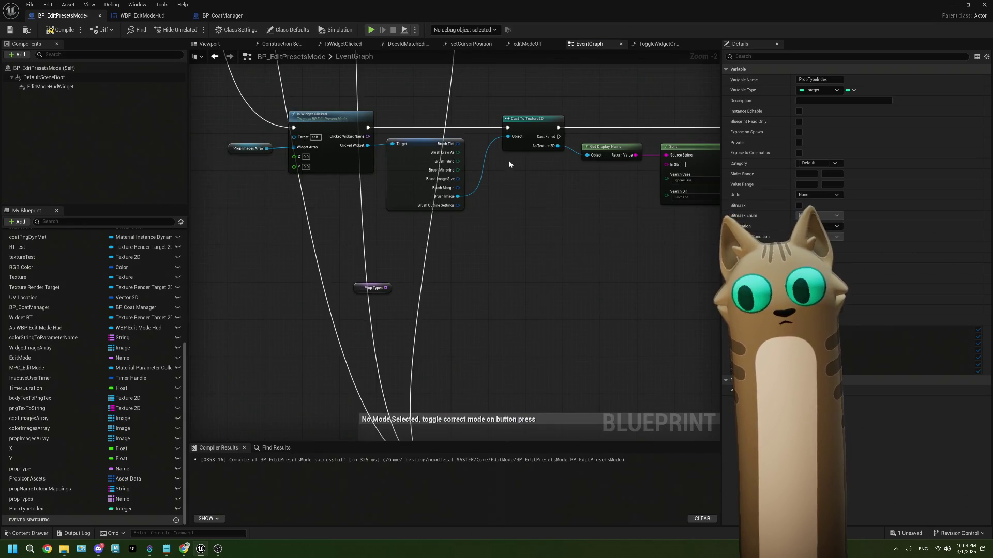
pyautogui.moveTo(688, 288); pyautogui.dragTo(519, 285)
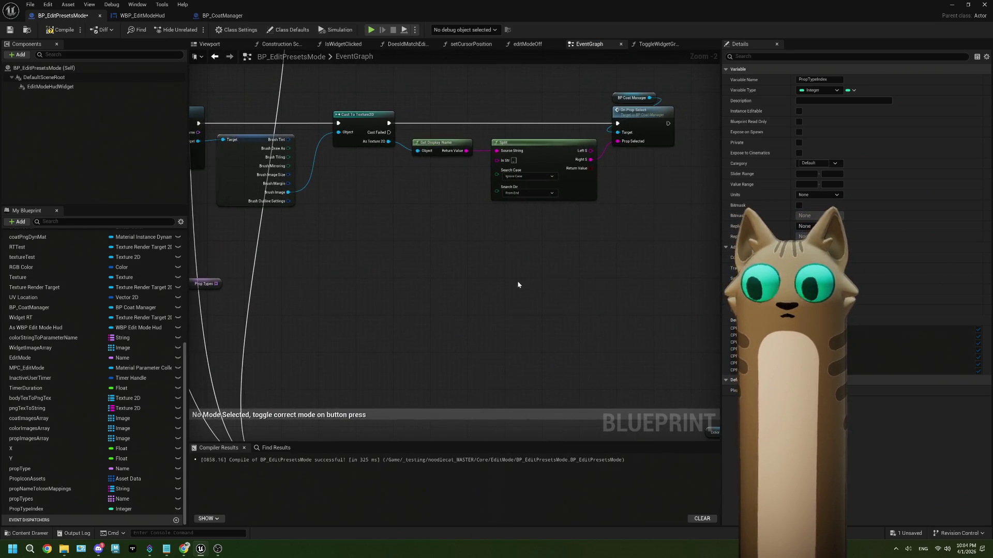
pyautogui.scroll(-2, 612, 272)
pyautogui.moveTo(612, 272)
pyautogui.mouseDown()
pyautogui.moveTo(532, 186)
pyautogui.moveTo(522, 152)
pyautogui.mouseUp()
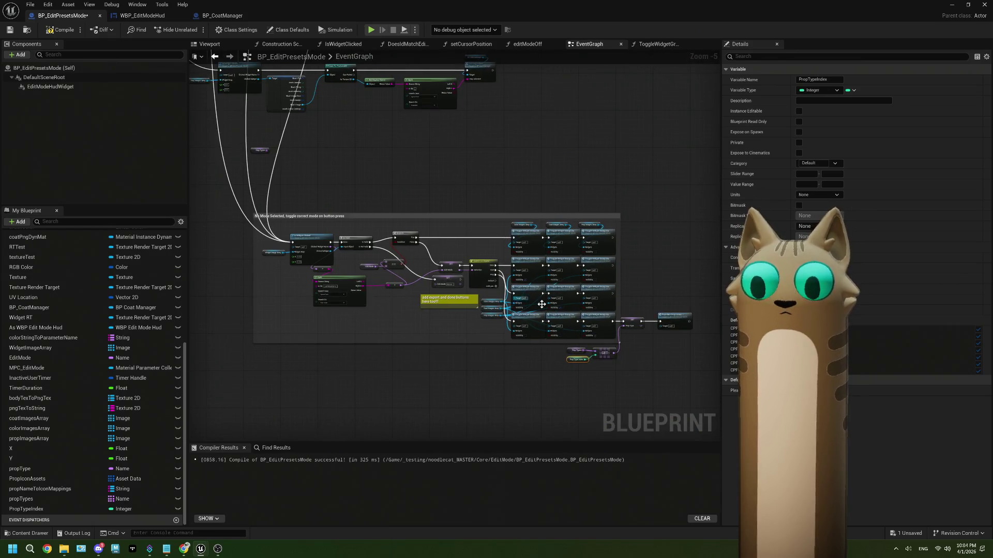
pyautogui.scroll(2, 450, 283)
pyautogui.moveTo(450, 283); pyautogui.dragTo(313, 252)
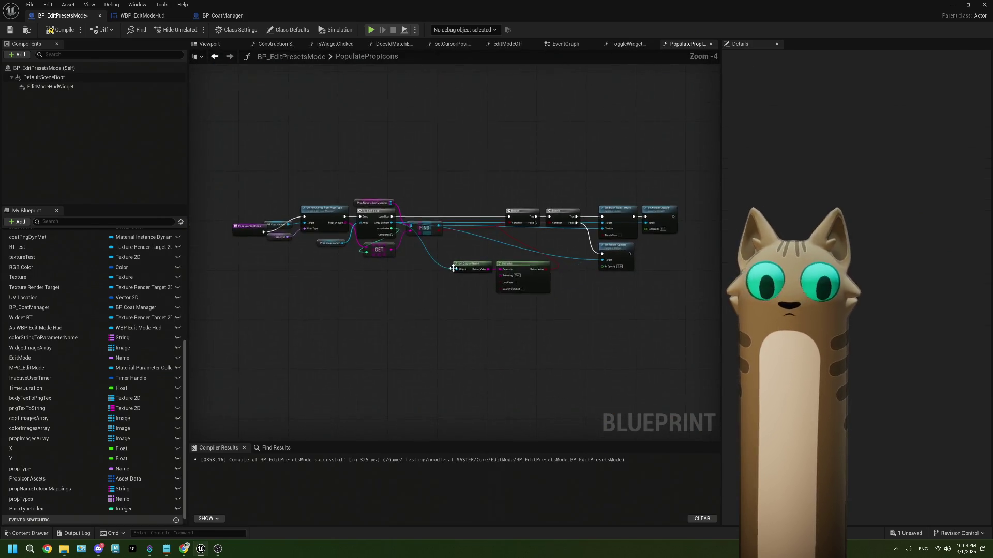
# Step: Feed Get Prop Array's Prop Type from a Prop Types GET indexed by PropTypeIndex
pyautogui.moveTo(21, 499)
pyautogui.mouseDown()
pyautogui.moveTo(283, 309)
pyautogui.moveTo(293, 271)
pyautogui.moveTo(340, 293)
pyautogui.mouseUp()
pyautogui.click(319, 282)
pyautogui.write('get')
pyautogui.click(387, 361)
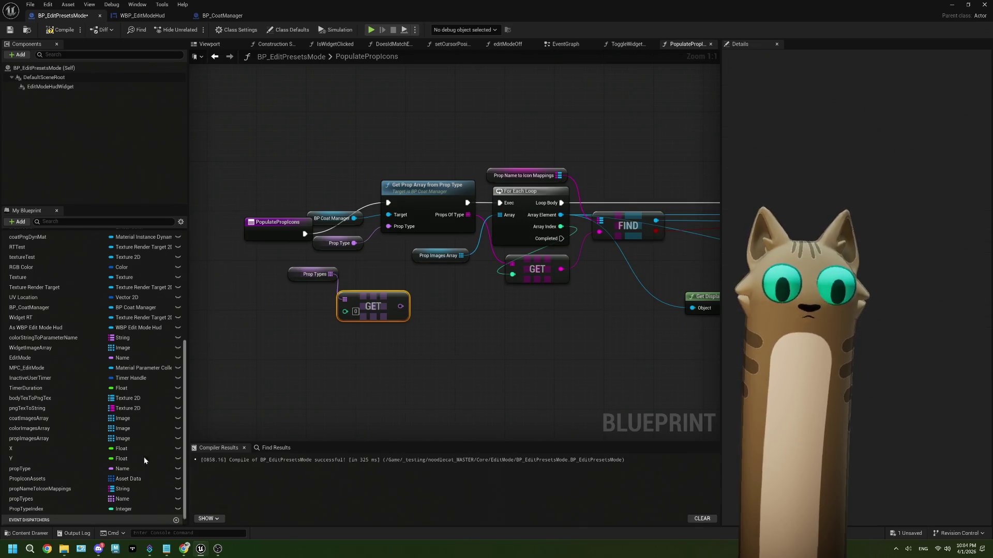
pyautogui.moveTo(52, 507)
pyautogui.mouseDown()
pyautogui.moveTo(284, 340)
pyautogui.moveTo(276, 318)
pyautogui.moveTo(345, 311)
pyautogui.mouseUp()
pyautogui.click(300, 332)
pyautogui.moveTo(335, 276)
pyautogui.mouseDown()
pyautogui.moveTo(316, 293)
pyautogui.moveTo(320, 301)
pyautogui.mouseUp()
pyautogui.moveTo(394, 306); pyautogui.dragTo(388, 227)
# Step: Delete the old Prop Type getter, tidy the GET nodes, compile, and select SET Prop Type in EventGraph
pyautogui.click(346, 243)
pyautogui.press('Delete')
pyautogui.moveTo(258, 284); pyautogui.dragTo(352, 333)
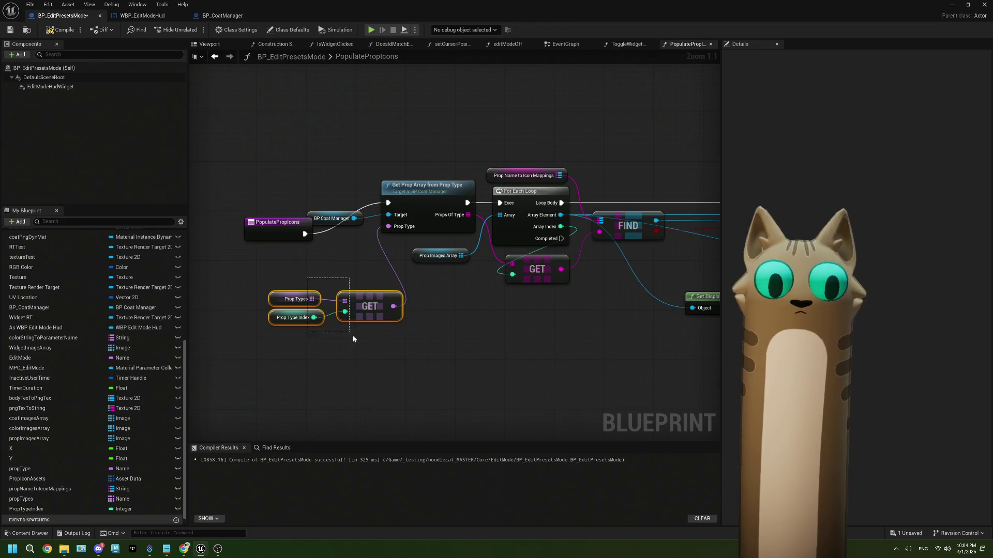
pyautogui.moveTo(379, 302)
pyautogui.mouseDown()
pyautogui.moveTo(354, 264)
pyautogui.moveTo(362, 260)
pyautogui.mouseUp()
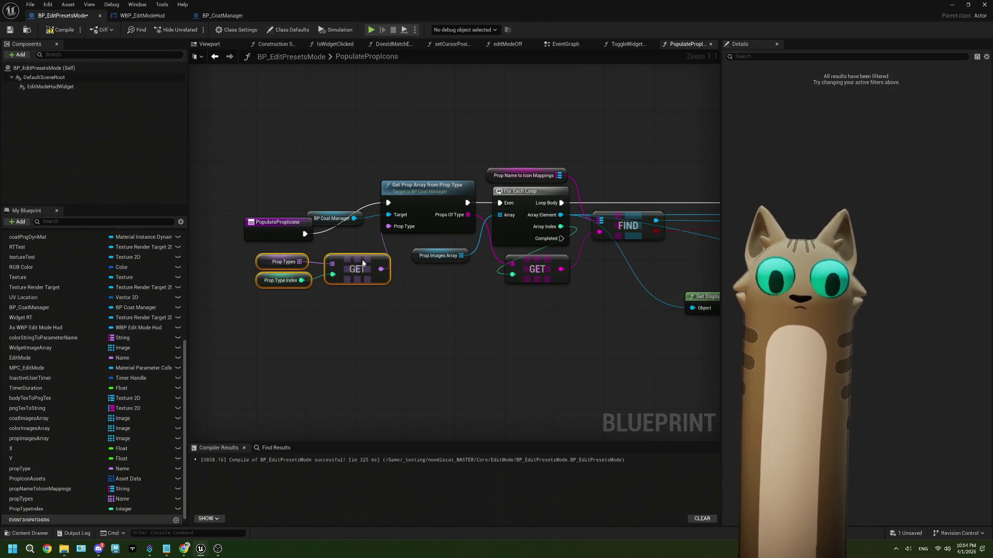
pyautogui.click(61, 29)
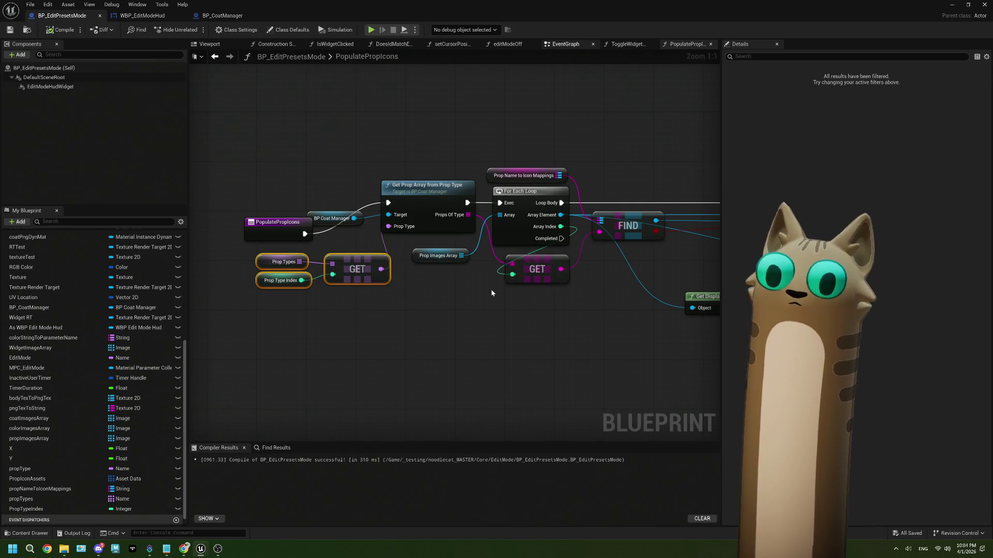
pyautogui.hotkey('alt', 'Left')
pyautogui.click(486, 261)
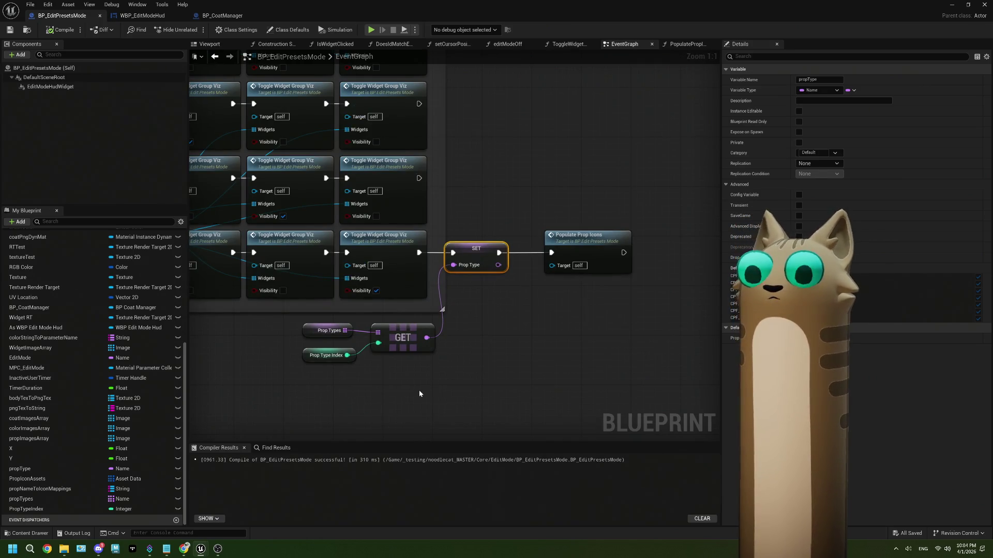
# Step: Delete the SET Prop Type node and its Prop Types, Prop Type Index and GET nodes, then recompile
pyautogui.press('Delete')
pyautogui.moveTo(413, 390); pyautogui.dragTo(297, 318)
pyautogui.press('Delete')
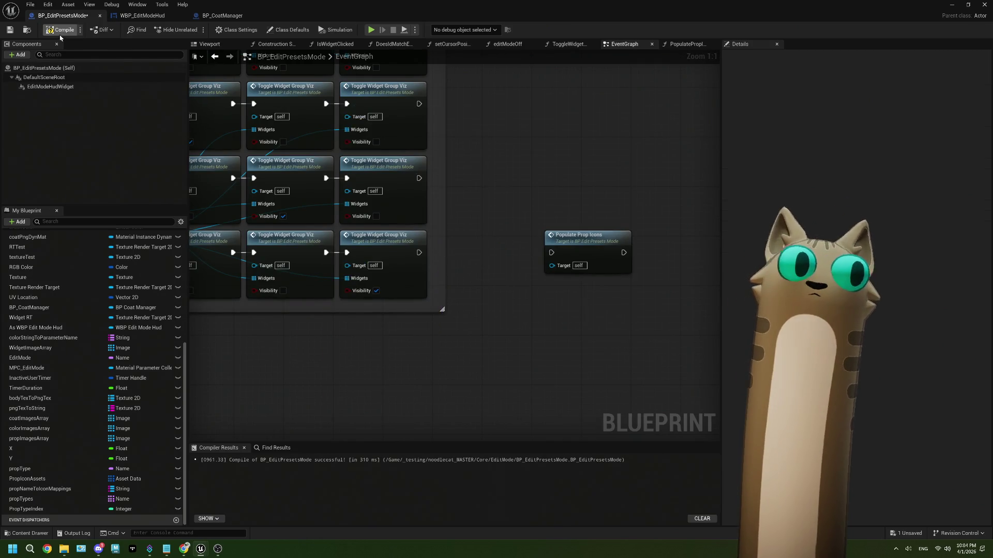
pyautogui.click(24, 499)
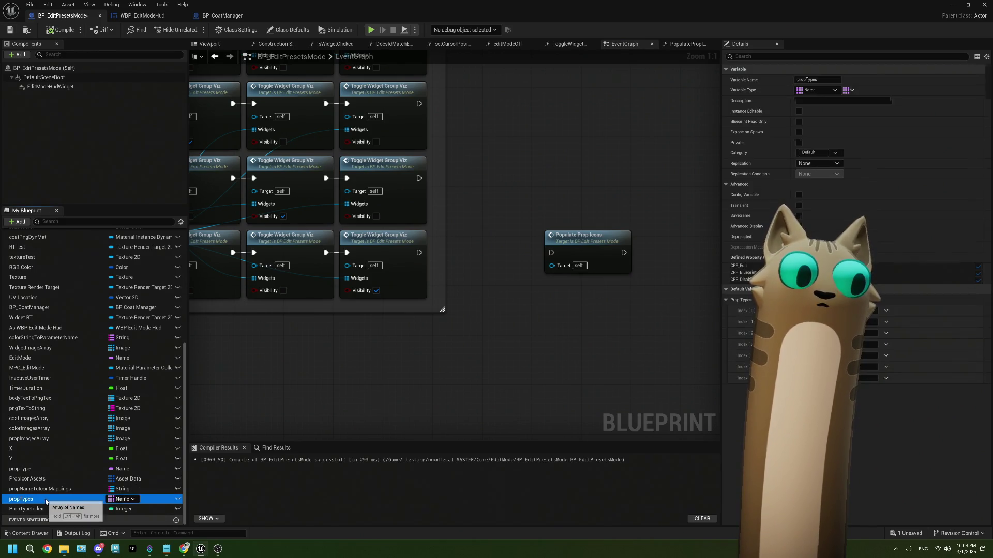
# Step: Delete the old propType variable from My Blueprint and compile and save
pyautogui.rightClick(37, 494)
pyautogui.click(21, 468)
pyautogui.rightClick(21, 469)
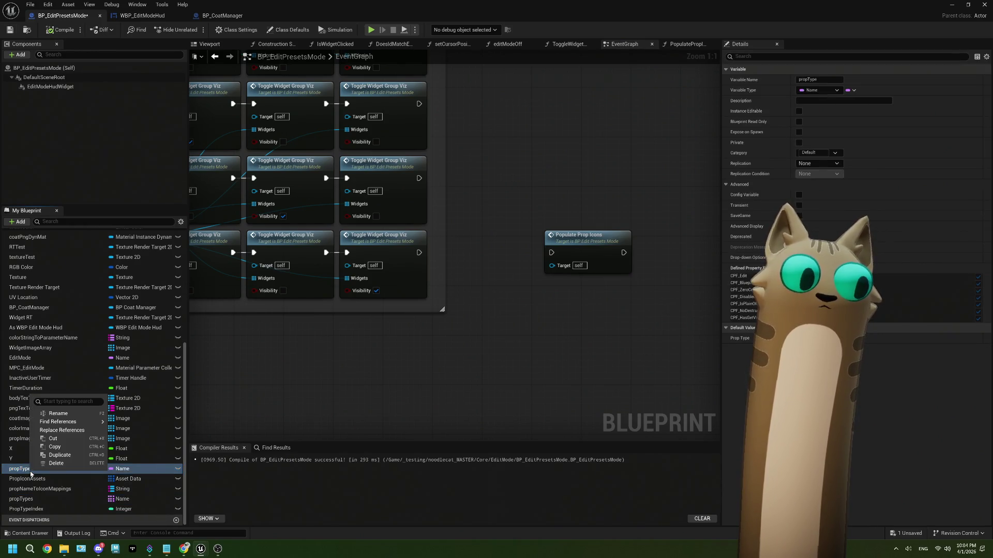
pyautogui.click(56, 464)
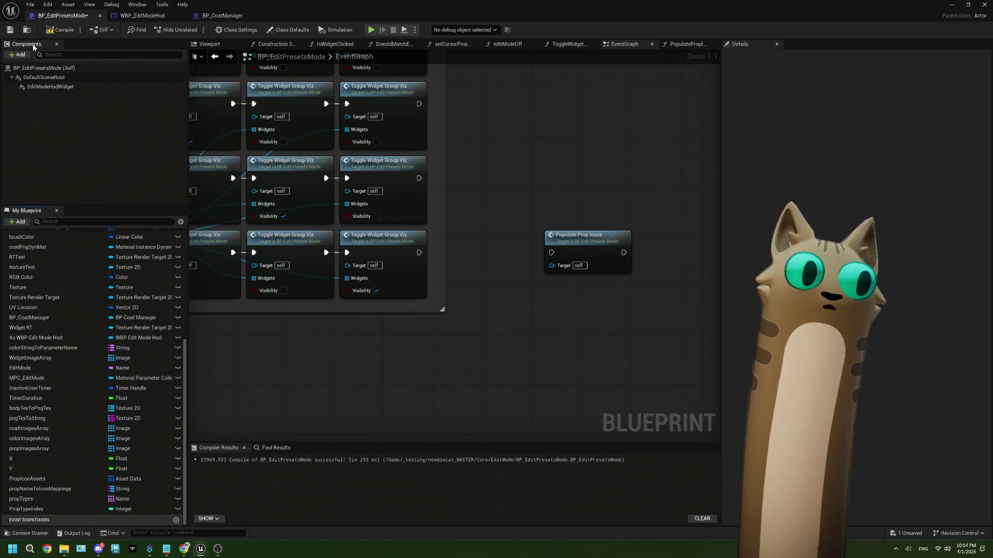
pyautogui.click(10, 30)
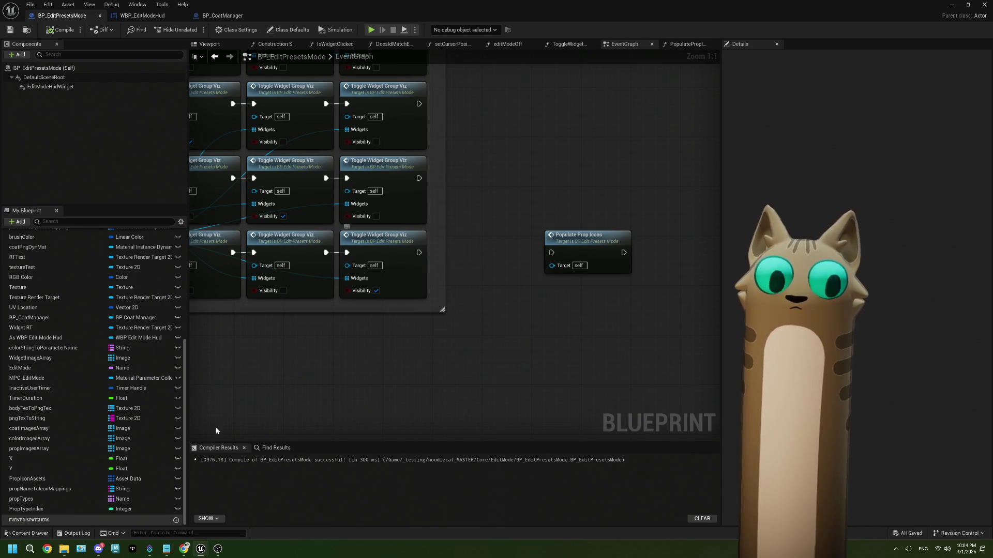
pyautogui.click(26, 509)
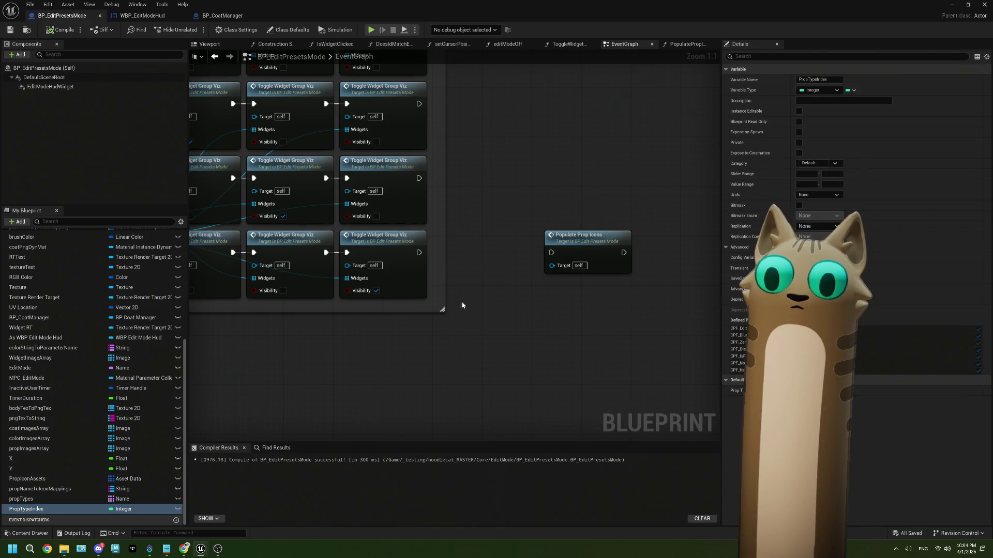
# Step: Insert a SET Prop Type Index node between Toggle Widget Group Viz and Populate Prop Icons, then compile
pyautogui.moveTo(464, 309); pyautogui.dragTo(464, 309)
pyautogui.write('1')
pyautogui.click(467, 276)
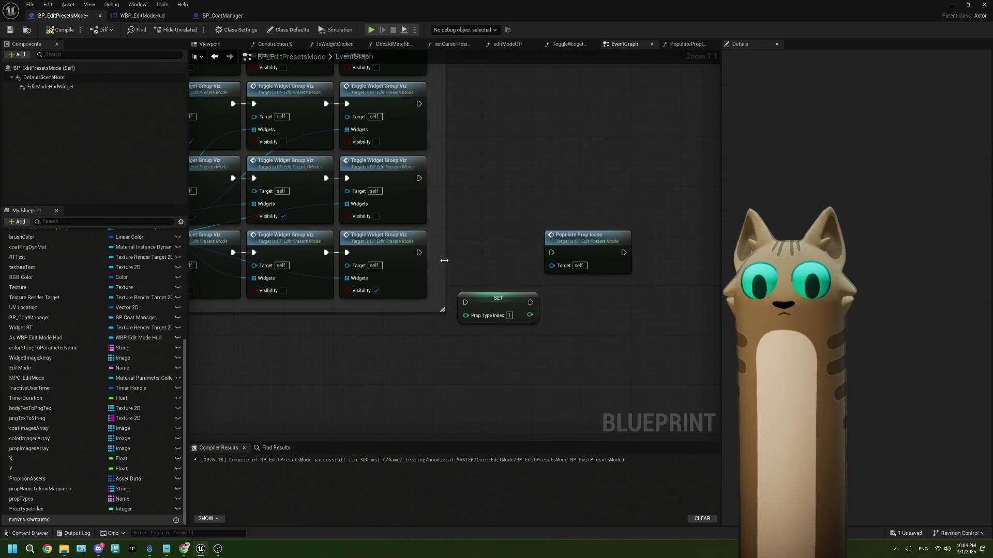
pyautogui.moveTo(422, 252)
pyautogui.mouseDown()
pyautogui.moveTo(464, 310)
pyautogui.moveTo(461, 254)
pyautogui.mouseUp()
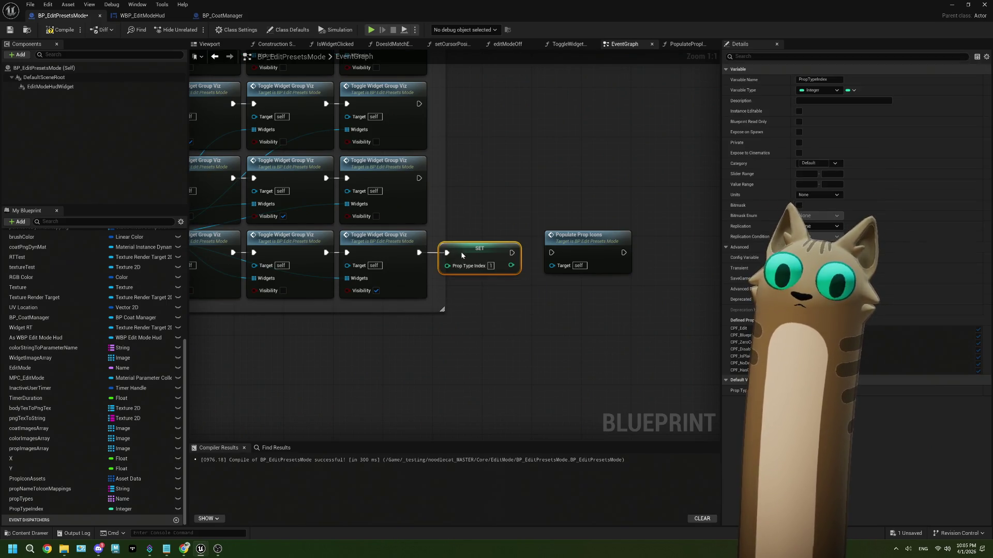
pyautogui.moveTo(525, 257); pyautogui.dragTo(568, 237)
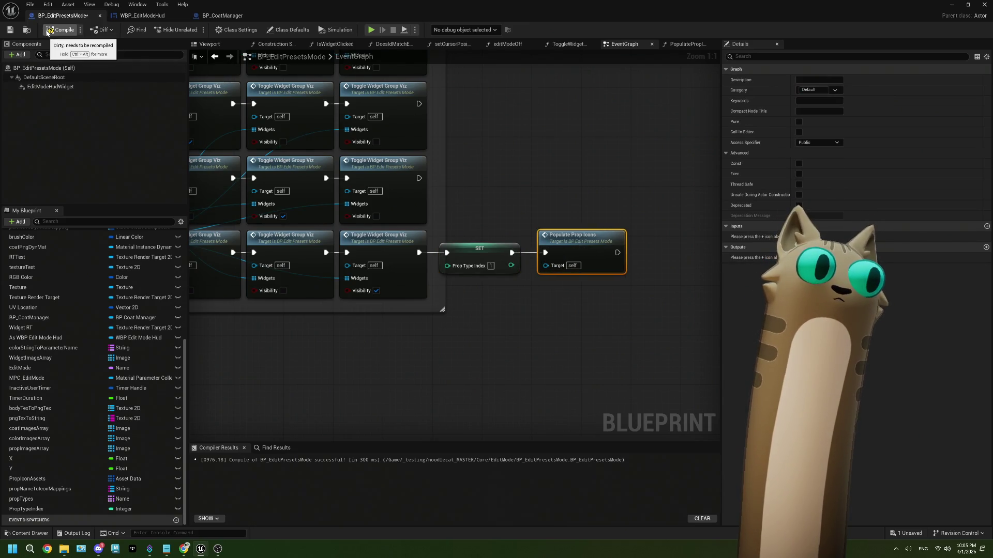
pyautogui.click(9, 30)
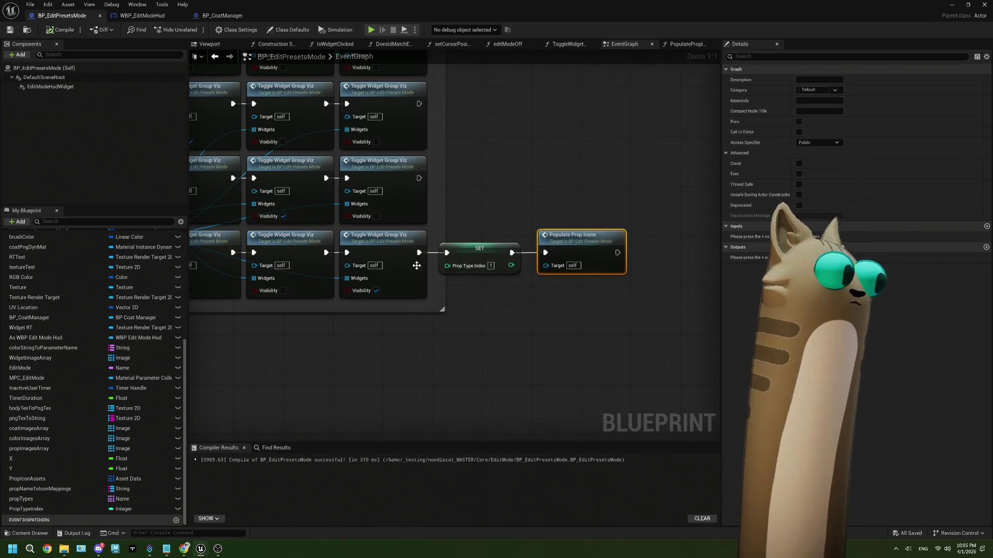
# Step: Remove the SET node, link Toggle Widget Group Viz straight to Populate Prop Icons, and compile and save
pyautogui.click(460, 250)
pyautogui.press('Delete')
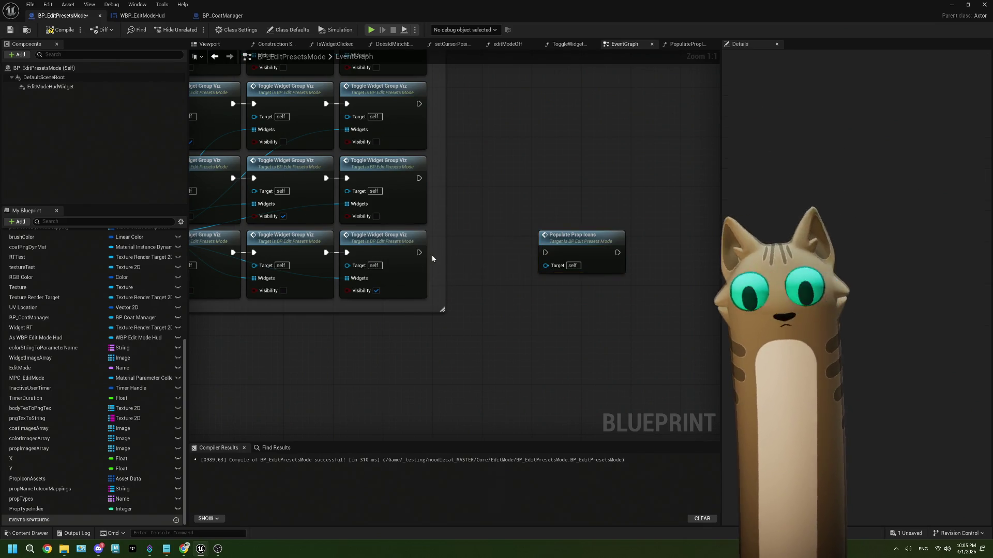
pyautogui.moveTo(419, 252)
pyautogui.mouseDown()
pyautogui.moveTo(546, 253)
pyautogui.moveTo(482, 255)
pyautogui.mouseUp()
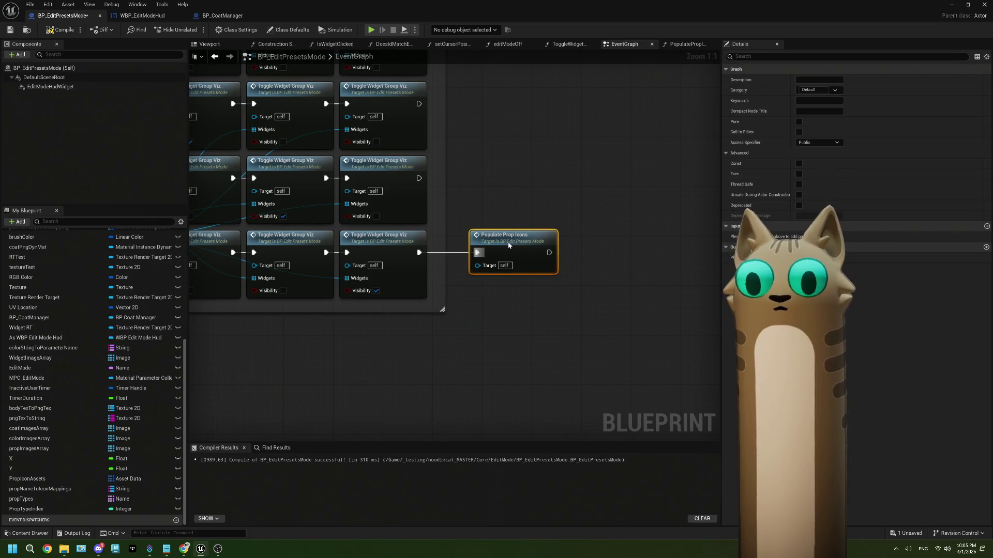
pyautogui.click(26, 509)
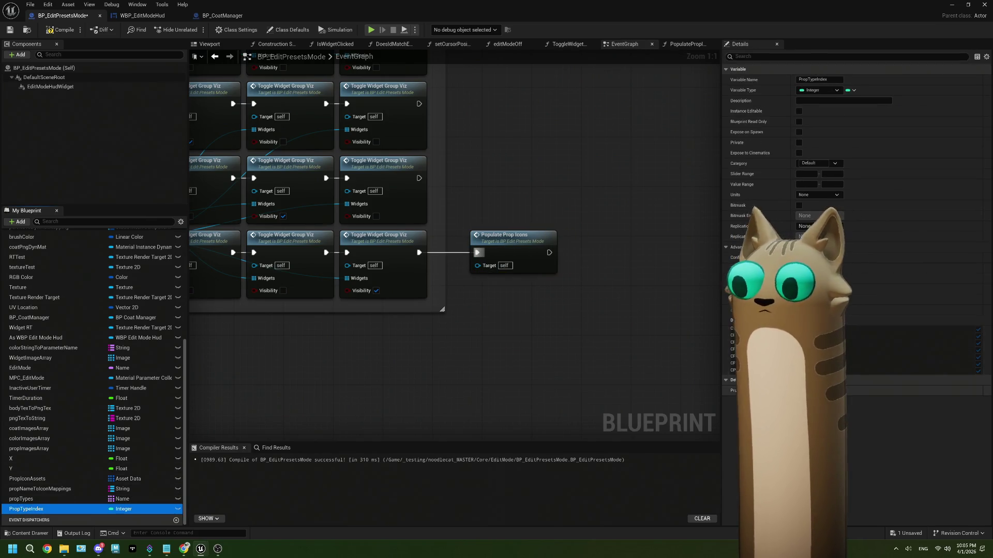
pyautogui.click(53, 32)
pyautogui.click(14, 33)
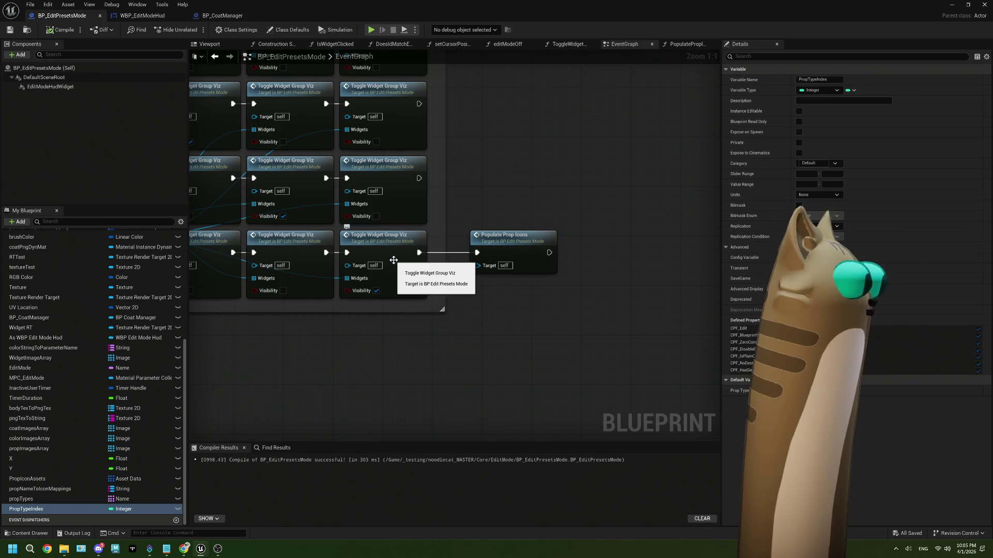
pyautogui.scroll(-2, 384, 230)
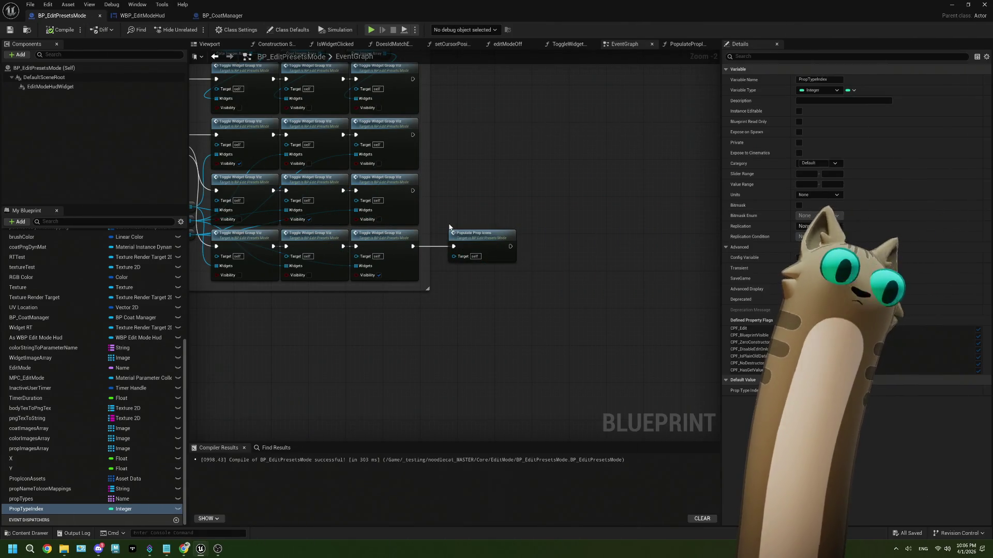
pyautogui.moveTo(468, 238); pyautogui.dragTo(456, 238)
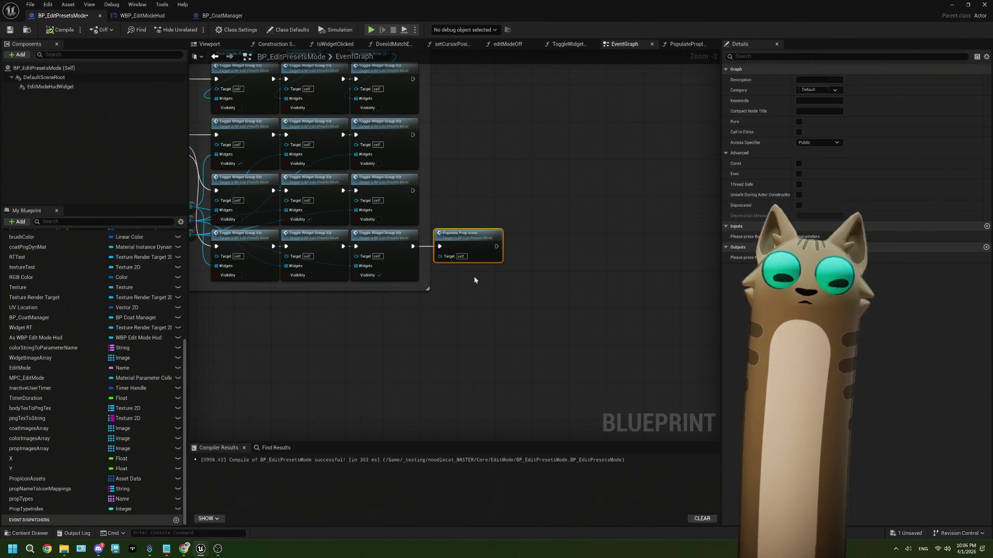
# Step: Delete the stray Prop Types getter from the EventGraph and minimise the Blueprint editor
pyautogui.scroll(-2, 407, 223)
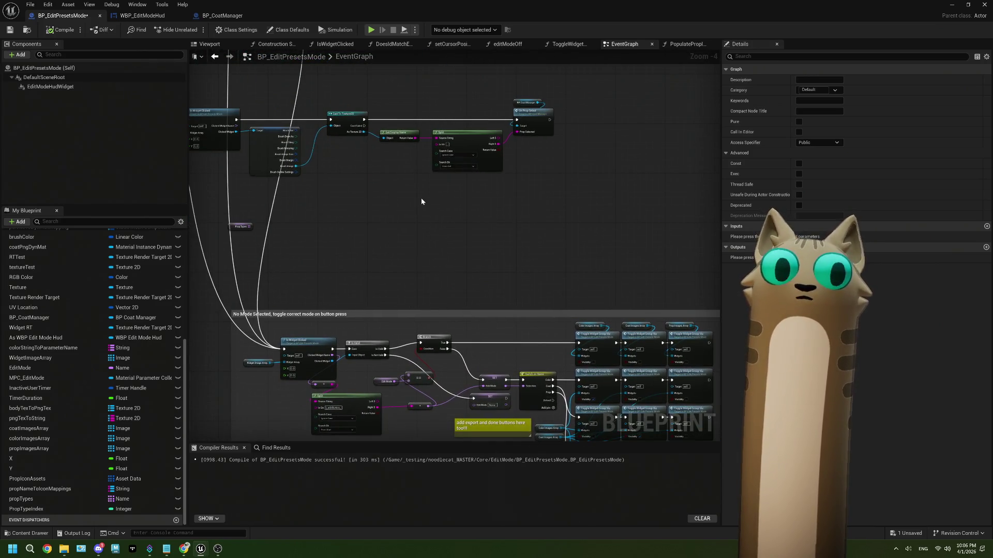
pyautogui.scroll(1, 421, 201)
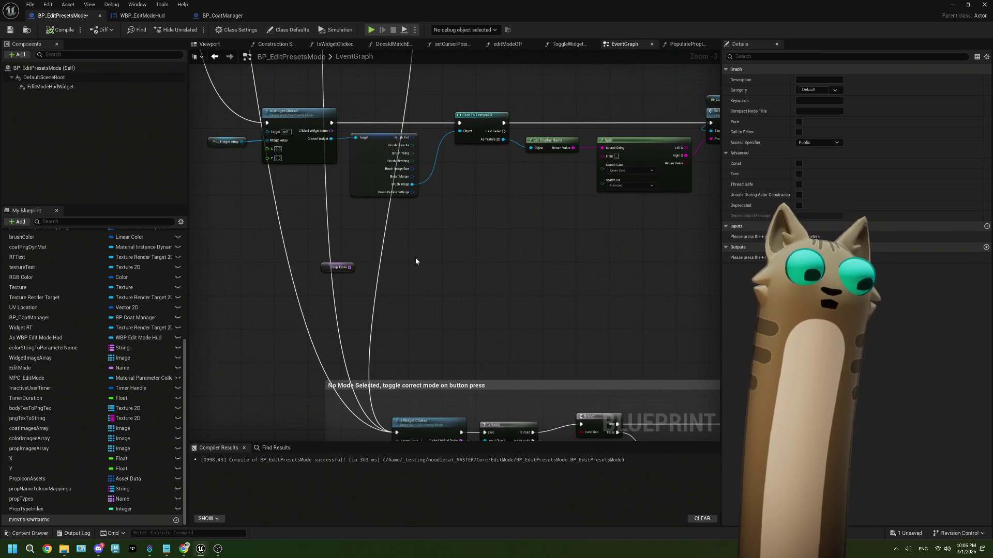
pyautogui.click(346, 268)
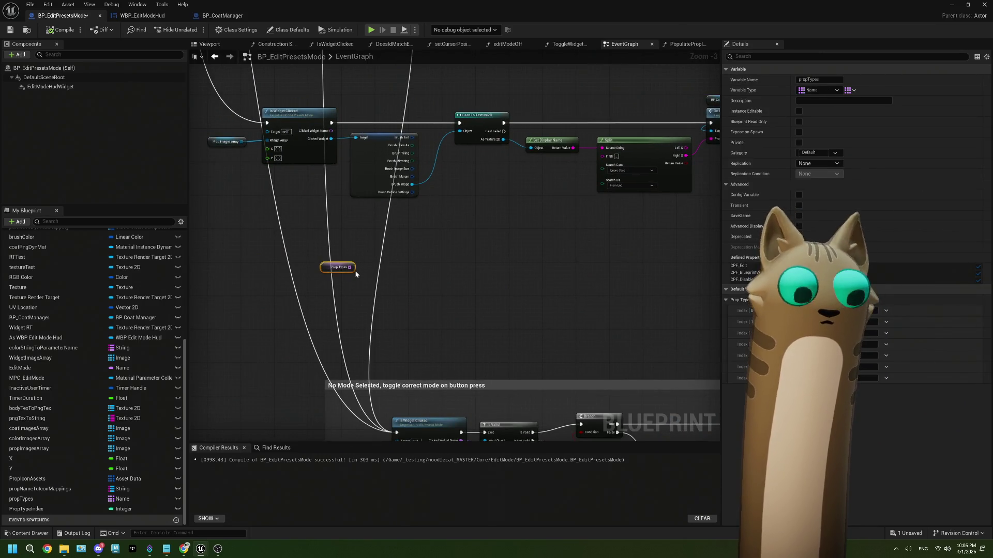
pyautogui.press('Delete')
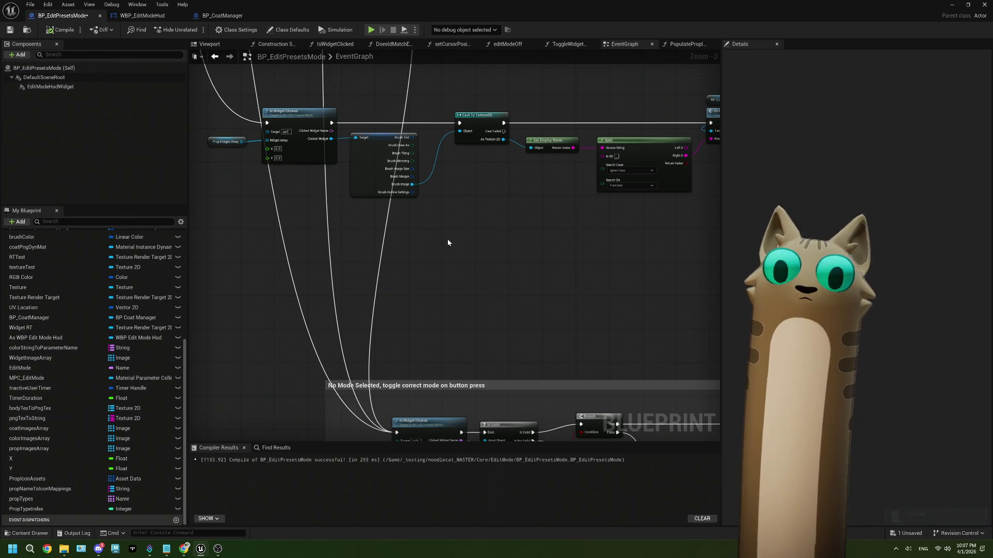
pyautogui.click(950, 6)
# Step: Lower the level viewport camera, then reopen BP_EditPresetsMode from the Content Browser
pyautogui.moveTo(408, 241); pyautogui.dragTo(243, 248)
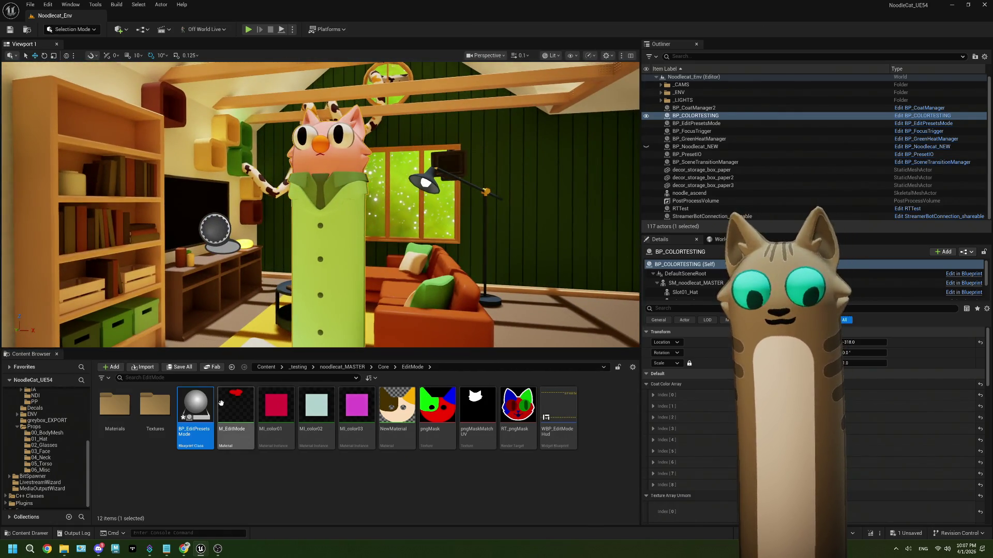
pyautogui.doubleClick(196, 409)
pyautogui.scroll(-2, 325, 327)
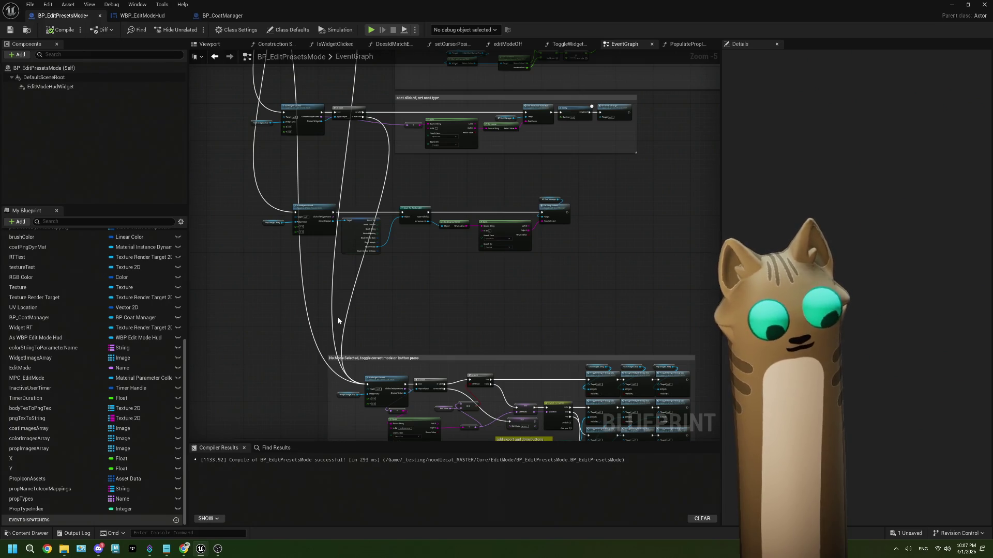
# Step: Close the OBS window and drag a wire from the Clicked Widget output in the EventGraph
pyautogui.moveTo(219, 551)
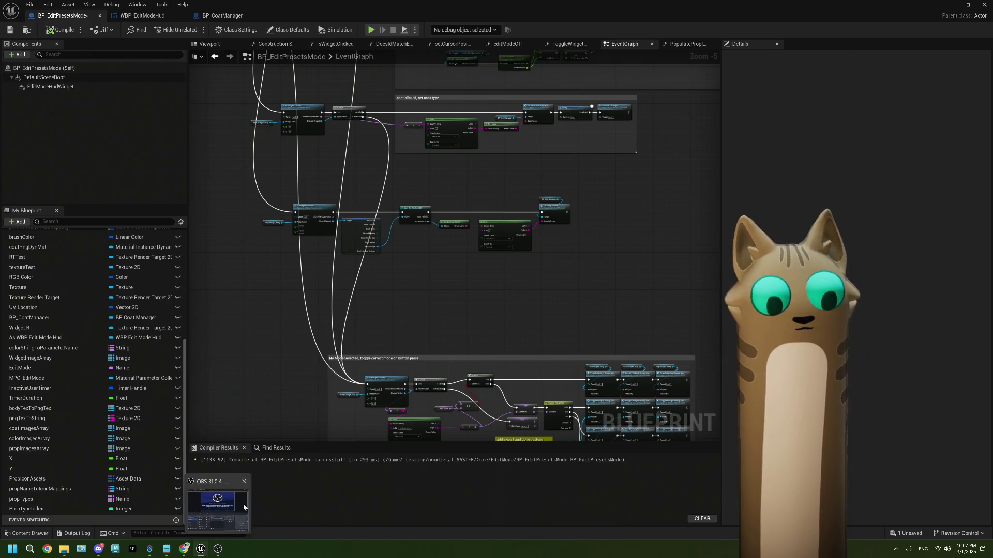
pyautogui.click(239, 480)
pyautogui.scroll(4, 336, 245)
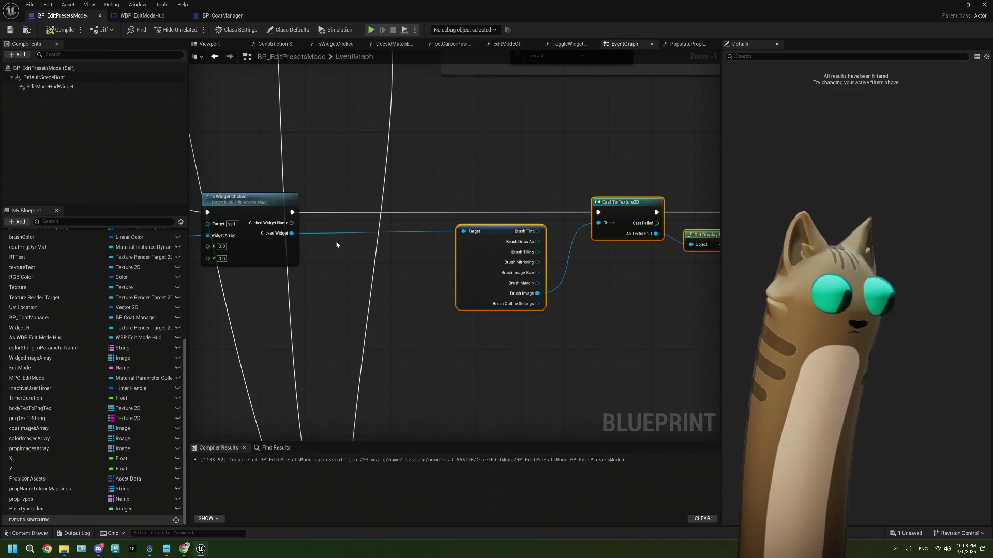
pyautogui.moveTo(292, 233); pyautogui.dragTo(464, 231)
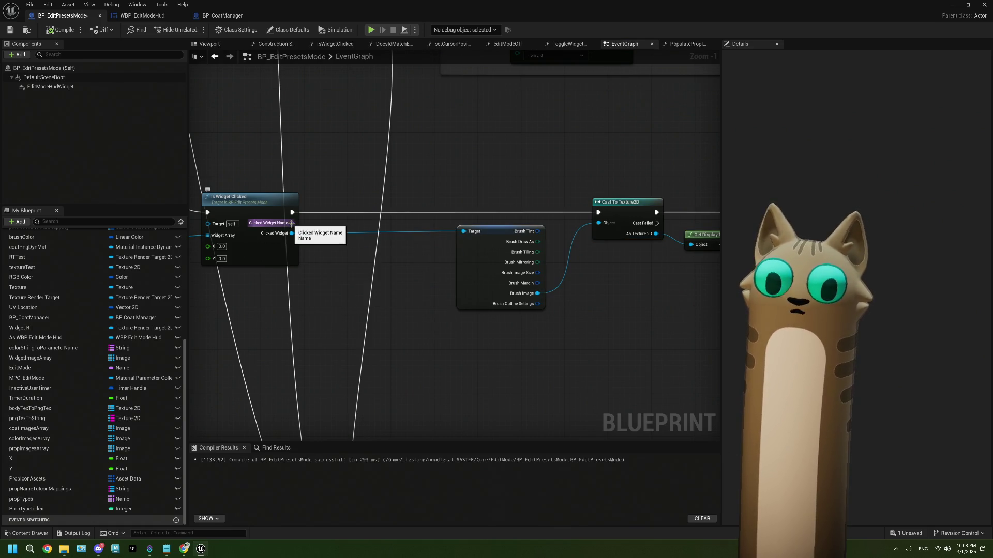
pyautogui.scroll(-3, 417, 277)
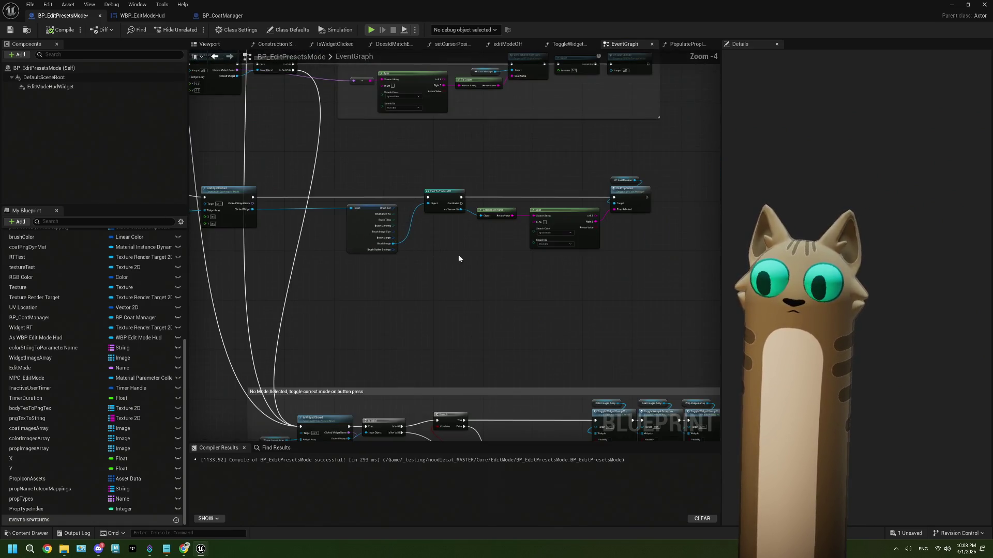
pyautogui.scroll(3, 568, 291)
# Step: Open PopulatePropIcons, select its Get Display Name and Contains nodes, and return to EventGraph
pyautogui.click(587, 307)
pyautogui.doubleClick(587, 307)
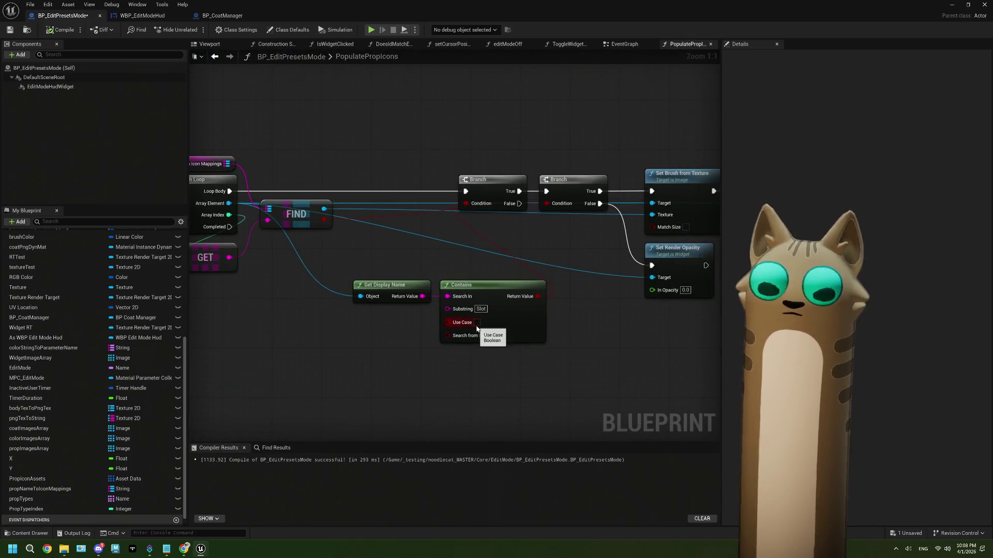
pyautogui.scroll(-1, 468, 330)
pyautogui.moveTo(529, 379); pyautogui.dragTo(374, 282)
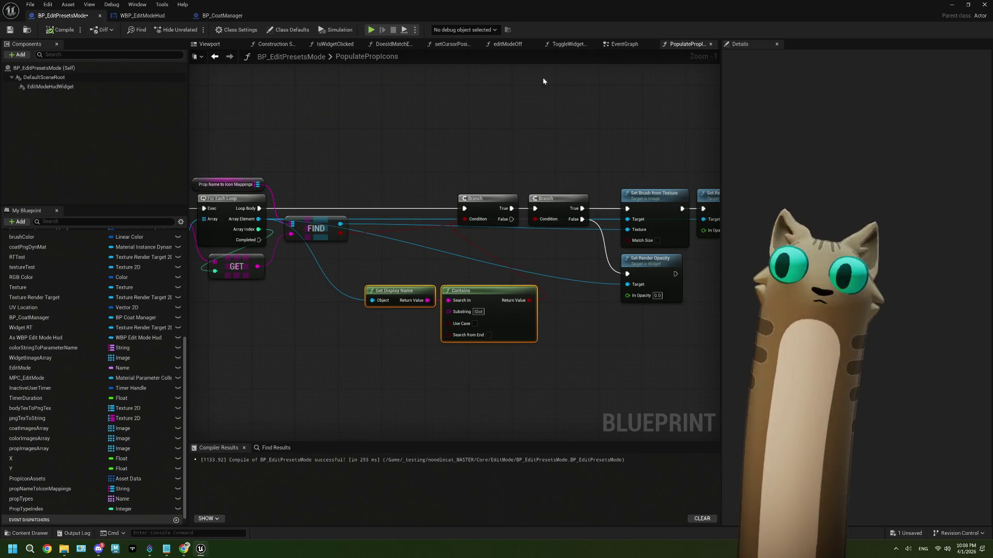
pyautogui.click(624, 44)
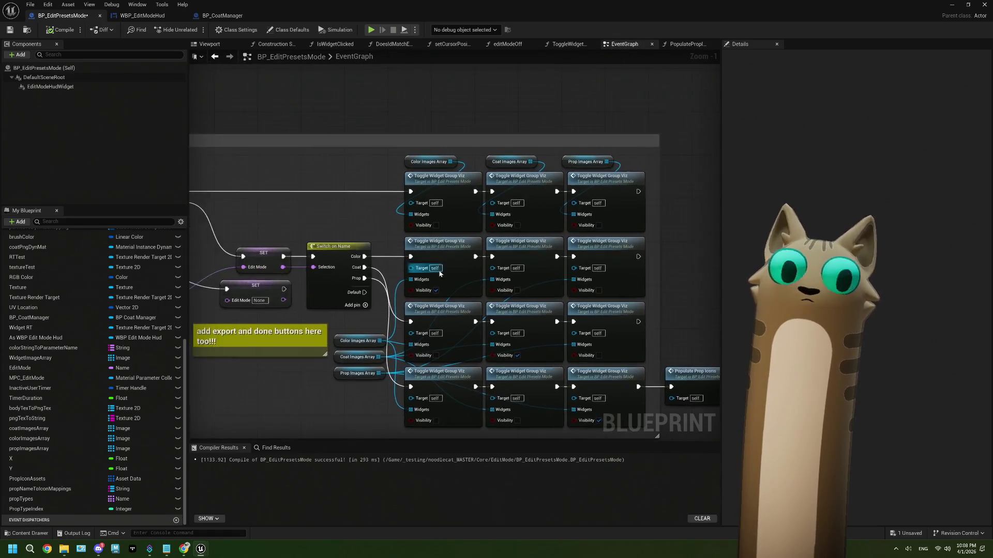
# Step: Paste Get Display Name and Contains, feed them Clicked Widget, and add a Branch on Contains
pyautogui.scroll(-3, 399, 270)
pyautogui.scroll(2, 351, 207)
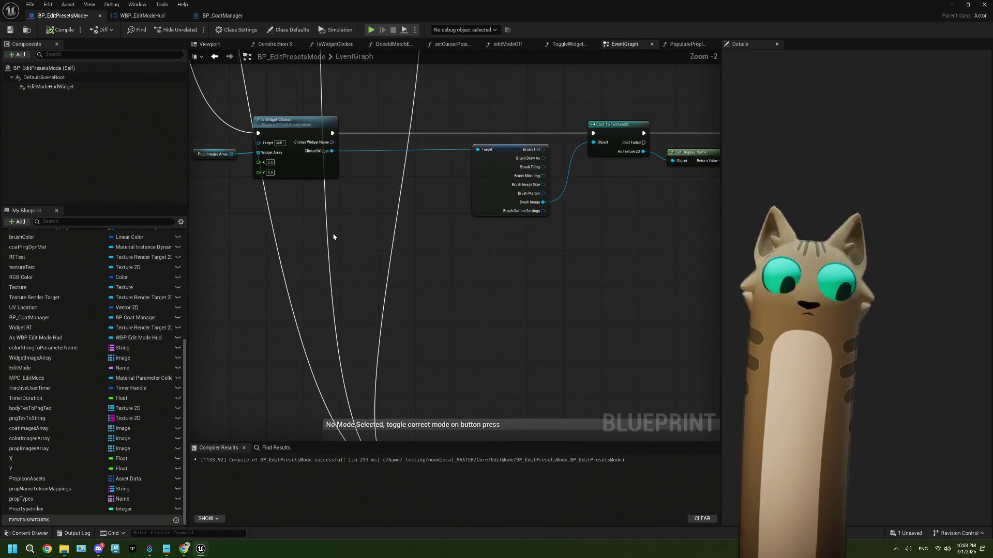
pyautogui.hotkey('ctrl', 'v')
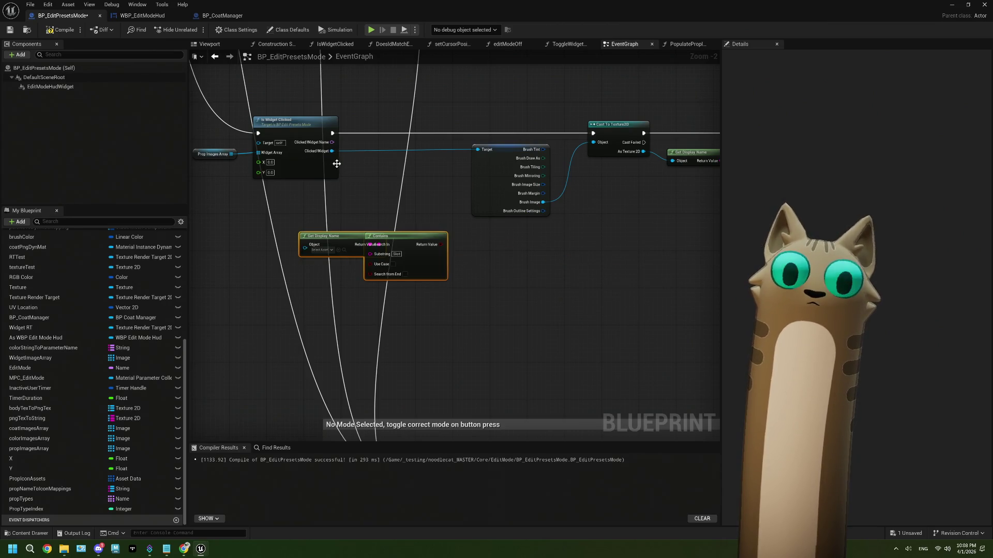
pyautogui.moveTo(332, 151); pyautogui.dragTo(306, 250)
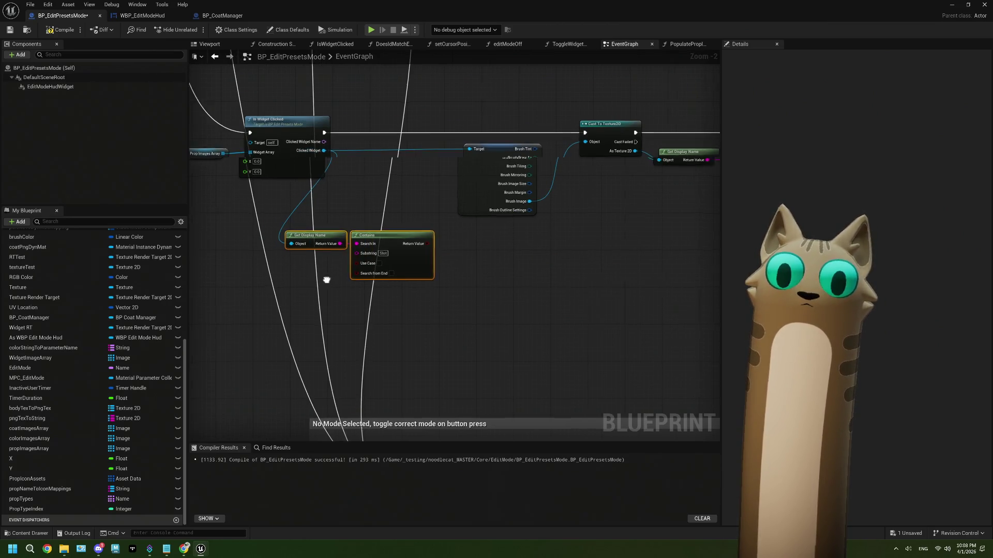
pyautogui.moveTo(402, 247)
pyautogui.mouseDown()
pyautogui.moveTo(410, 255)
pyautogui.moveTo(354, 178)
pyautogui.mouseUp()
pyautogui.write('branch')
pyautogui.press('Return')
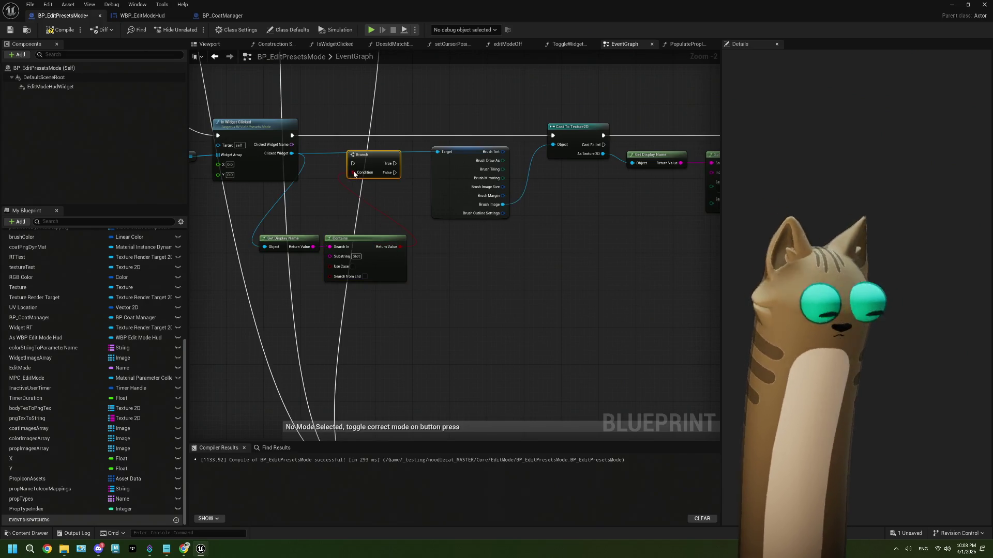
# Step: Run the widget-click execution into the Branch and arrange the Get Display Name and Contains nodes
pyautogui.moveTo(293, 136); pyautogui.dragTo(363, 176)
pyautogui.press('Escape')
pyautogui.moveTo(293, 136)
pyautogui.mouseDown()
pyautogui.moveTo(353, 163)
pyautogui.moveTo(346, 142)
pyautogui.moveTo(567, 143)
pyautogui.moveTo(556, 139)
pyautogui.mouseUp()
pyautogui.click(368, 297)
pyautogui.moveTo(294, 241)
pyautogui.mouseDown()
pyautogui.moveTo(367, 223)
pyautogui.moveTo(351, 196)
pyautogui.mouseUp()
pyautogui.keyDown('shift'); pyautogui.click(370, 252); pyautogui.keyUp('shift')
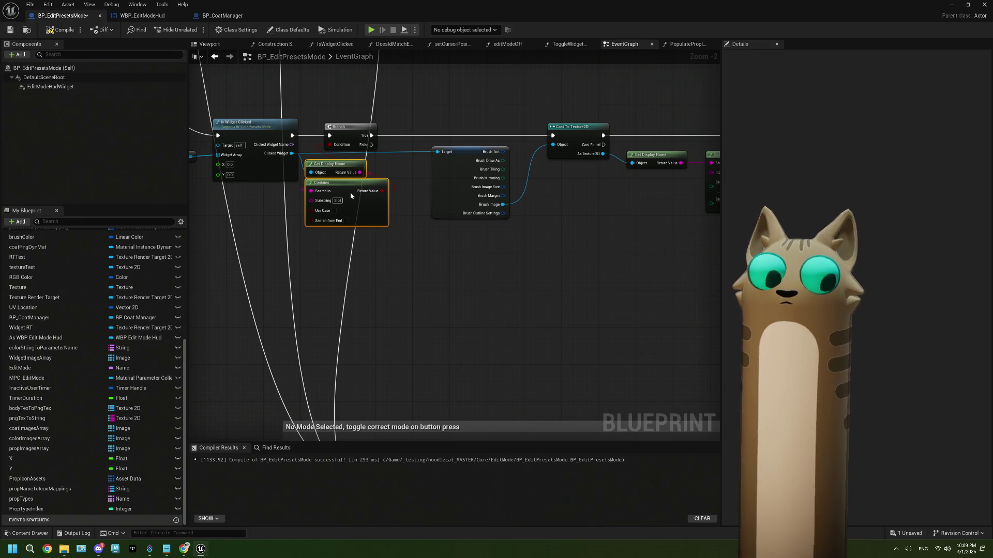
pyautogui.moveTo(292, 144); pyautogui.dragTo(324, 268)
pyautogui.write('switc')
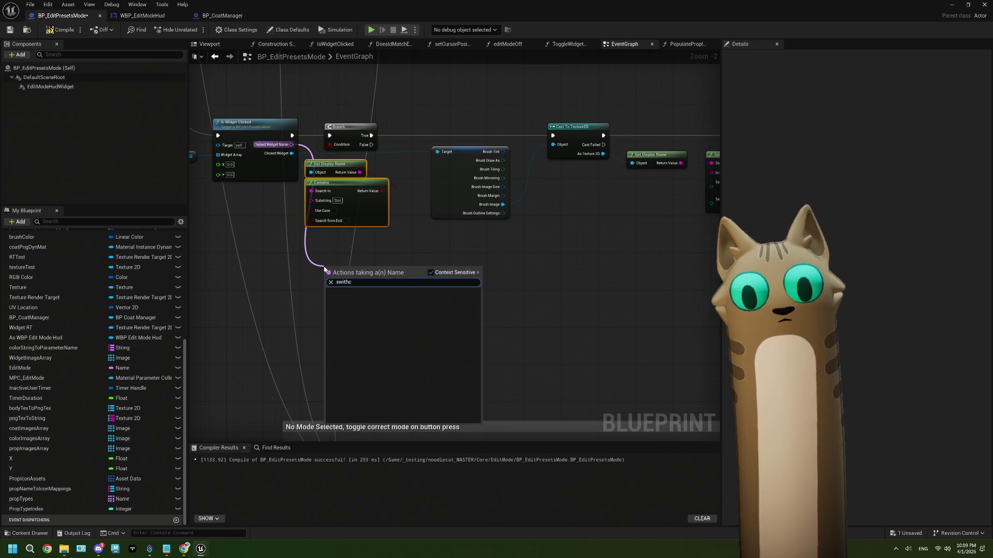
# Step: Add a Switch on Name on the widget name, fed by Branch False, with two case outputs
pyautogui.press('Return')
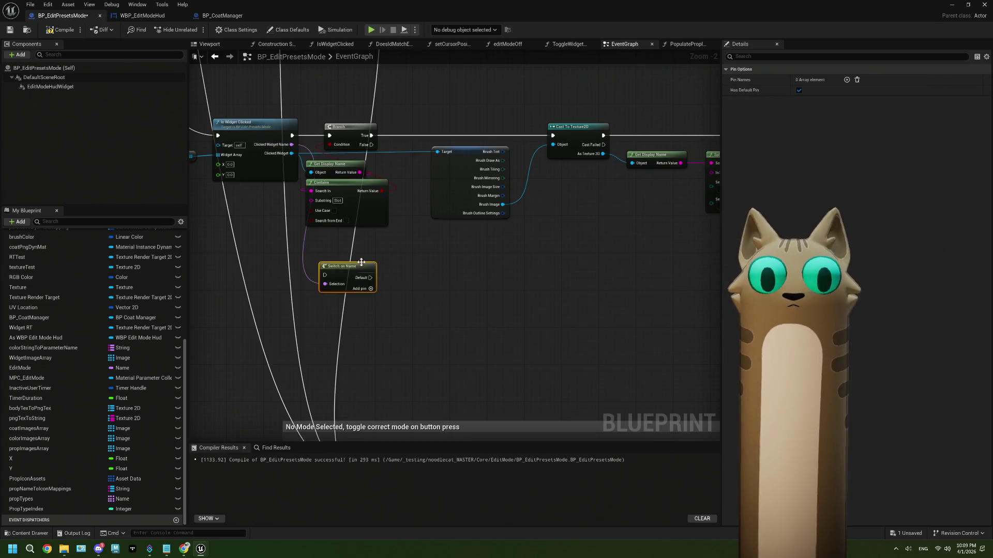
pyautogui.moveTo(372, 144)
pyautogui.mouseDown()
pyautogui.moveTo(356, 217)
pyautogui.moveTo(325, 275)
pyautogui.moveTo(445, 243)
pyautogui.mouseUp()
pyautogui.scroll(2, 445, 240)
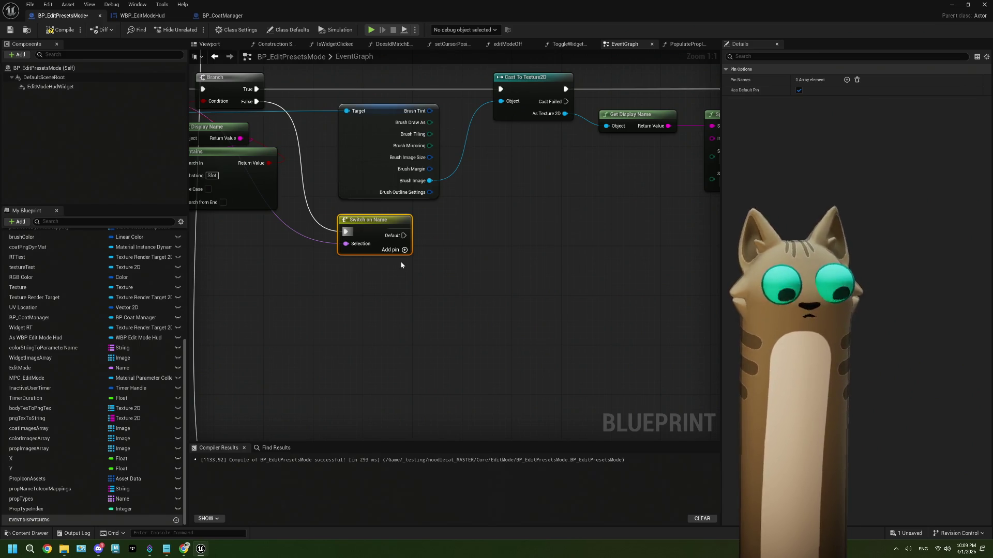
pyautogui.click(405, 249)
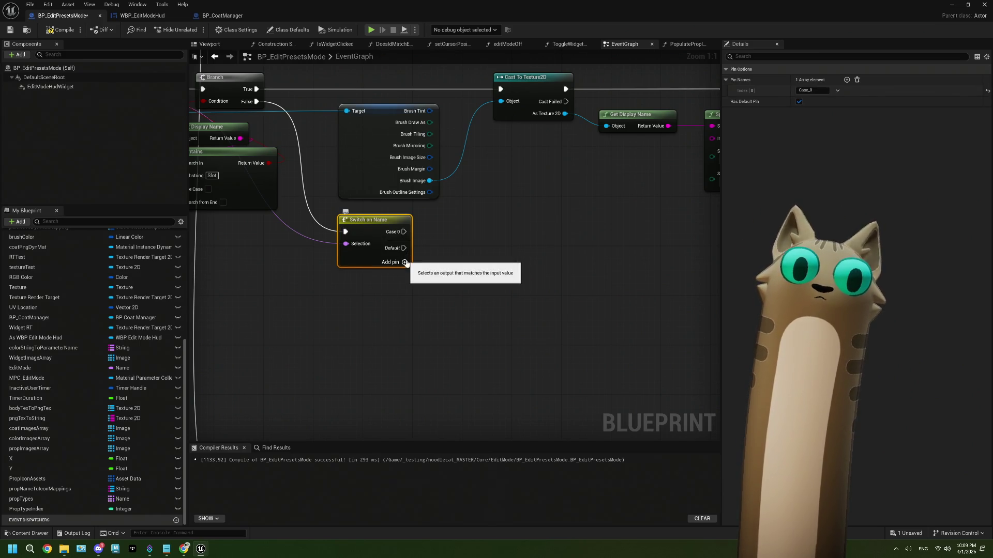
pyautogui.click(404, 263)
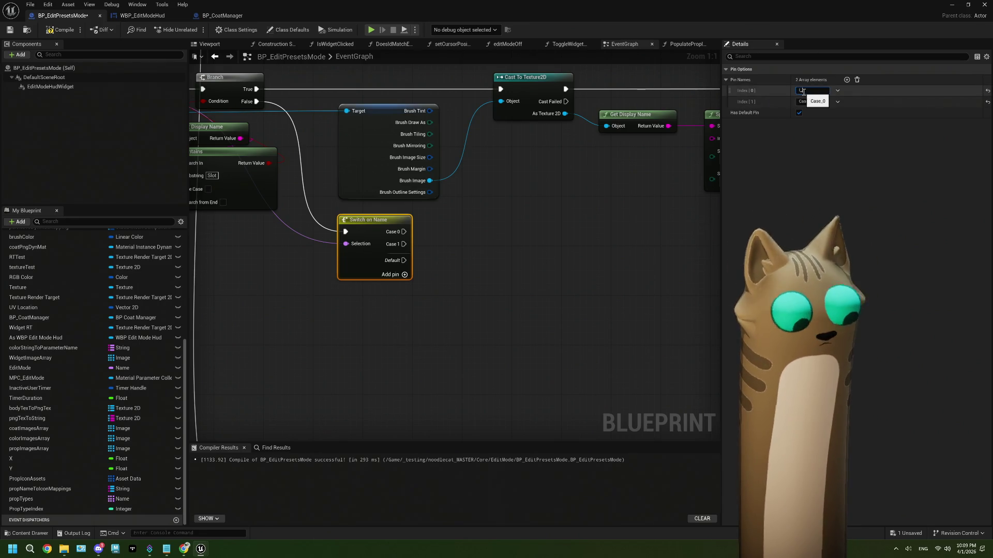
# Step: Name the Switch cases after the back and forward arrow widgets and save
pyautogui.write('ll_P')
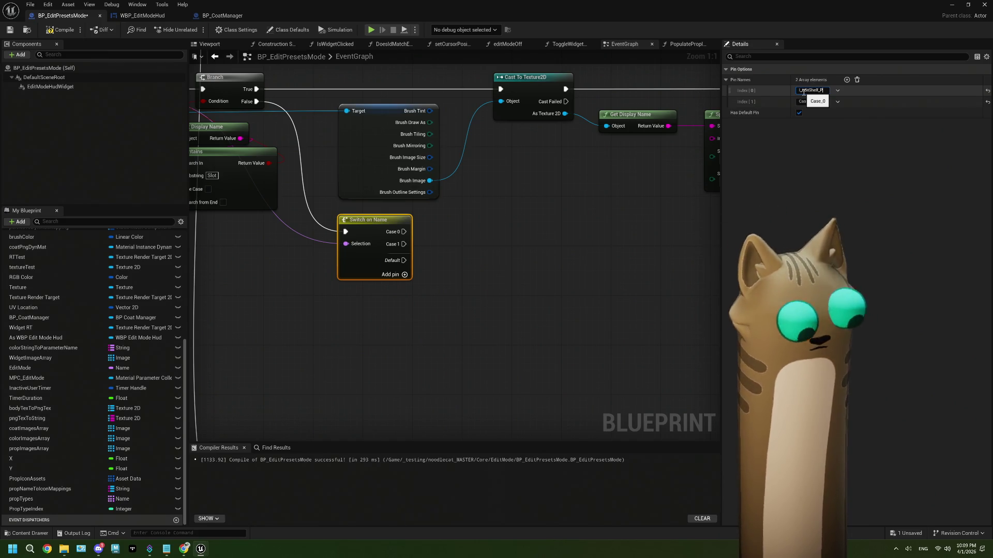
pyautogui.write('rop_backArrow')
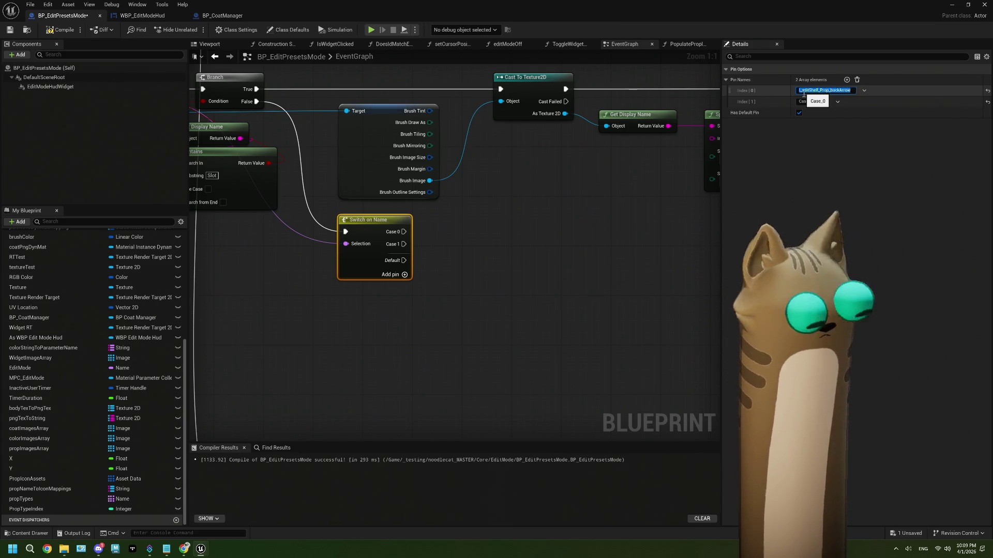
pyautogui.click(808, 102)
pyautogui.write('I_editShelf_Prop_backArrow')
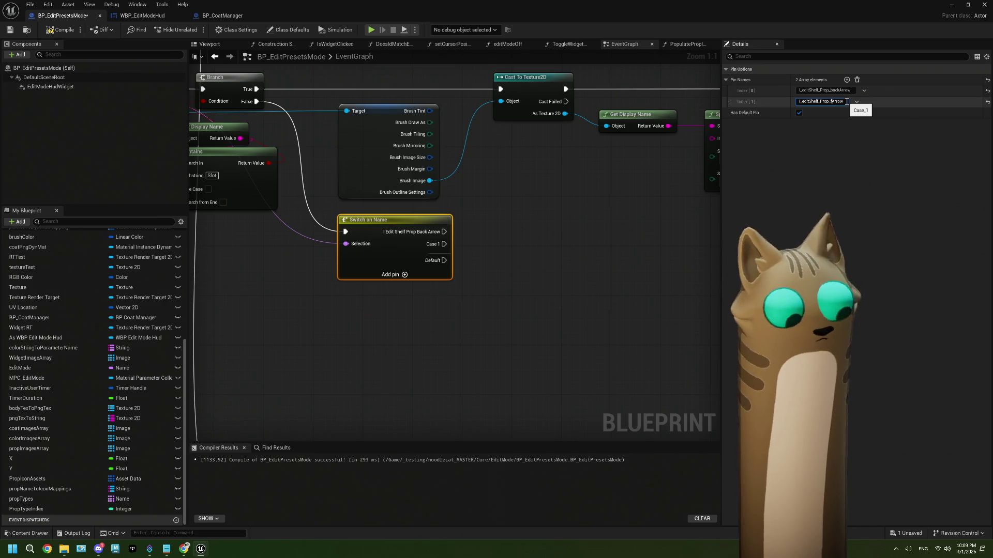
pyautogui.write('ard')
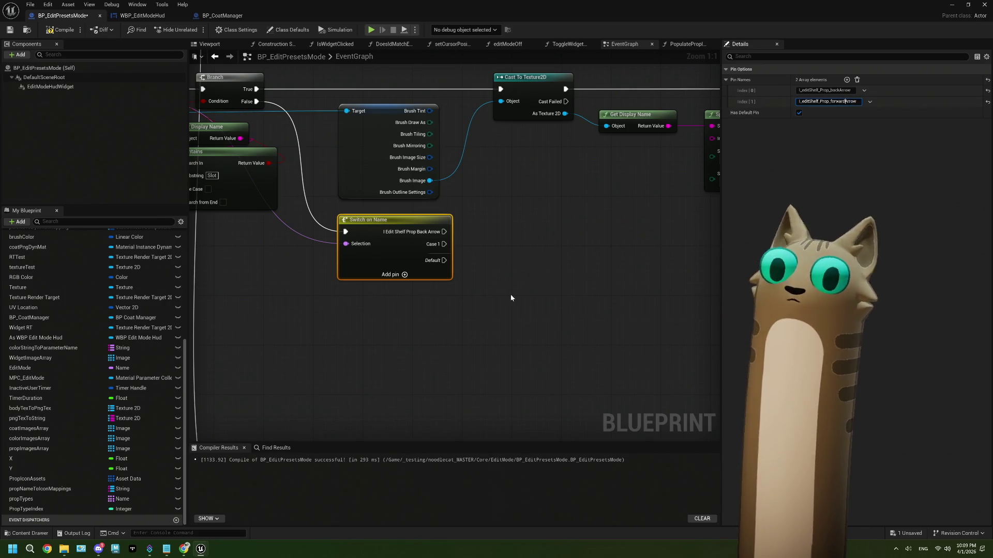
pyautogui.click(522, 324)
pyautogui.moveTo(507, 326); pyautogui.dragTo(464, 330)
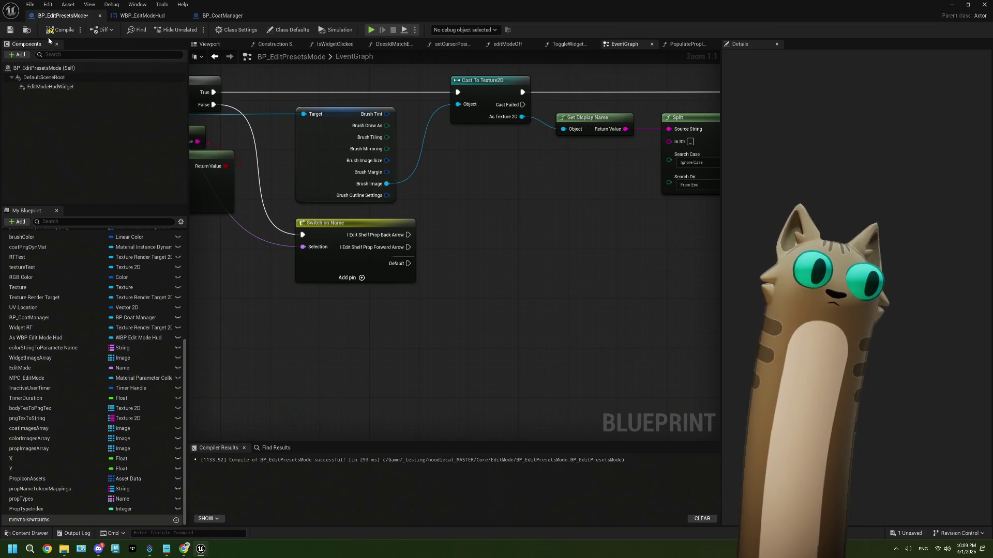
pyautogui.click(10, 30)
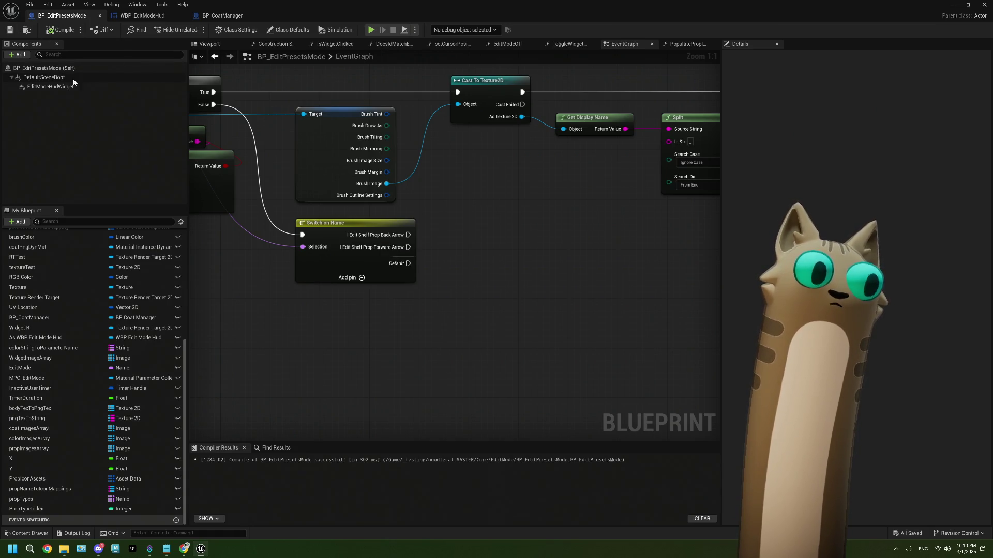
# Step: Add an Increment Int node driven by a PropTypeIndex getter
pyautogui.moveTo(88, 509)
pyautogui.mouseDown()
pyautogui.moveTo(207, 440)
pyautogui.moveTo(418, 270)
pyautogui.moveTo(405, 257)
pyautogui.moveTo(586, 234)
pyautogui.mouseUp()
pyautogui.click(445, 283)
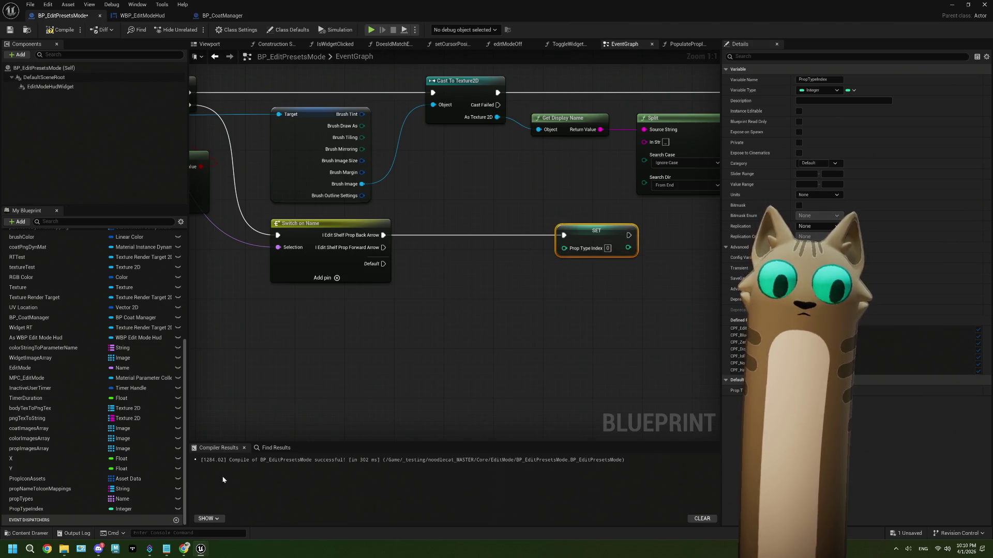
pyautogui.moveTo(67, 510); pyautogui.dragTo(389, 329)
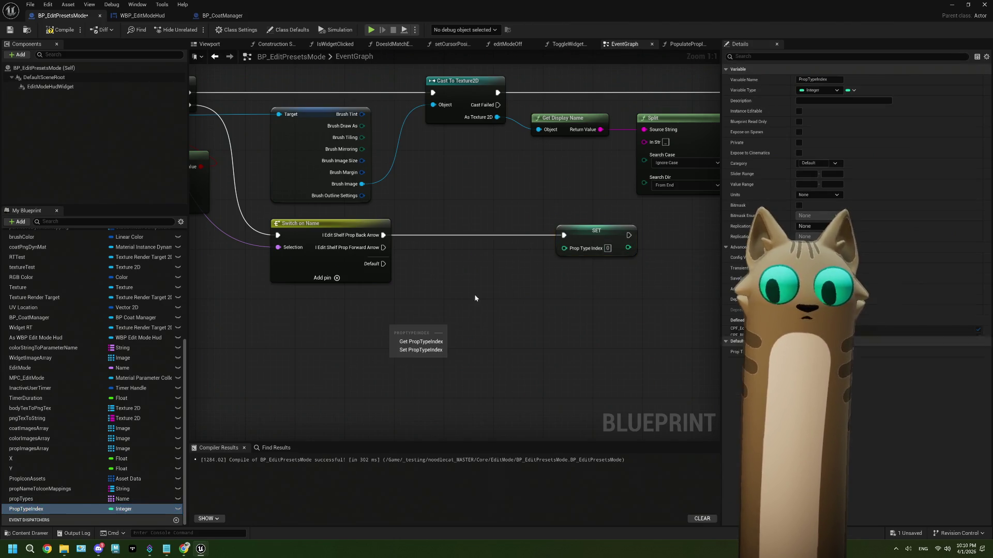
pyautogui.click(591, 252)
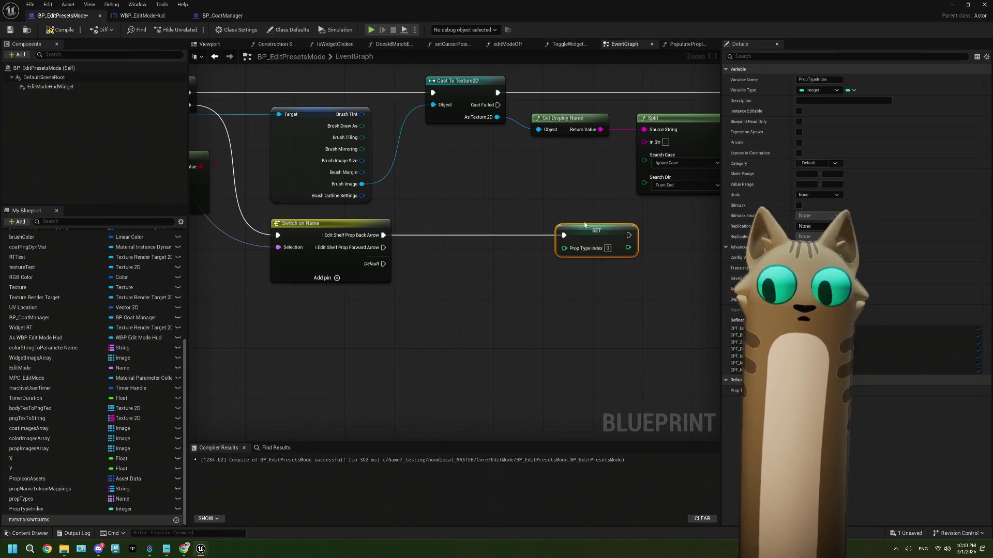
pyautogui.moveTo(31, 509)
pyautogui.mouseDown()
pyautogui.moveTo(349, 348)
pyautogui.moveTo(424, 326)
pyautogui.mouseUp()
pyautogui.click(379, 365)
pyautogui.write('==')
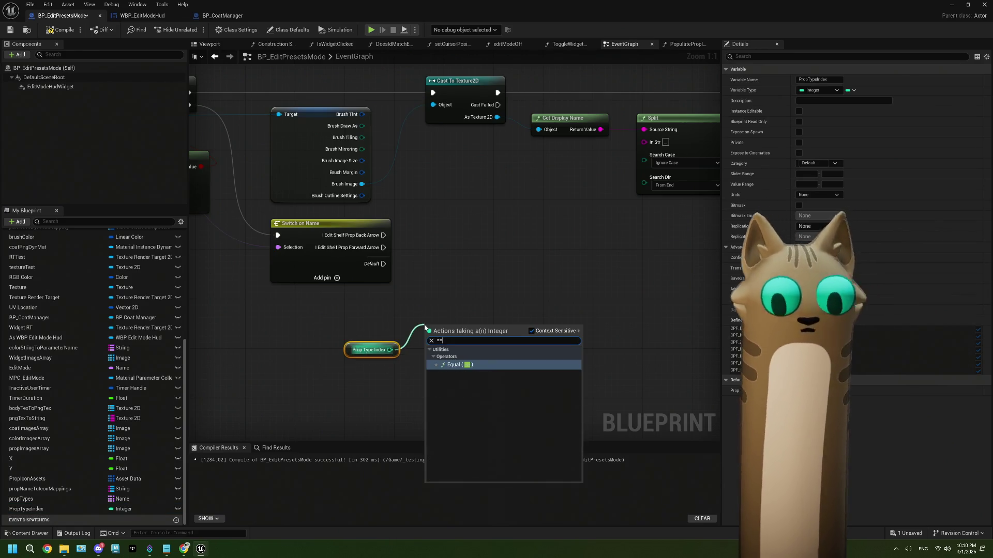
pyautogui.press('BackSpace')
pyautogui.press('BackSpace')
pyautogui.write('++')
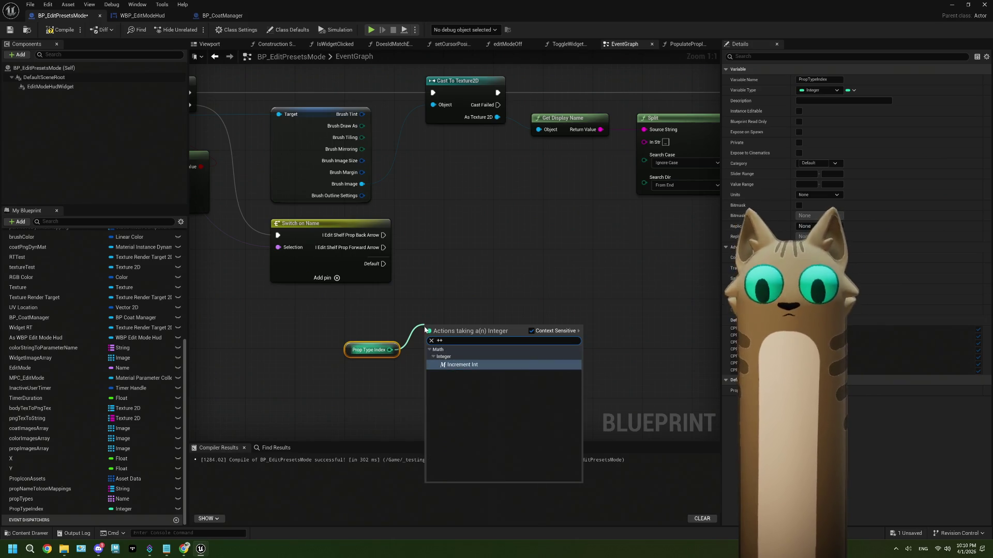
pyautogui.click(453, 366)
# Step: Wire the arrow cases to Increment Int and a new Decrement Int on PropTypeIndex
pyautogui.moveTo(384, 235)
pyautogui.mouseDown()
pyautogui.moveTo(437, 331)
pyautogui.moveTo(435, 236)
pyautogui.mouseUp()
pyautogui.moveTo(389, 347)
pyautogui.mouseDown()
pyautogui.moveTo(386, 213)
pyautogui.moveTo(374, 206)
pyautogui.moveTo(428, 313)
pyautogui.mouseUp()
pyautogui.write('--')
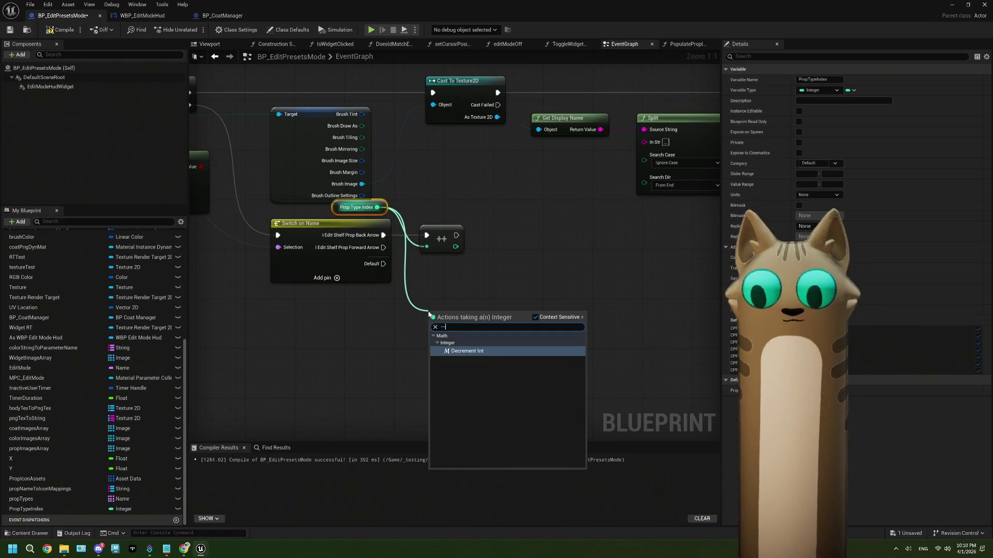
pyautogui.click(479, 349)
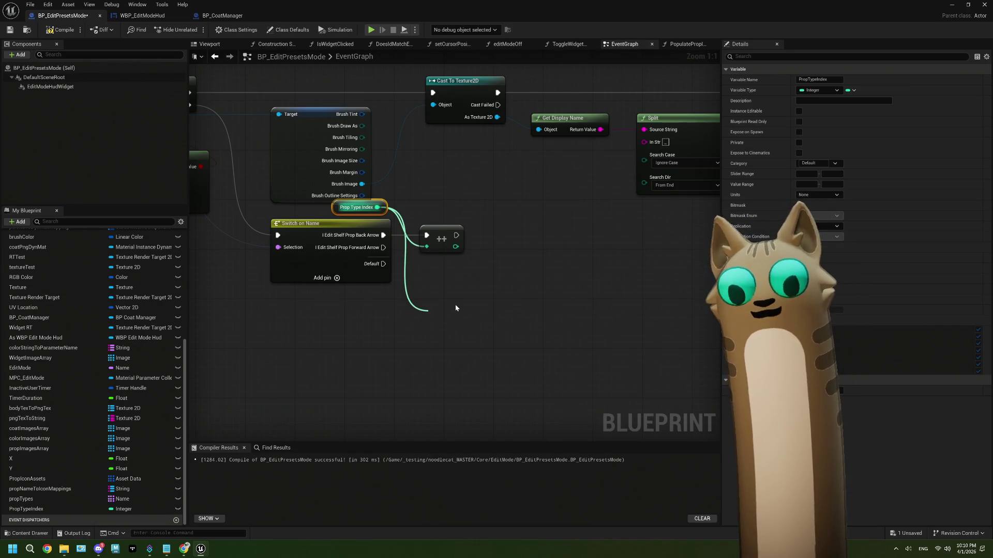
pyautogui.moveTo(383, 247)
pyautogui.mouseDown()
pyautogui.moveTo(429, 313)
pyautogui.moveTo(444, 270)
pyautogui.mouseUp()
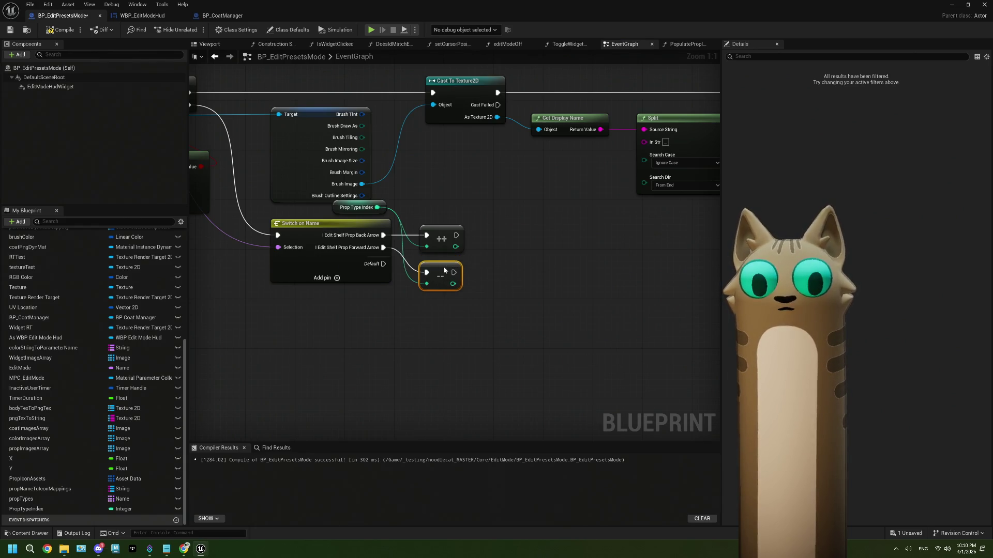
pyautogui.moveTo(383, 235)
pyautogui.mouseDown()
pyautogui.moveTo(427, 275)
pyautogui.moveTo(399, 249)
pyautogui.moveTo(426, 235)
pyautogui.moveTo(440, 283)
pyautogui.moveTo(437, 246)
pyautogui.mouseUp()
# Step: Tidy the increment and decrement nodes and have the decrement call Populate Prop Icons
pyautogui.click(436, 233)
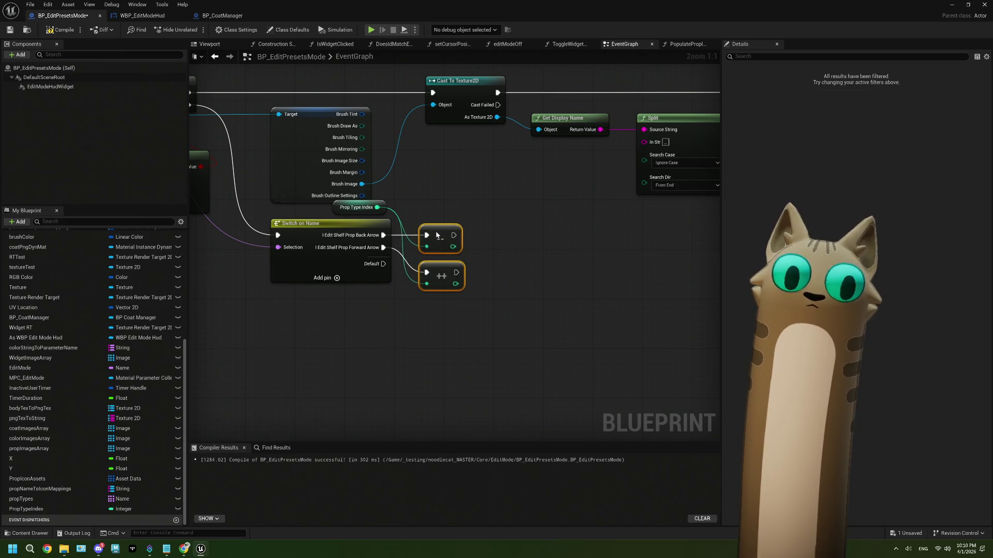
pyautogui.moveTo(499, 289)
pyautogui.mouseDown()
pyautogui.moveTo(430, 292)
pyautogui.moveTo(444, 286)
pyautogui.moveTo(409, 243)
pyautogui.mouseUp()
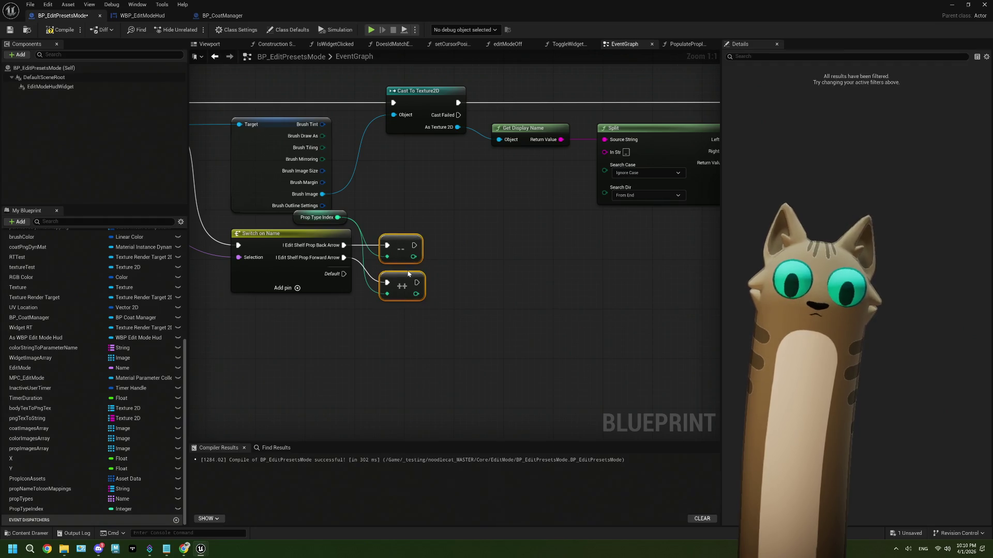
pyautogui.moveTo(403, 279); pyautogui.dragTo(397, 280)
pyautogui.click(445, 273)
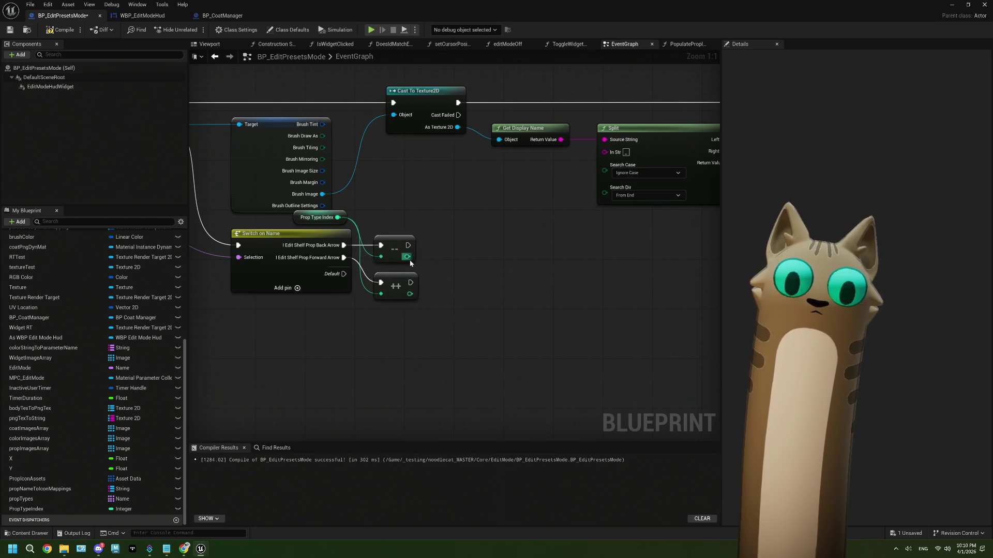
pyautogui.scroll(5, 92, 414)
pyautogui.moveTo(56, 308); pyautogui.dragTo(448, 274)
pyautogui.moveTo(409, 245)
pyautogui.mouseDown()
pyautogui.moveTo(454, 260)
pyautogui.moveTo(470, 228)
pyautogui.mouseUp()
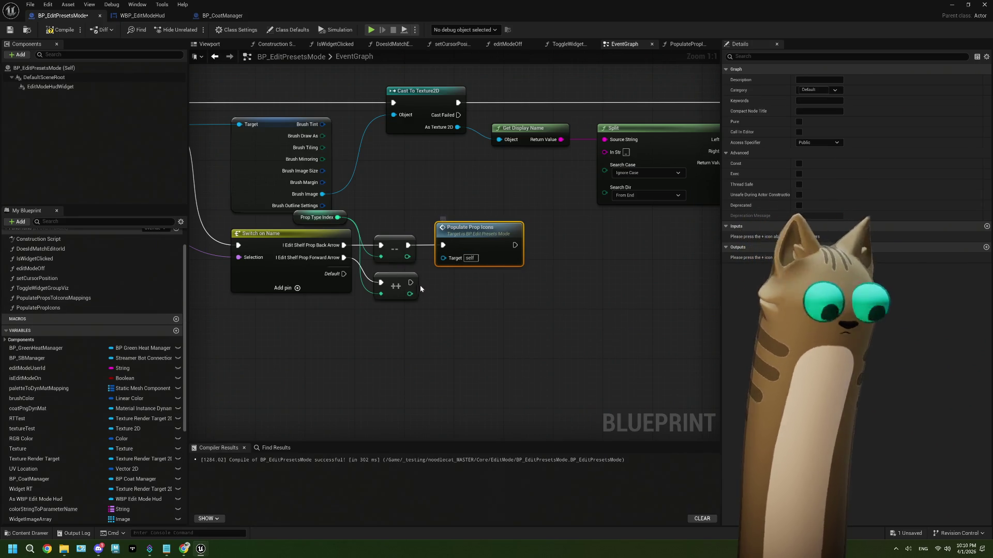
# Step: Wire the increment into Populate Prop Icons, save and compile, then switch to WBP_EditModeHud
pyautogui.moveTo(411, 282); pyautogui.dragTo(443, 245)
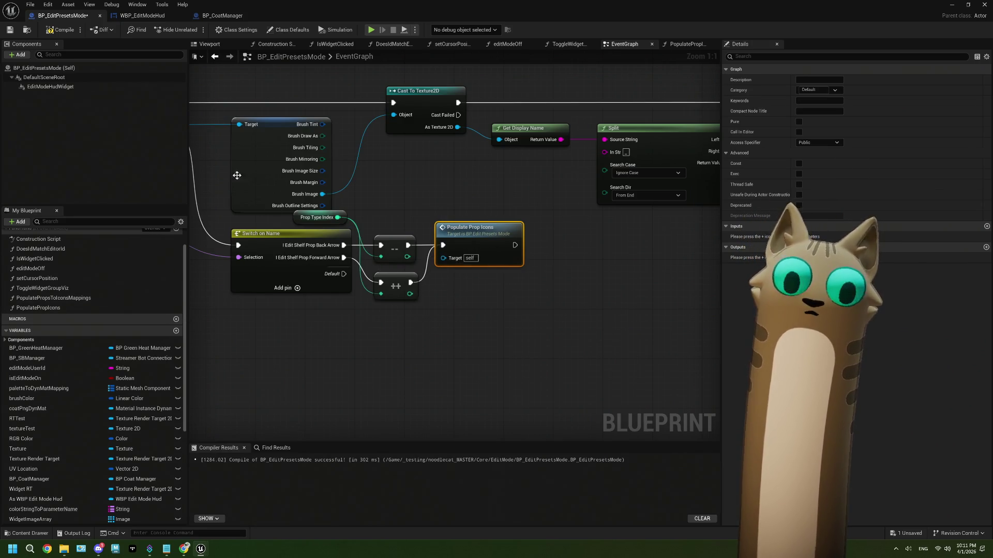
pyautogui.click(48, 30)
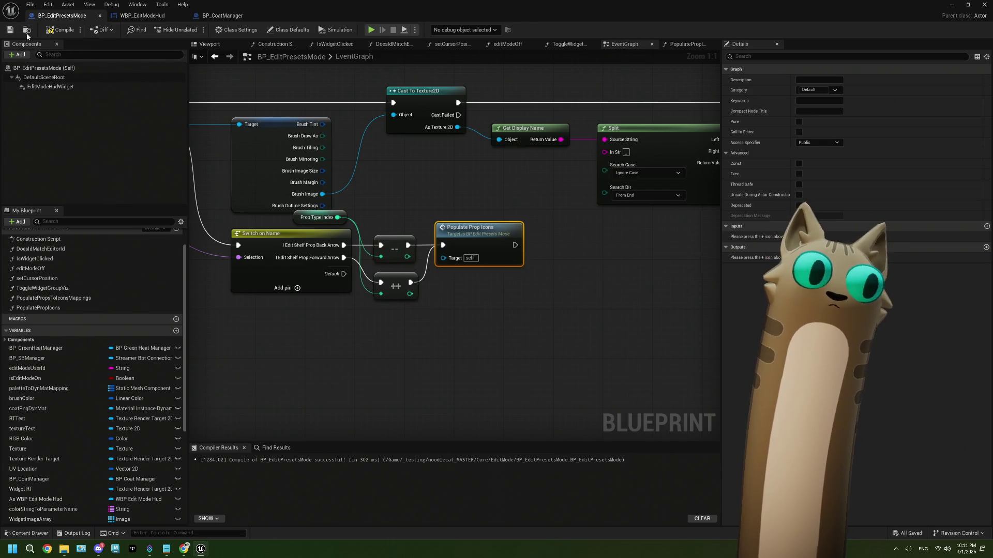
pyautogui.click(11, 32)
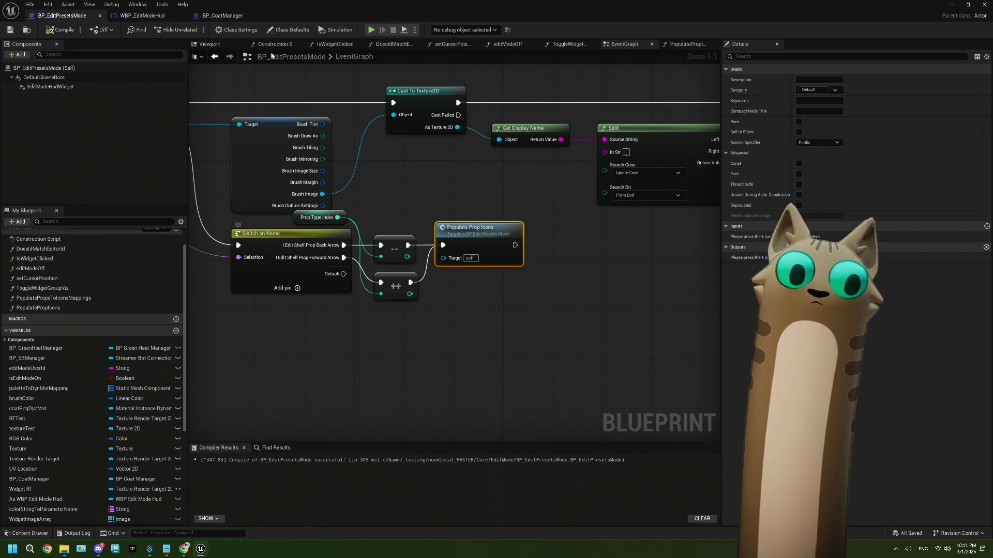
pyautogui.click(243, 15)
pyautogui.click(142, 16)
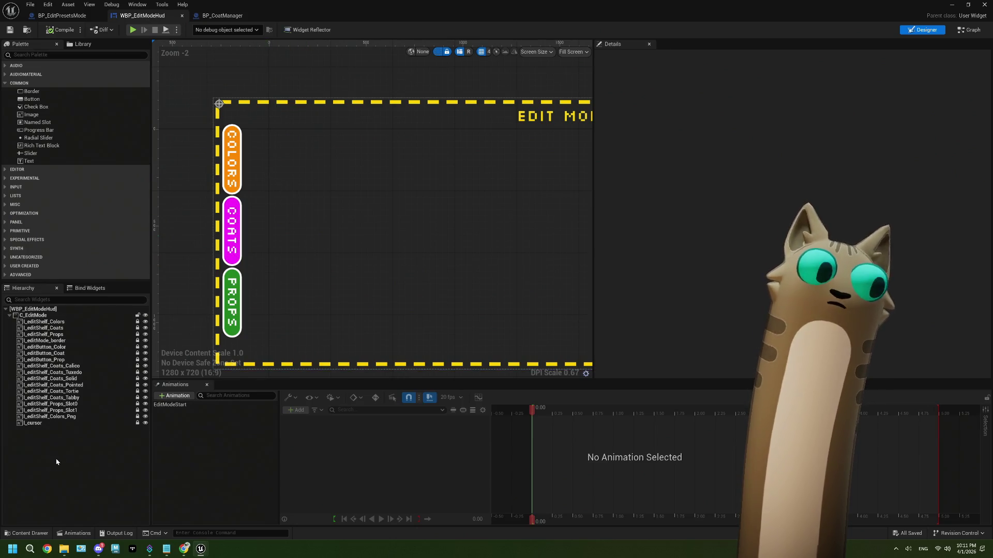
# Step: Reset Render Opacity to full on I_editShelf_Props_Slot0 and Slot1
pyautogui.click(73, 404)
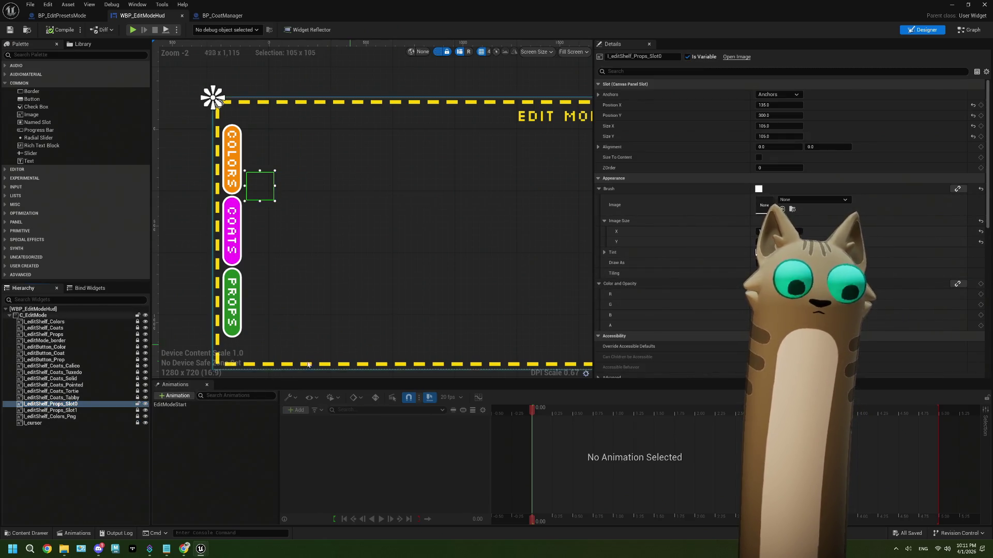
pyautogui.scroll(-10, 692, 270)
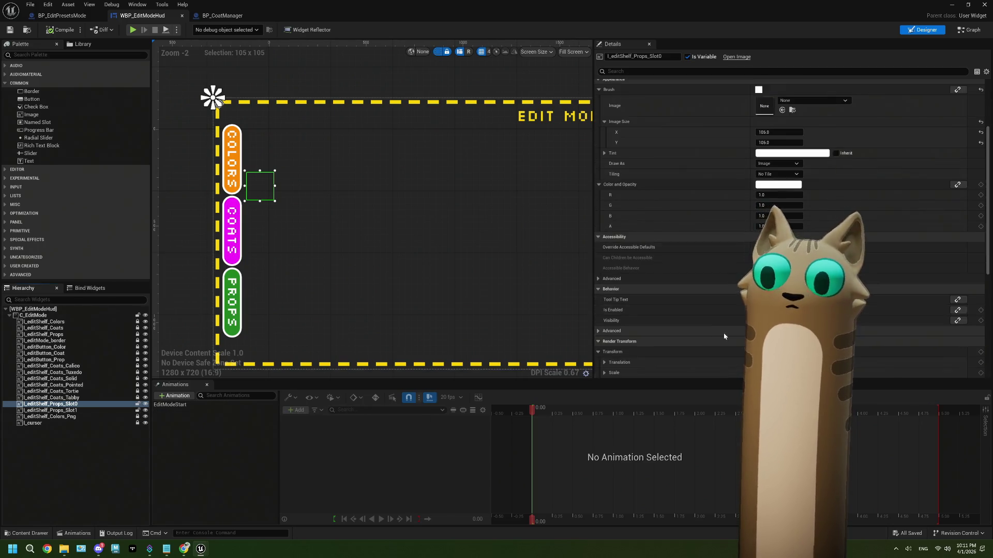
pyautogui.scroll(-3, 789, 223)
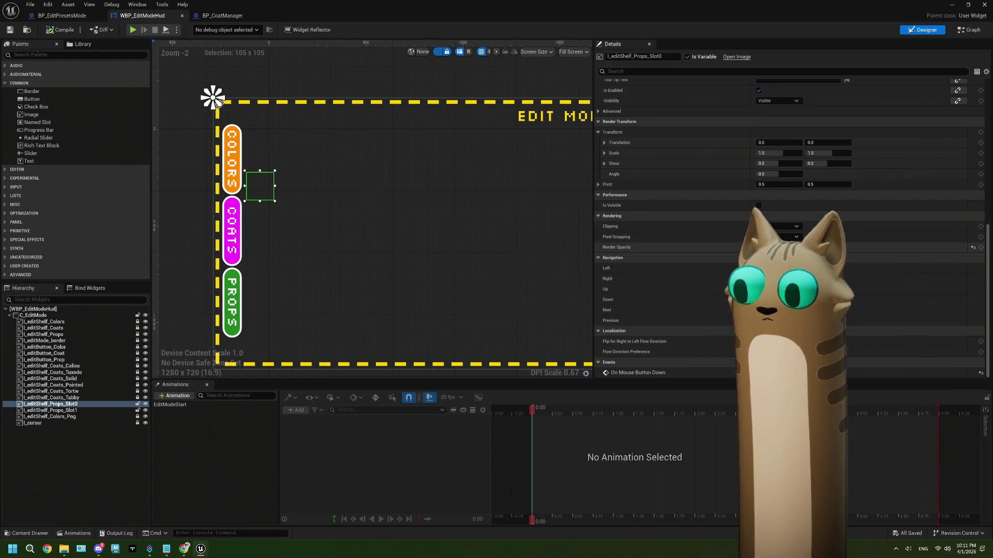
pyautogui.click(972, 247)
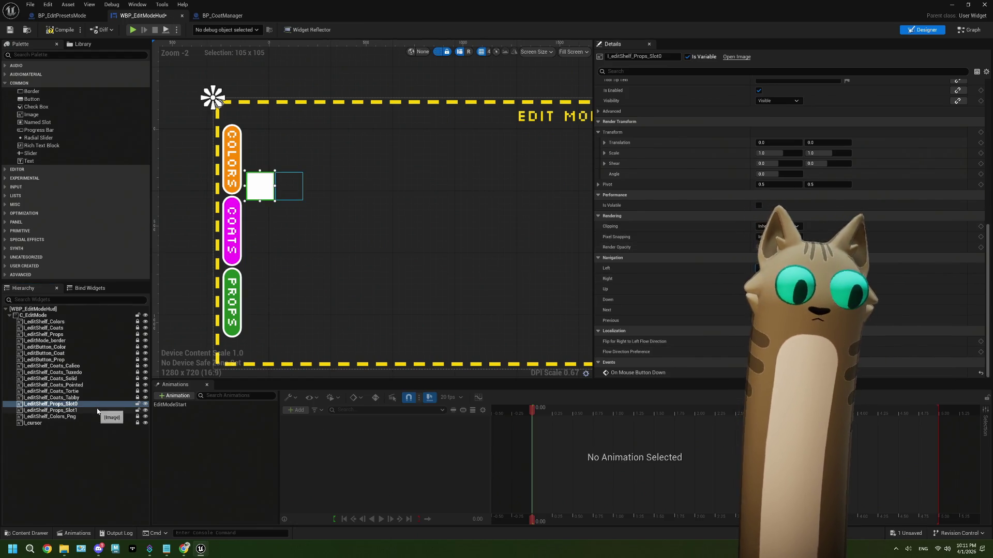
pyautogui.click(103, 411)
pyautogui.click(972, 247)
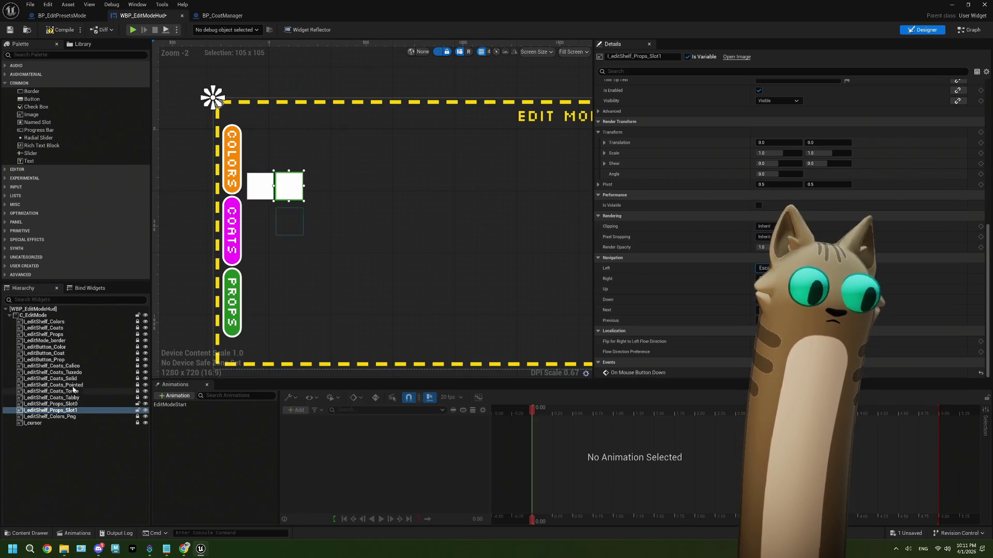
# Step: Set the I_editShelf_Props shelf's Render Opacity to 1.0
pyautogui.click(62, 334)
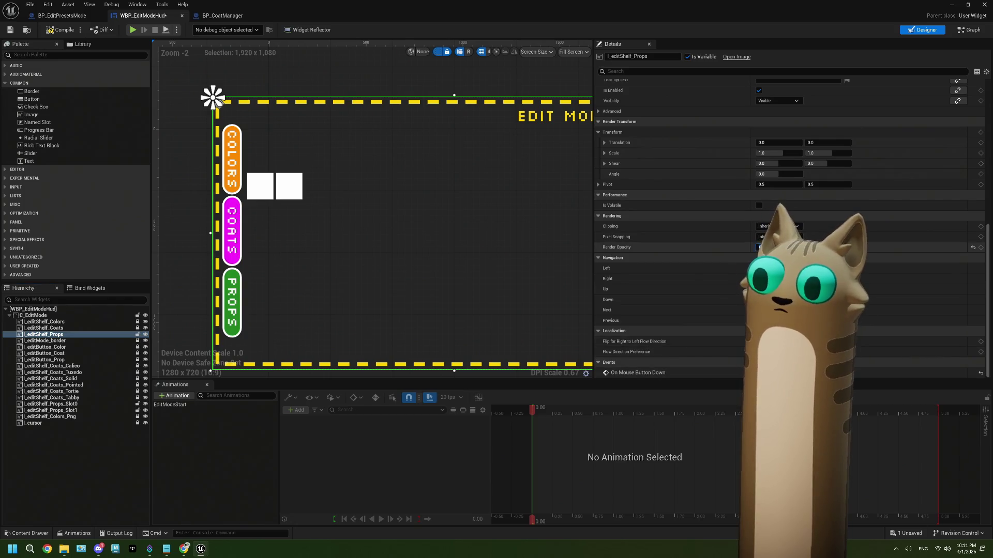
pyautogui.write('1')
pyautogui.press('Return')
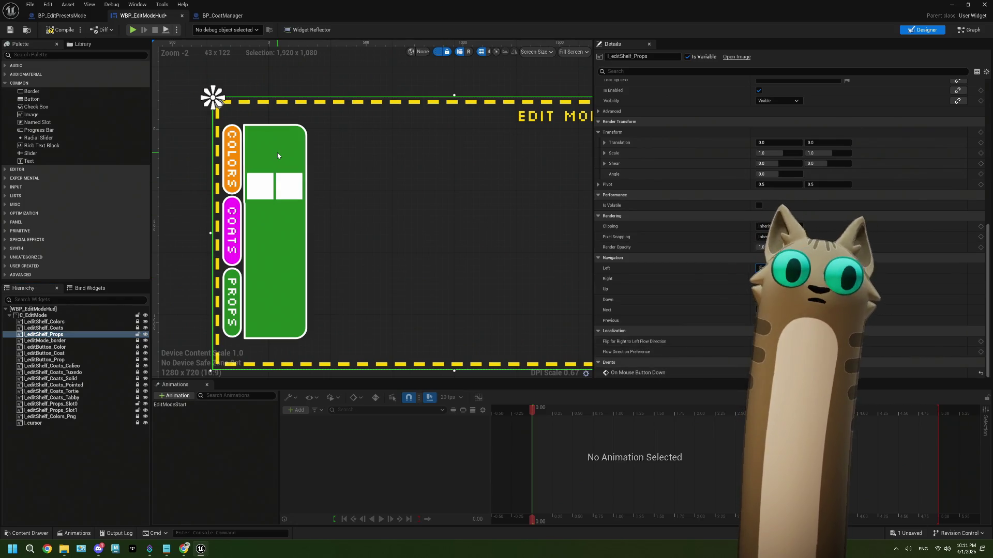
pyautogui.scroll(3, 277, 153)
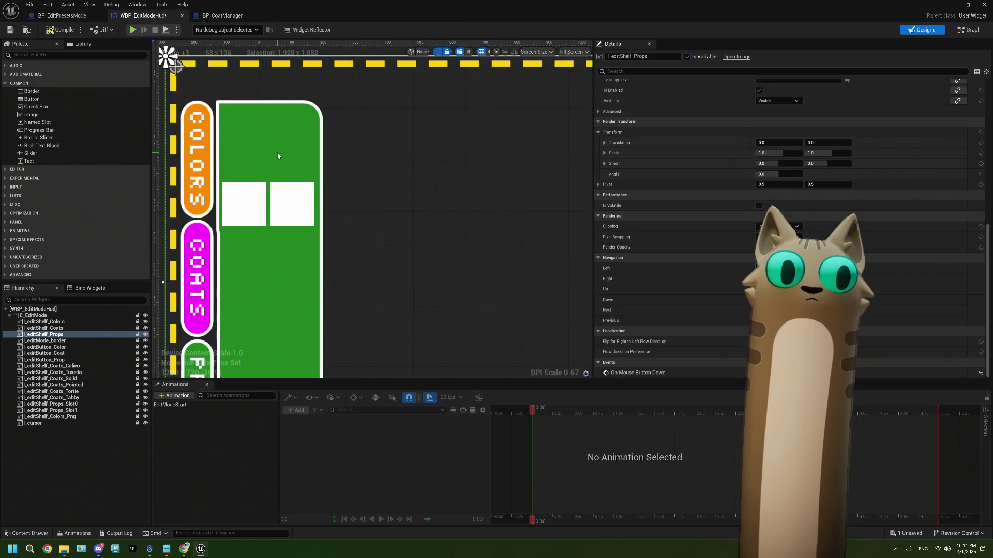
# Step: Duplicate the Props_Slot0 image, place it above the left slot, and name it I_editShelf_Prop_backArrow
pyautogui.click(244, 203)
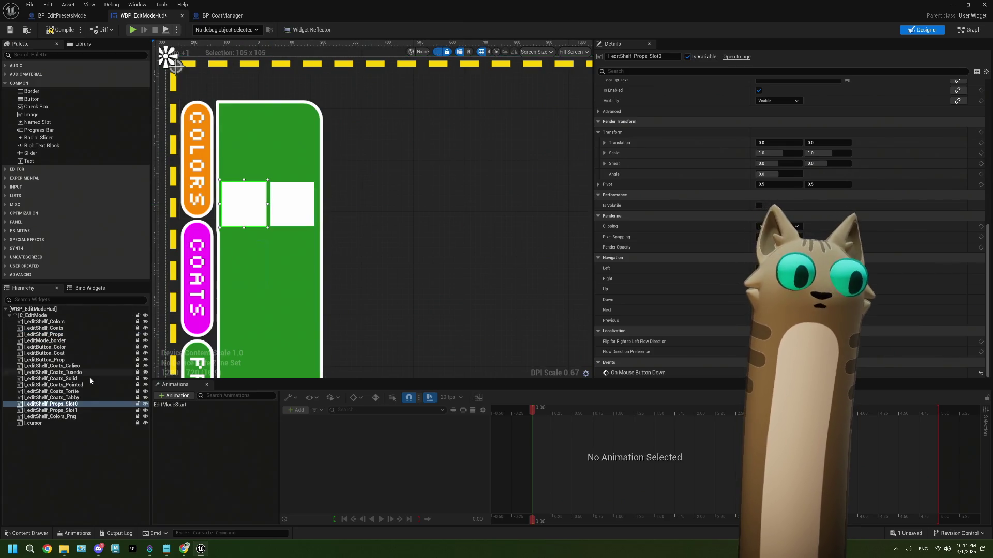
pyautogui.rightClick(78, 405)
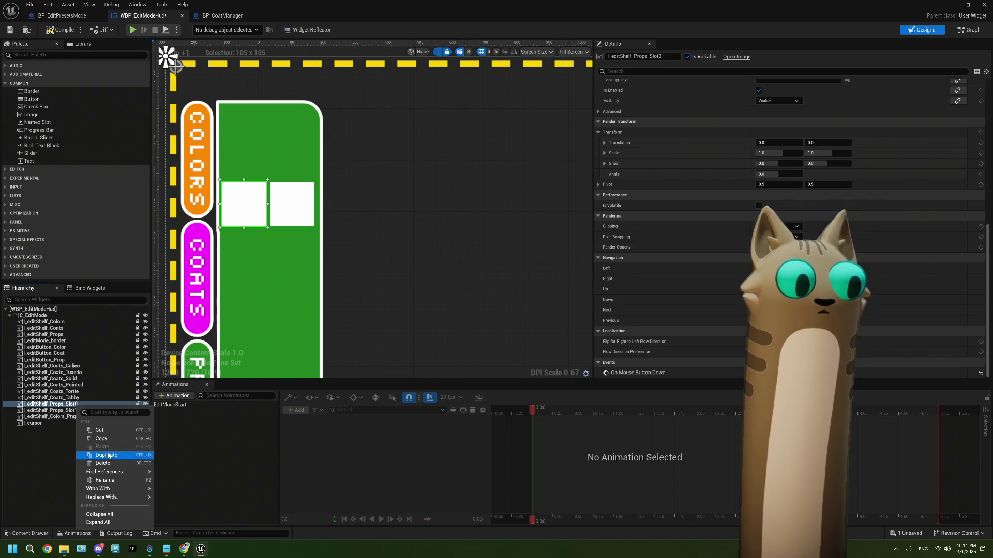
pyautogui.click(109, 455)
pyautogui.moveTo(199, 88)
pyautogui.mouseDown()
pyautogui.moveTo(261, 160)
pyautogui.moveTo(252, 167)
pyautogui.mouseUp()
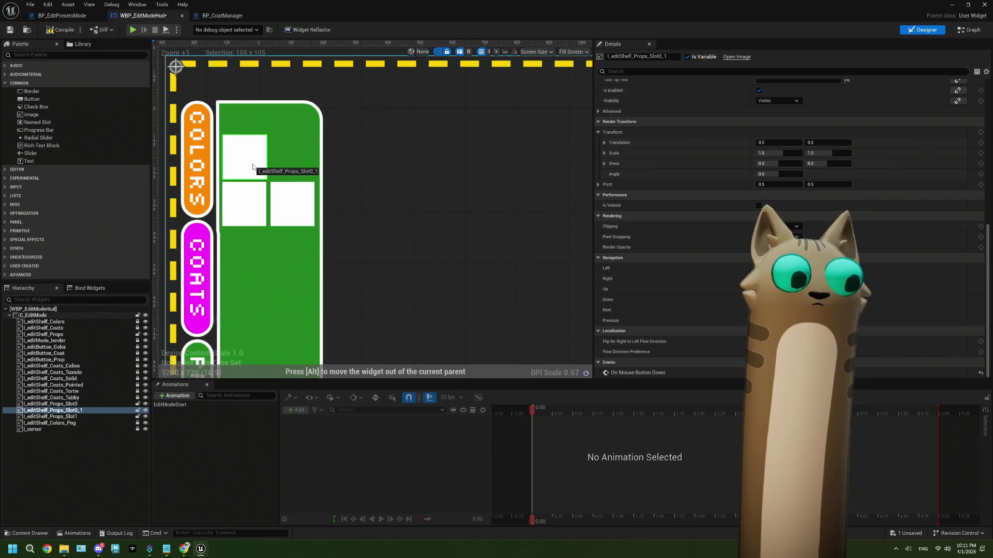
pyautogui.moveTo(252, 167); pyautogui.dragTo(252, 166)
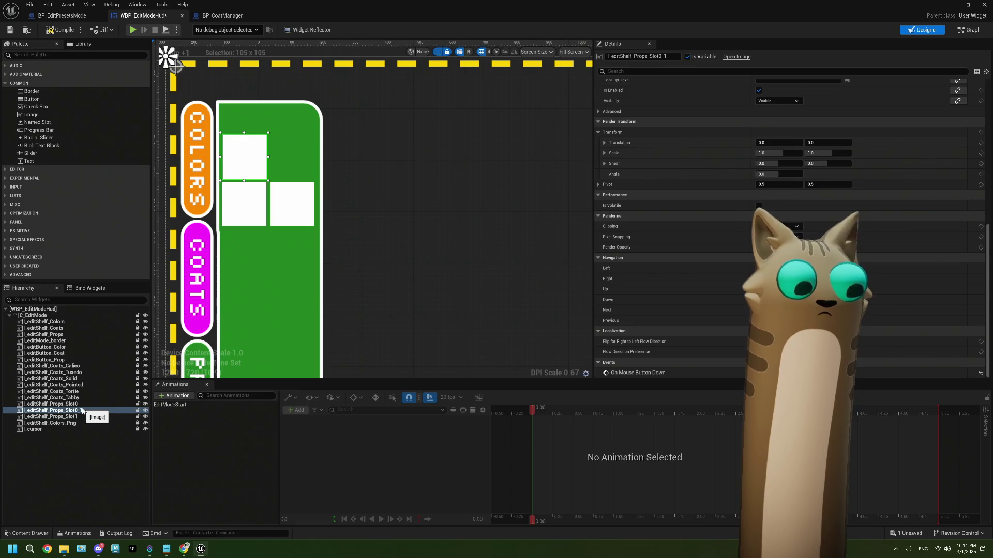
pyautogui.click(83, 413)
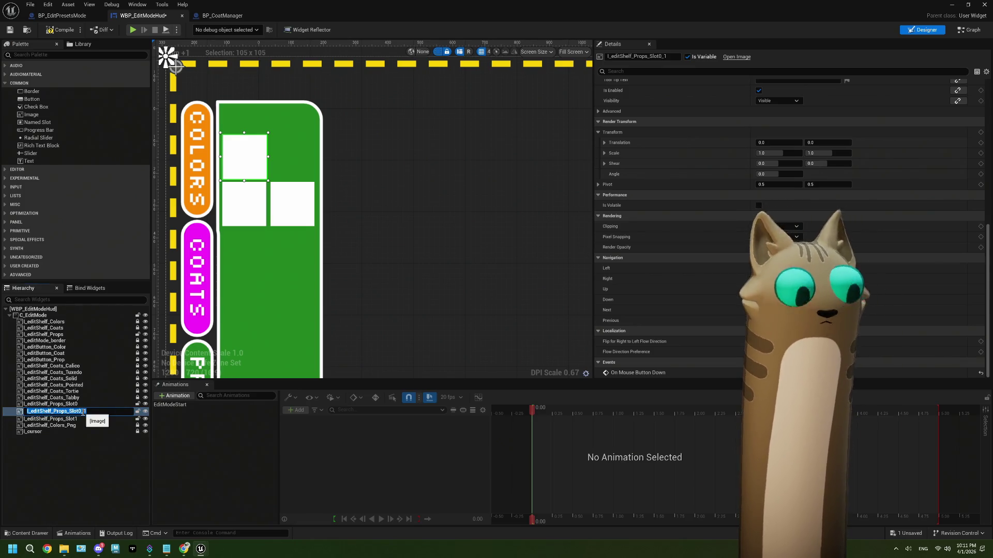
pyautogui.press('Return')
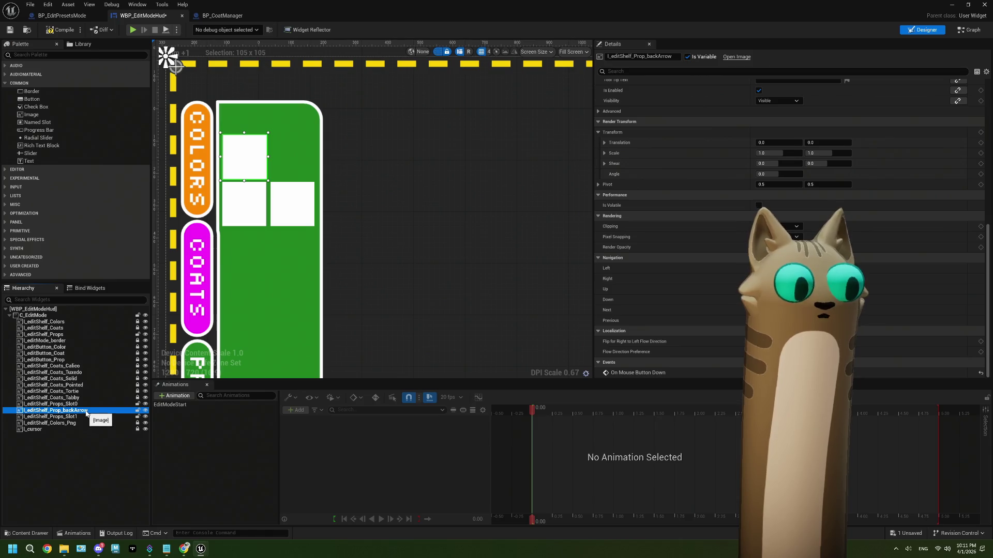
# Step: Duplicate the backArrow image, place it above the right slot, and name it I_editShelf_Prop_forwardArrow
pyautogui.rightClick(86, 412)
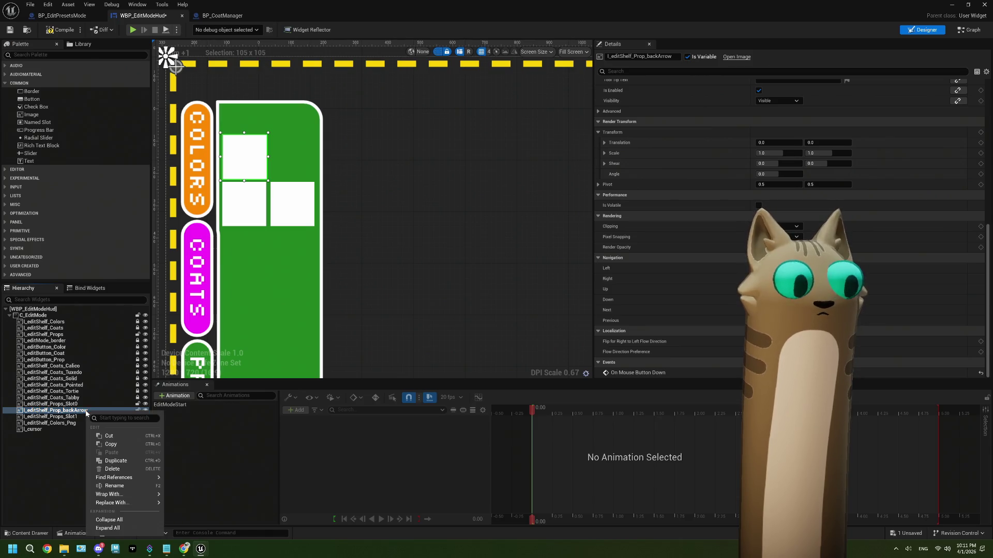
pyautogui.click(116, 460)
pyautogui.moveTo(256, 163)
pyautogui.mouseDown()
pyautogui.moveTo(295, 154)
pyautogui.moveTo(305, 166)
pyautogui.mouseUp()
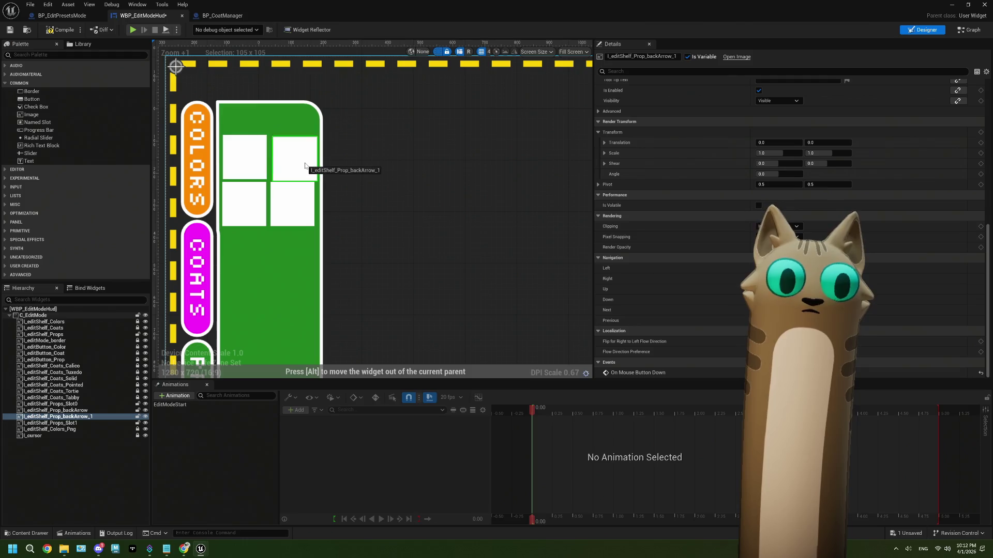
pyautogui.moveTo(262, 215); pyautogui.dragTo(263, 216)
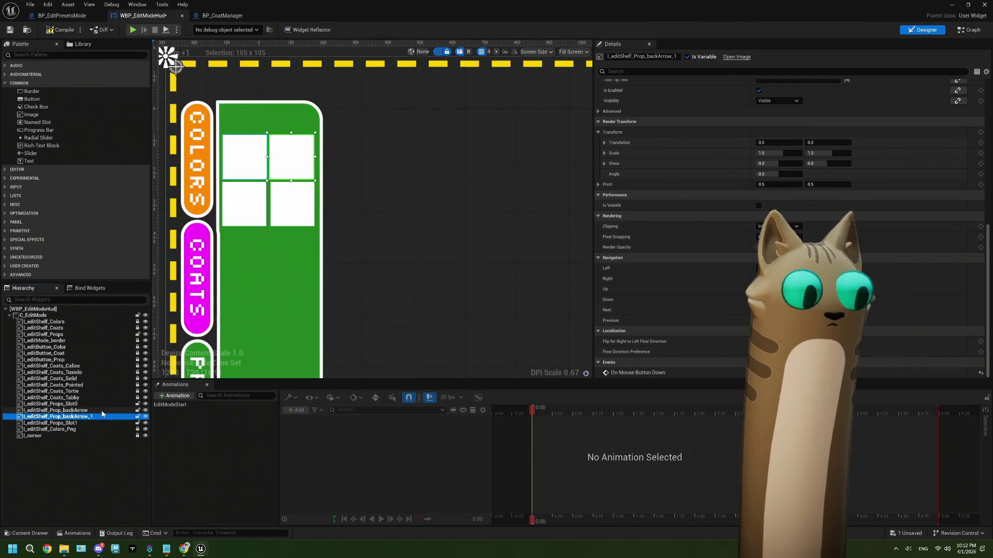
pyautogui.press('F2')
pyautogui.press('BackSpace')
pyautogui.press('BackSpace')
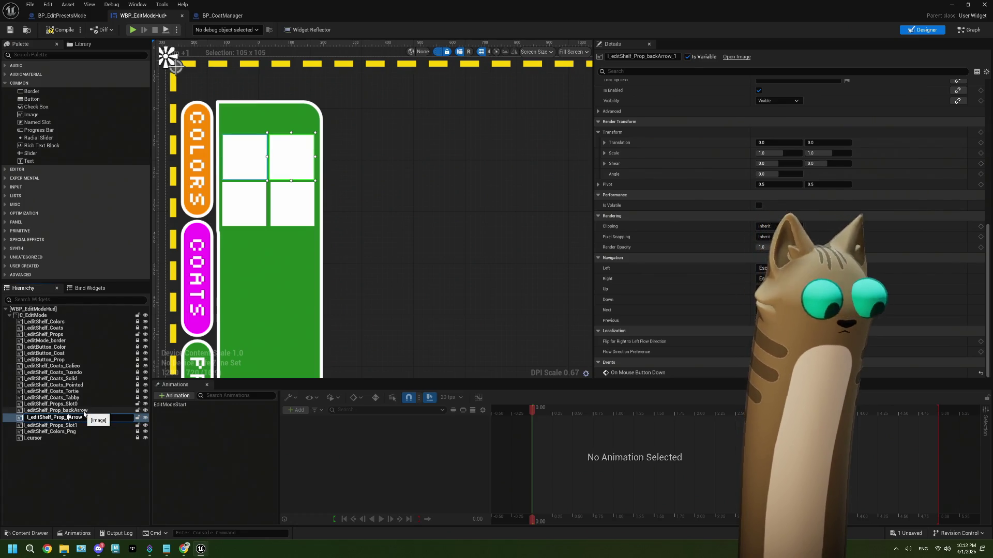
pyautogui.press('Return')
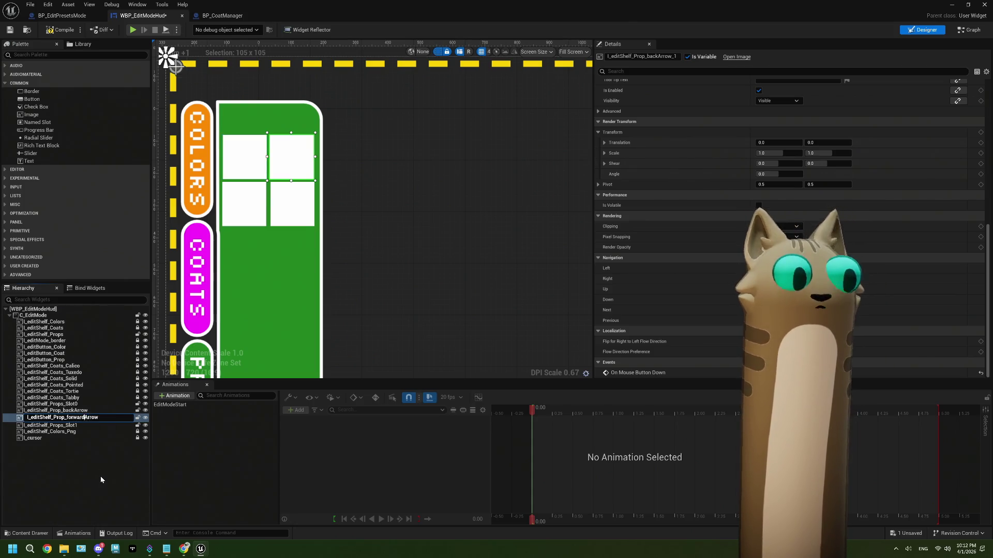
pyautogui.click(101, 476)
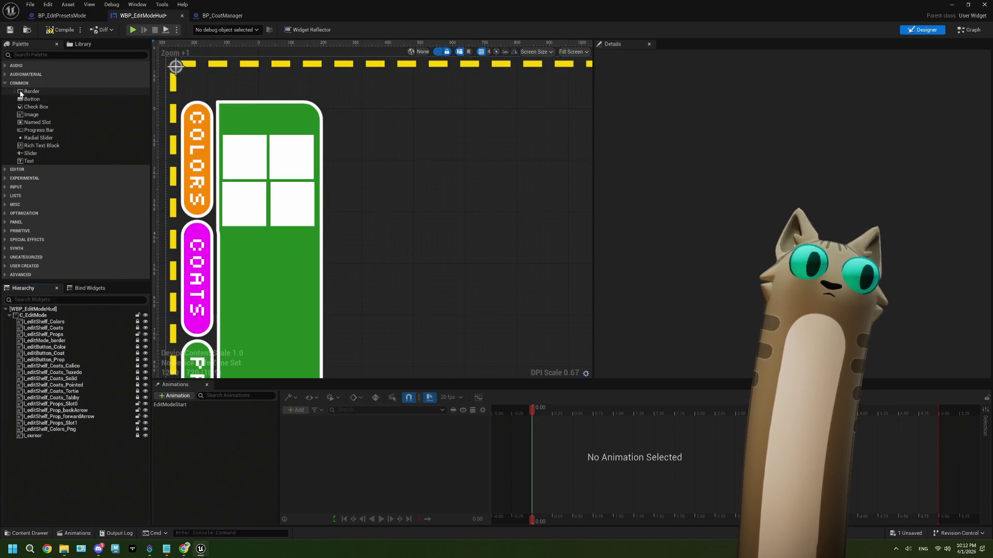
# Step: Place a new Text Block along the top edge of the green props shelf, then save WBP_EditModeHud
pyautogui.click(29, 162)
pyautogui.moveTo(29, 163); pyautogui.dragTo(244, 123)
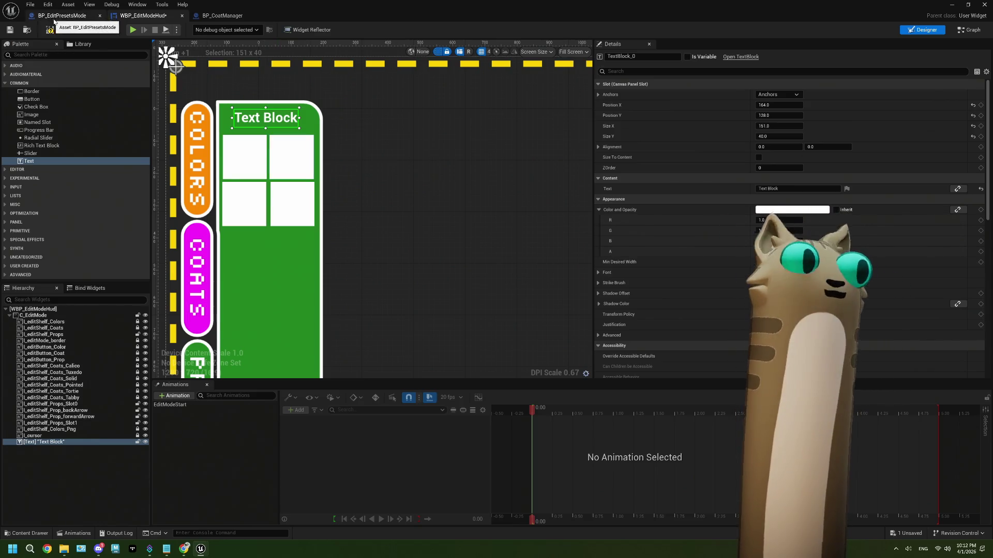
pyautogui.click(10, 31)
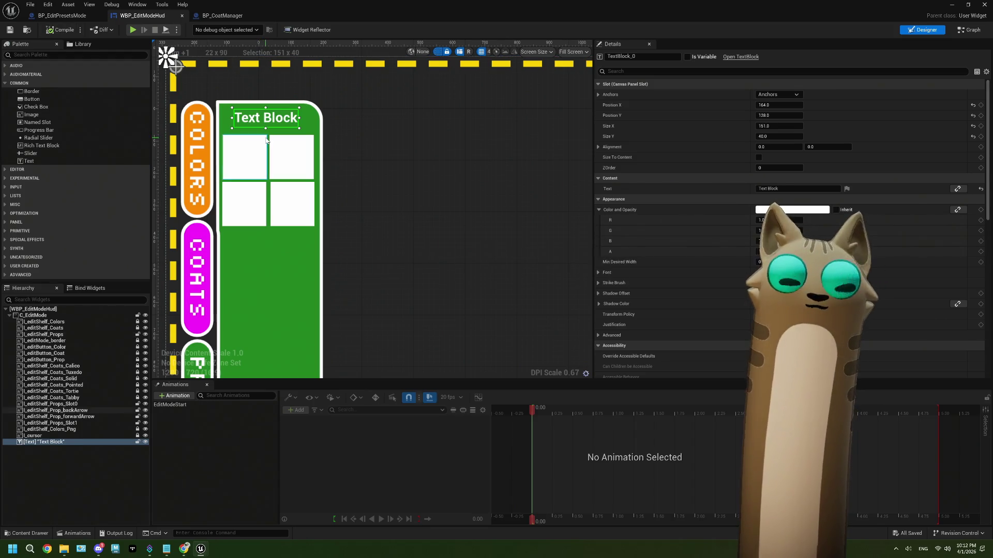
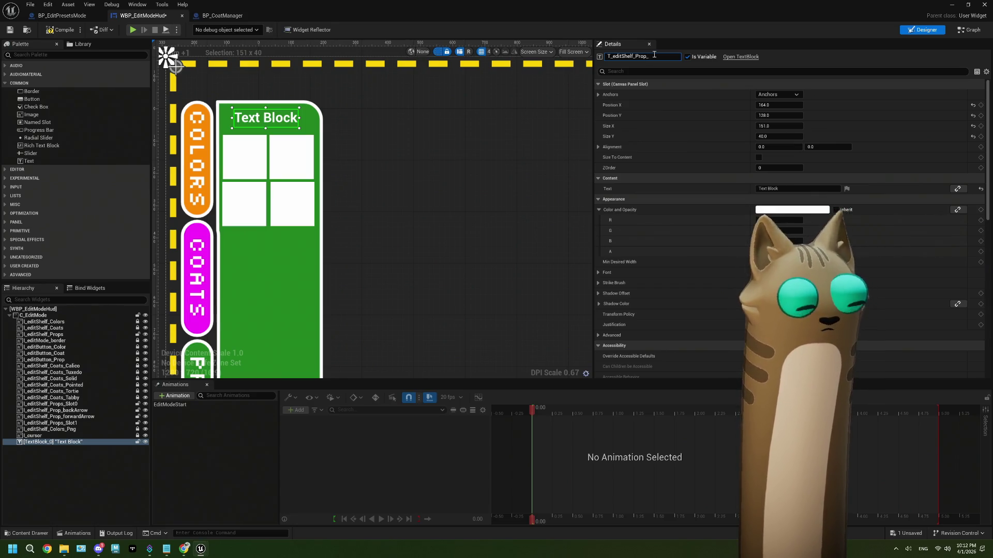
# Step: Name the text block T_editShelf_Prop_currentPropType, fixing the misspelled ending
pyautogui.write('cu')
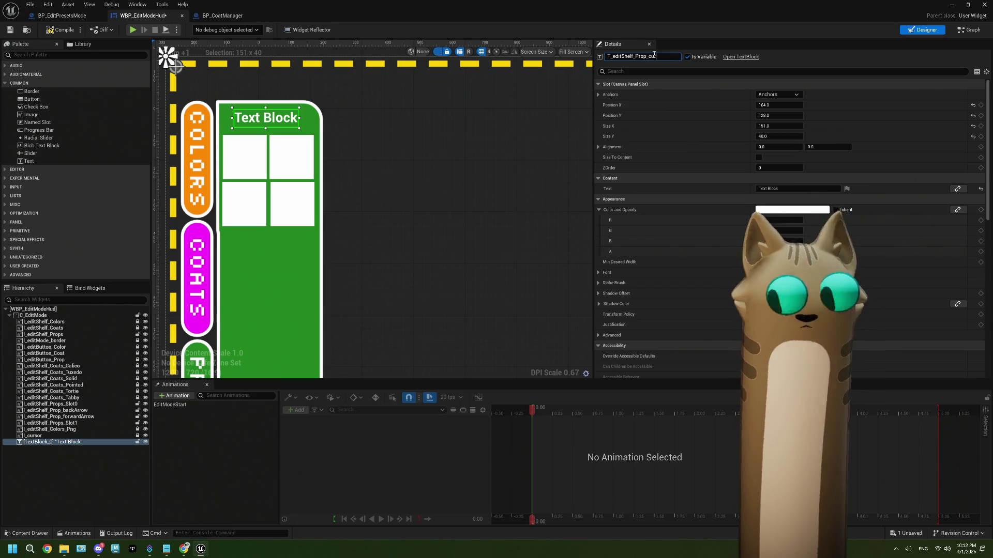
pyautogui.write('rrentProp')
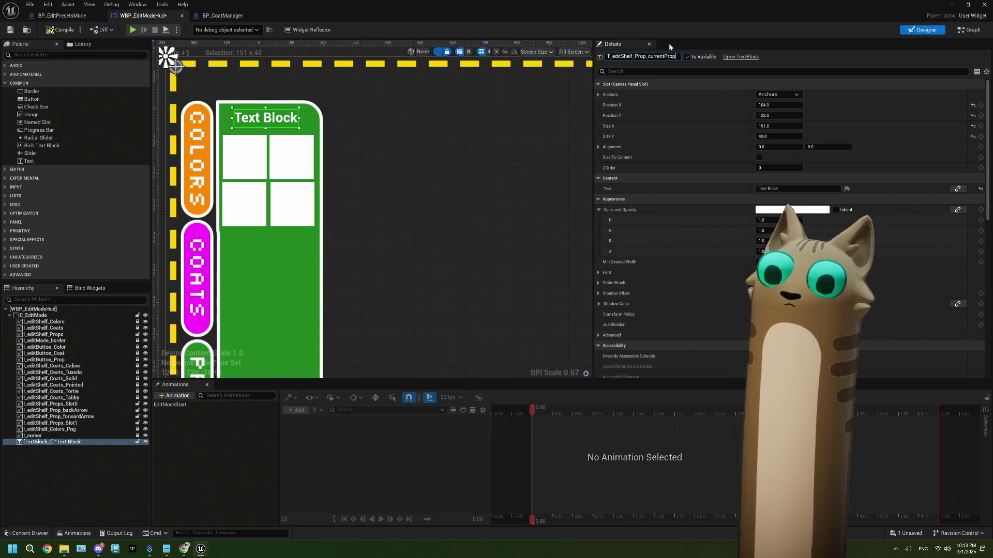
pyautogui.write('Type')
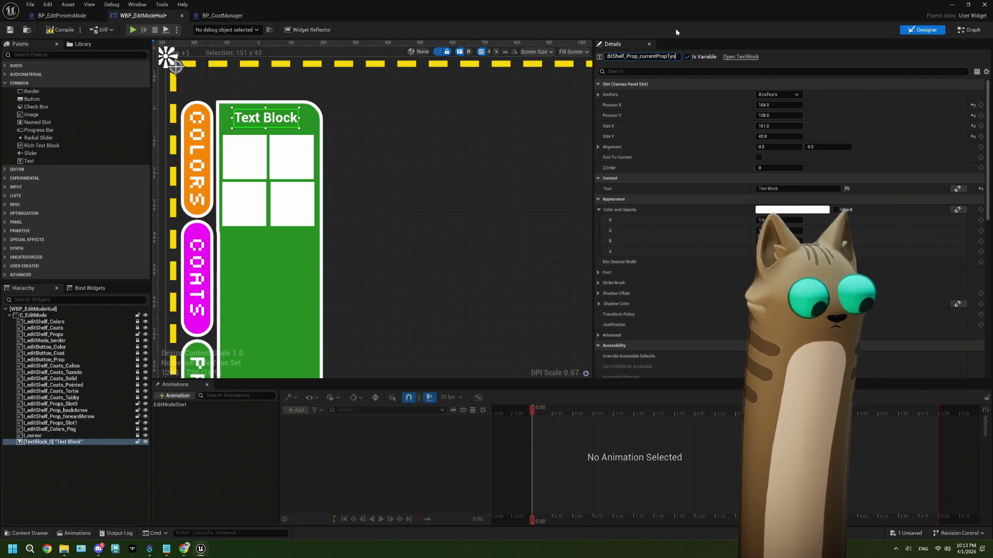
pyautogui.press('Return')
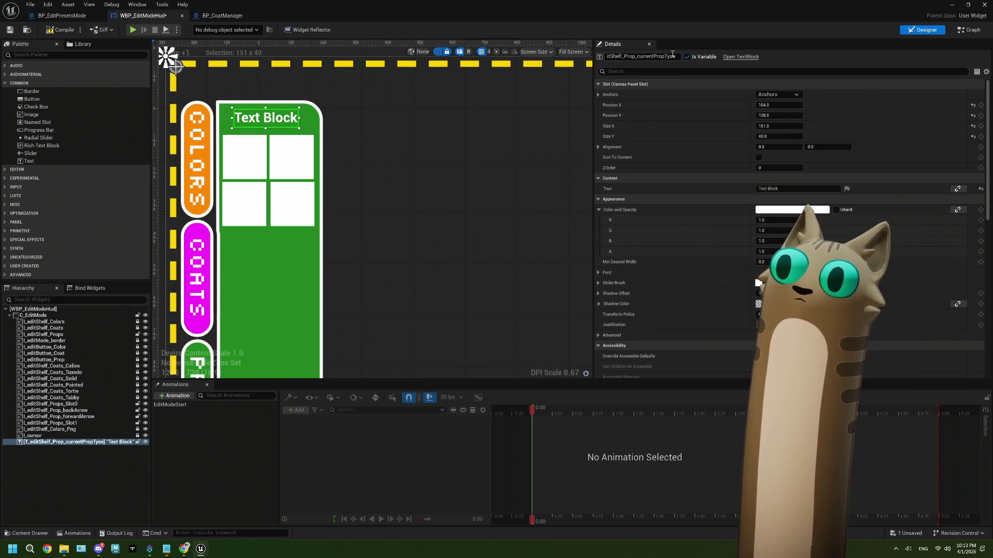
pyautogui.click(681, 58)
pyautogui.press('BackSpace')
pyautogui.press('BackSpace')
pyautogui.write('pe')
pyautogui.press('Return')
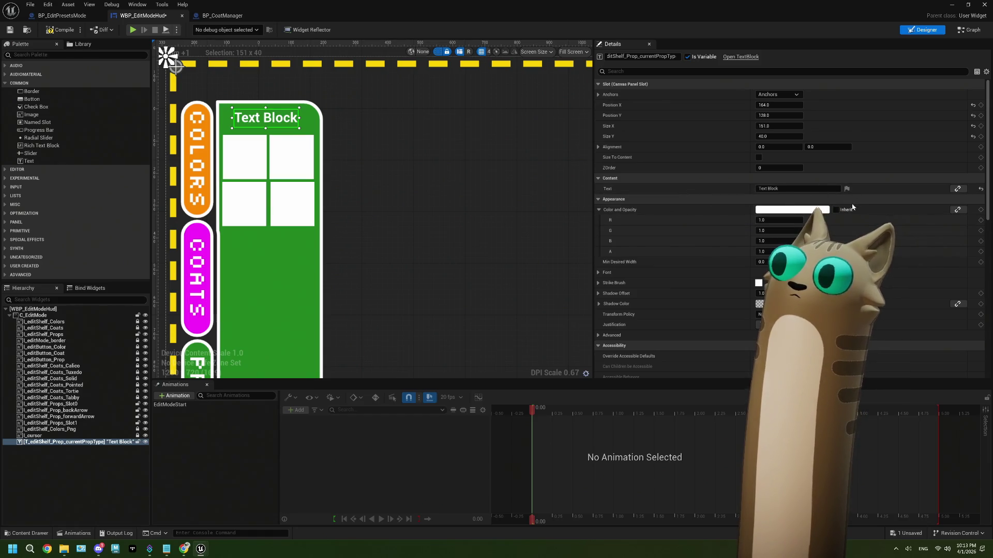
pyautogui.scroll(-1, 807, 207)
# Step: Give the text block a DroidSansMono font at size 32 with centre justification
pyautogui.scroll(-3, 817, 204)
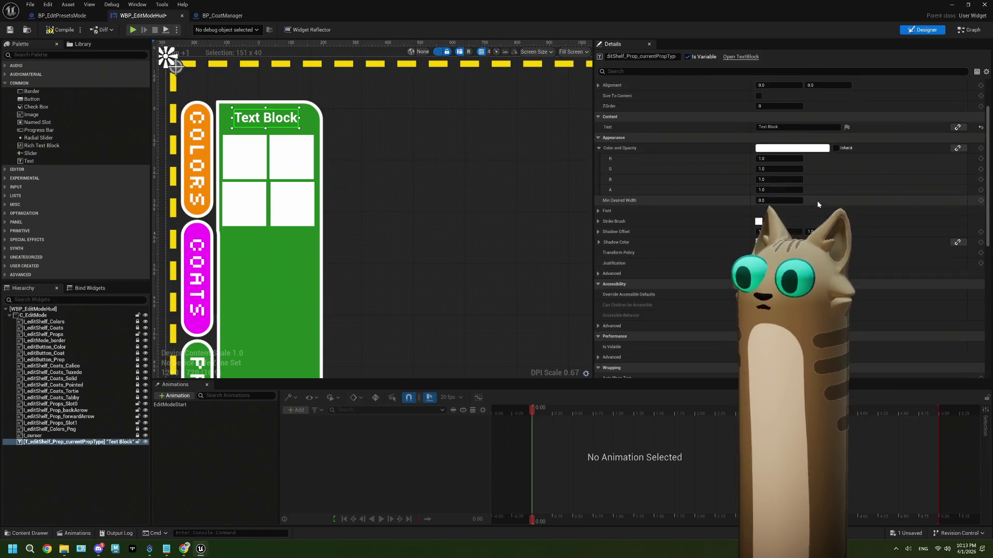
pyautogui.click(598, 186)
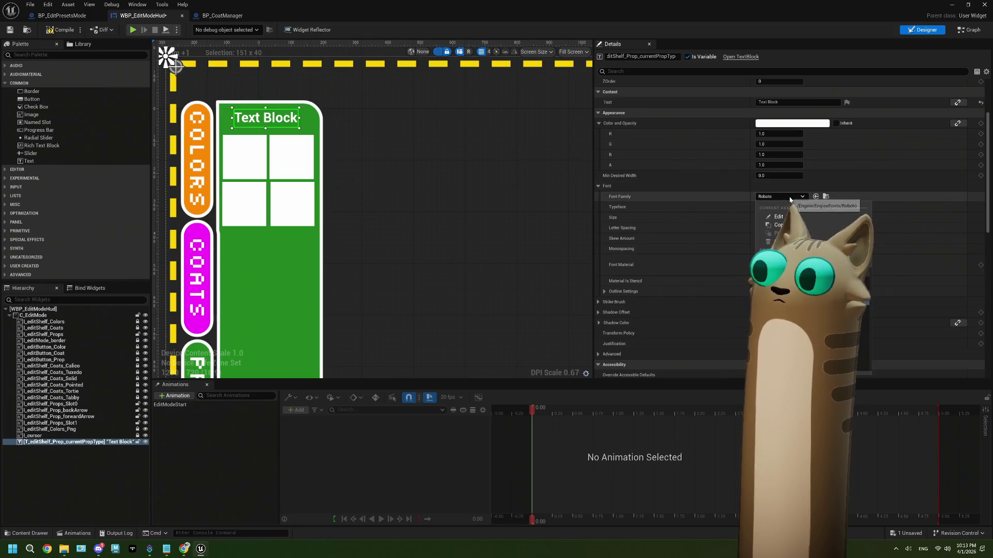
pyautogui.click(815, 197)
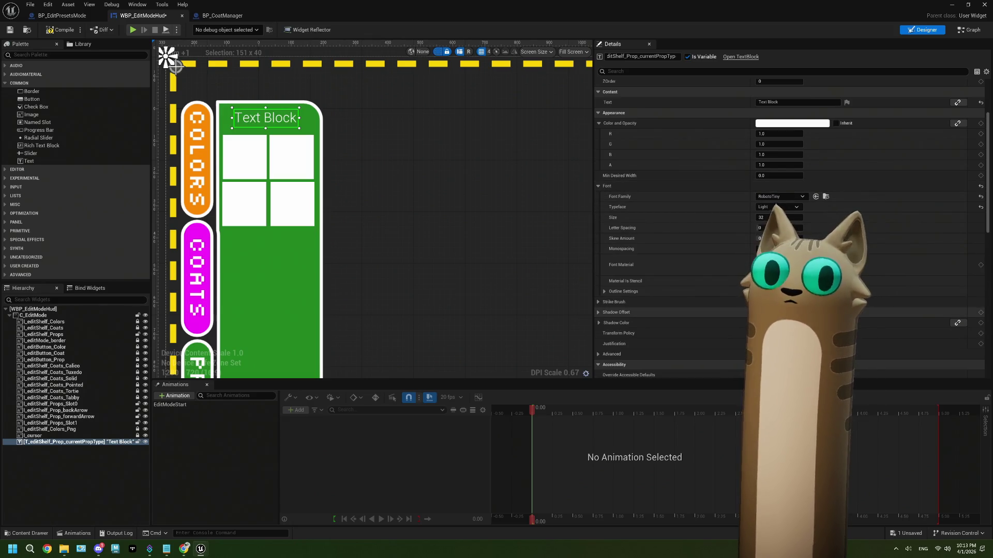
pyautogui.click(781, 197)
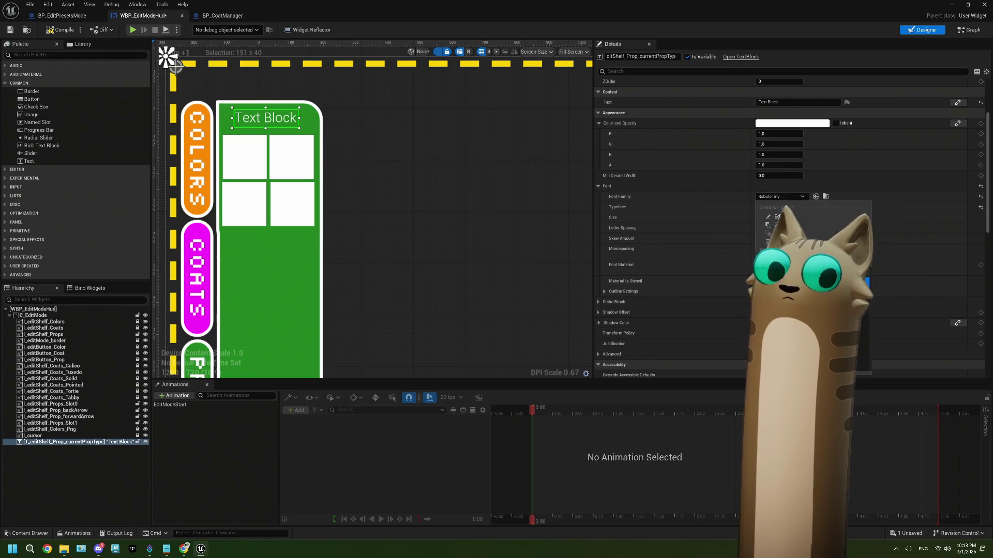
pyautogui.click(796, 290)
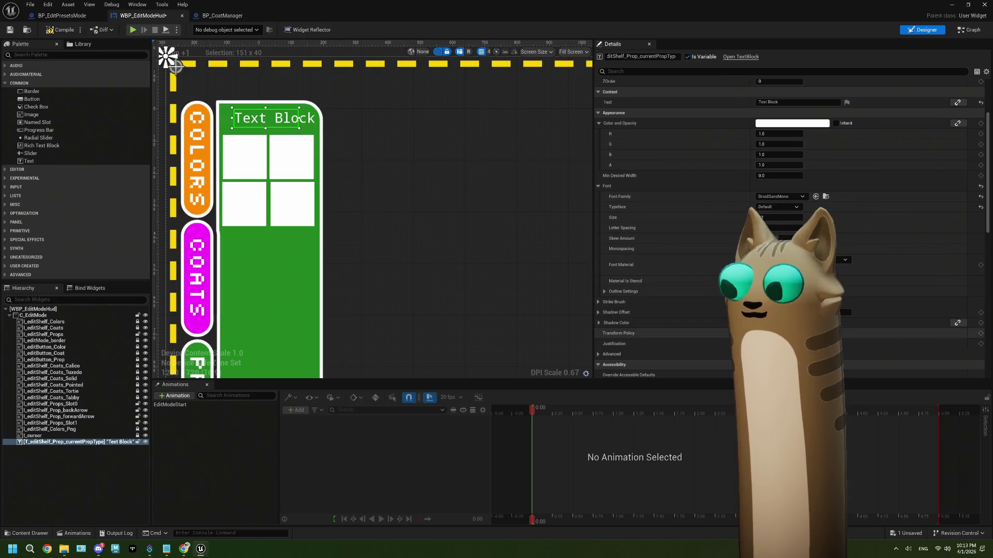
pyautogui.click(771, 344)
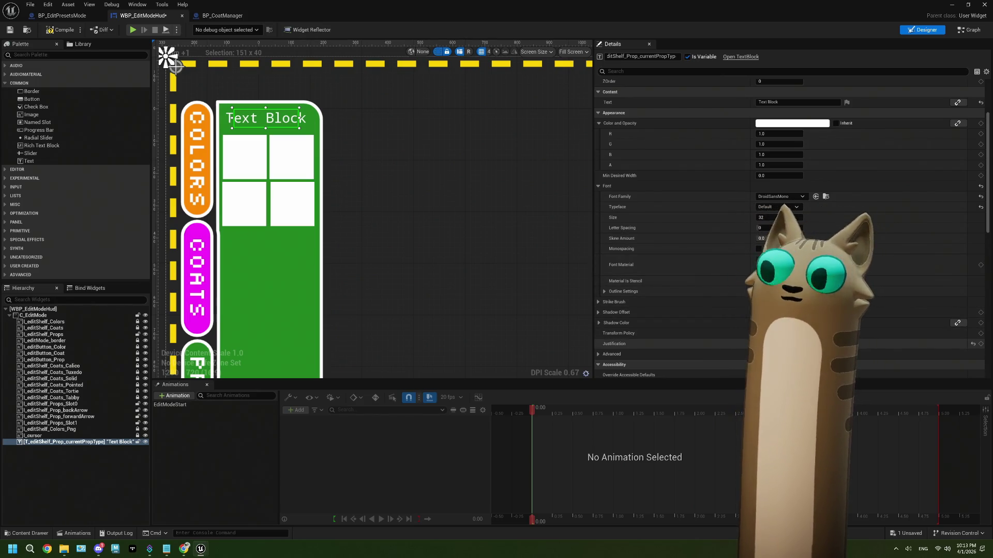
pyautogui.scroll(2, 791, 227)
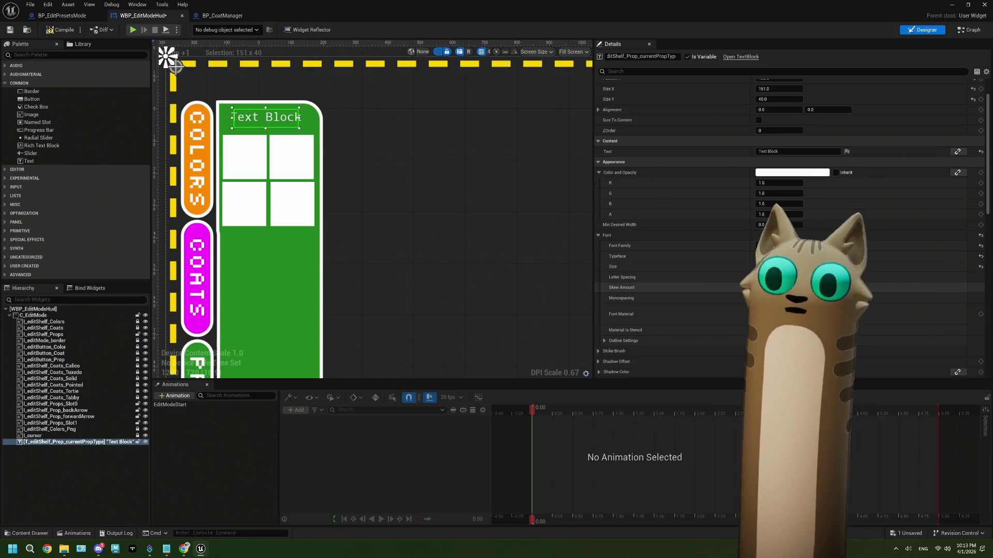
pyautogui.scroll(1, 791, 269)
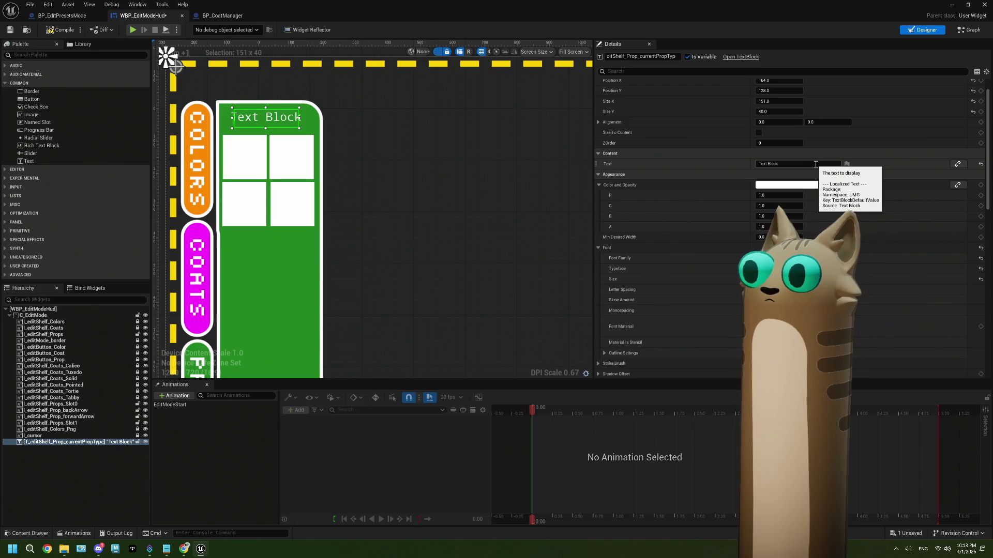
pyautogui.click(959, 164)
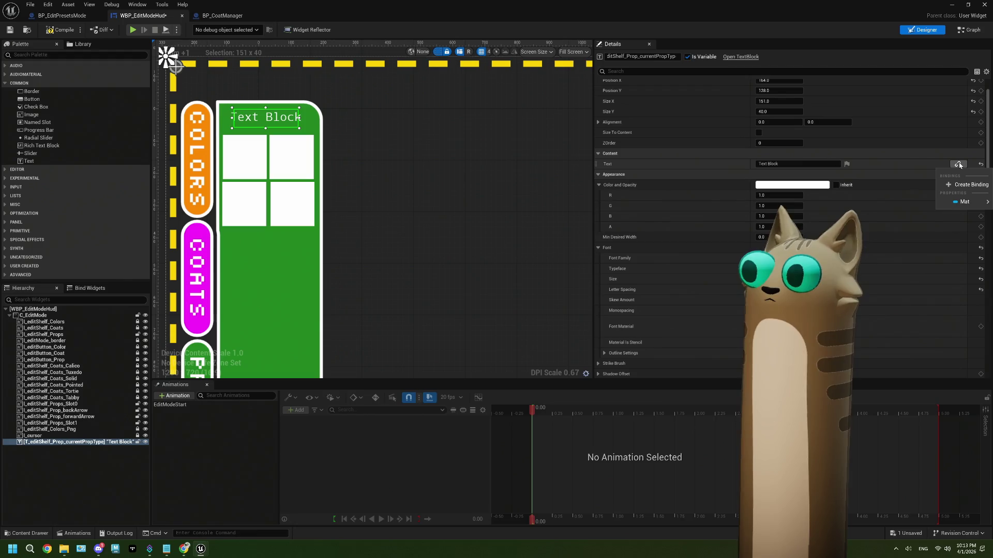
# Step: Create a text binding function, undo it, and save WBP_EditModeHud
pyautogui.click(967, 185)
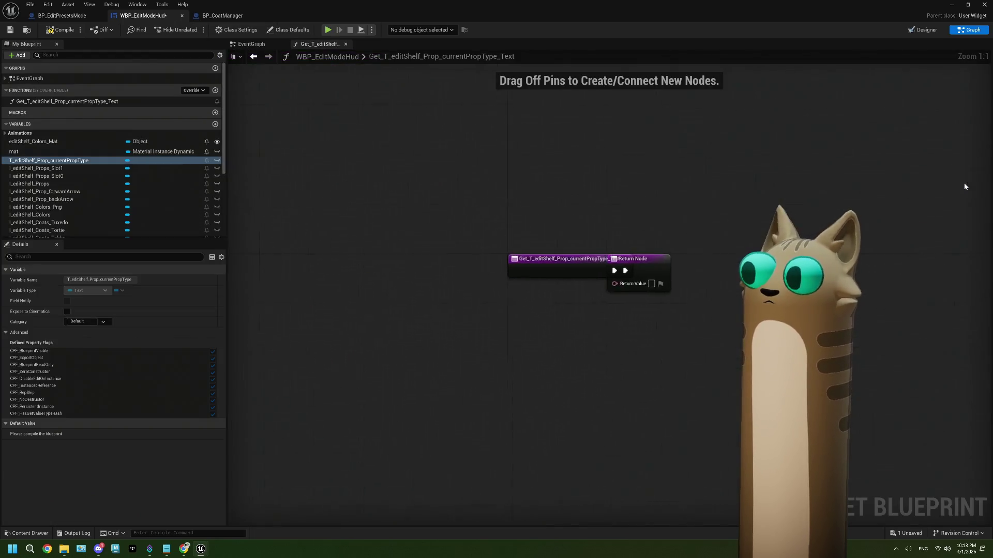
pyautogui.moveTo(665, 280); pyautogui.dragTo(758, 280)
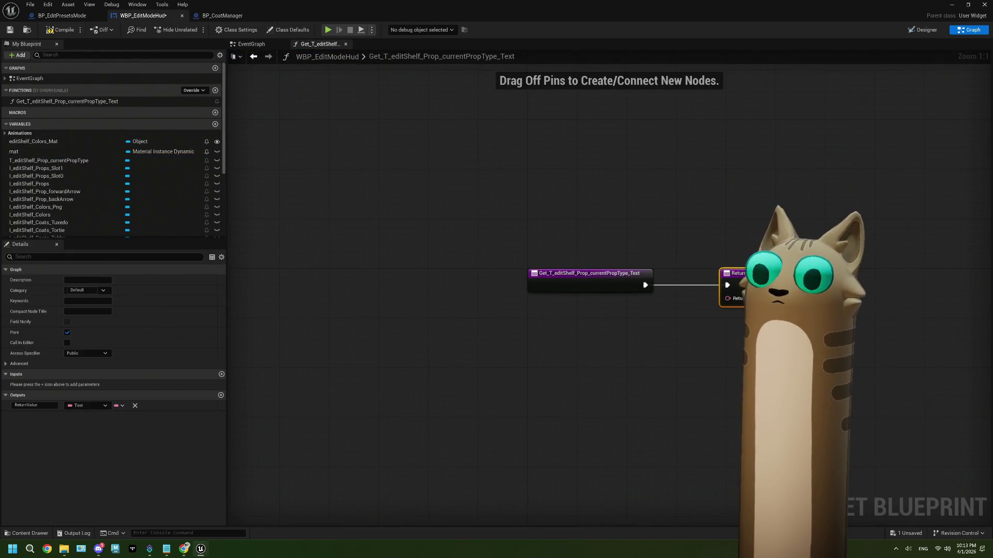
pyautogui.moveTo(673, 328); pyautogui.dragTo(467, 293)
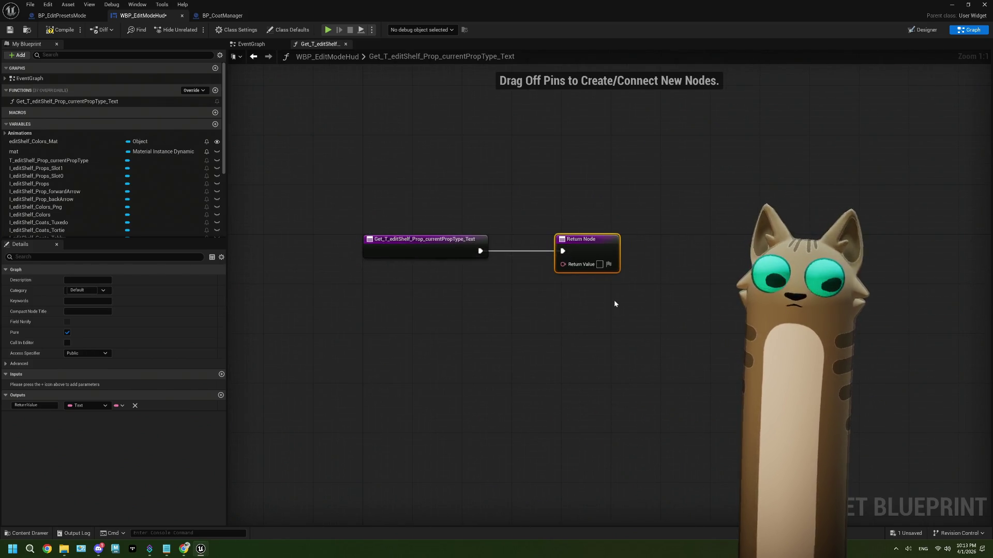
pyautogui.hotkey('ctrl', 'z')
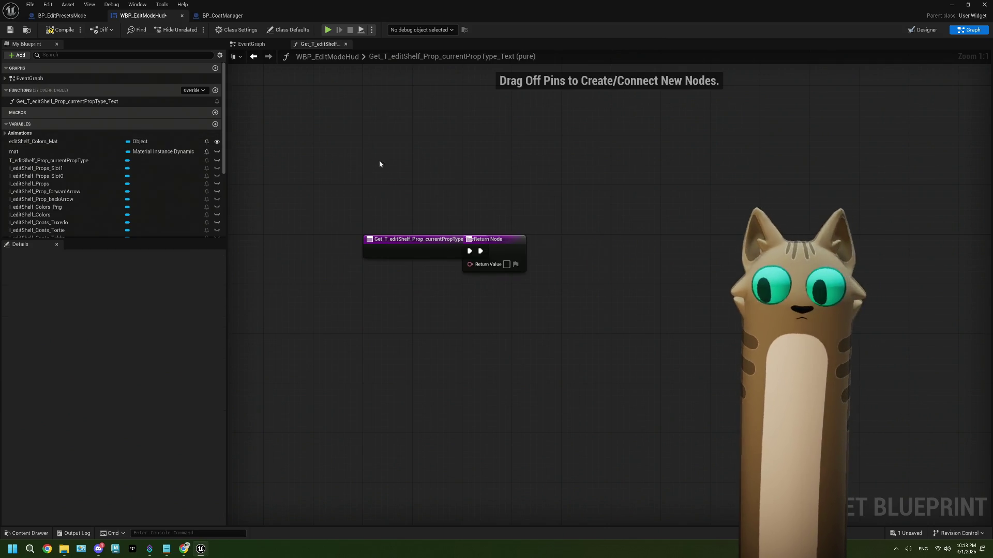
pyautogui.hotkey('ctrl', 'z')
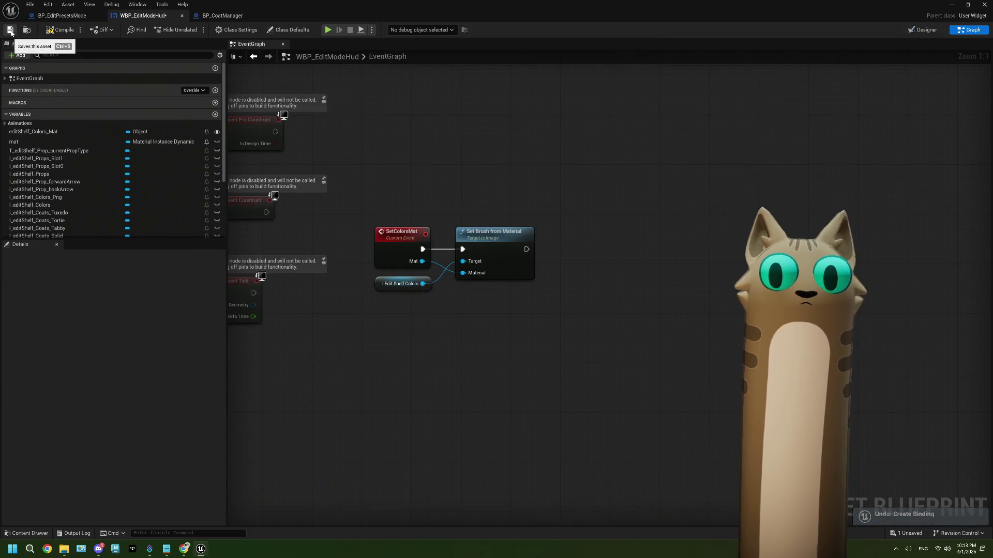
pyautogui.click(10, 30)
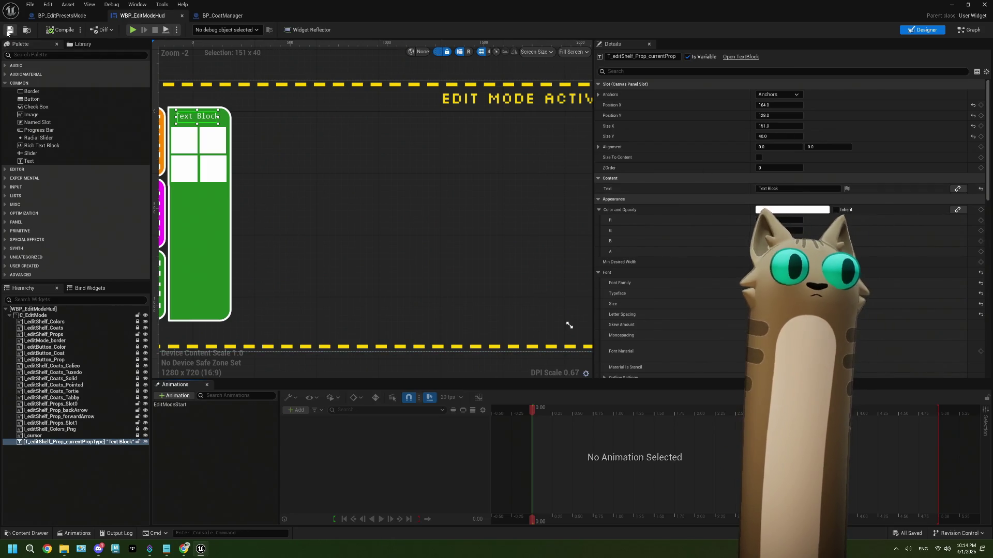
# Step: Switch to BP_EditPresetsMode and pan to the Switch on Name and Populate Prop Icons nodes
pyautogui.click(214, 18)
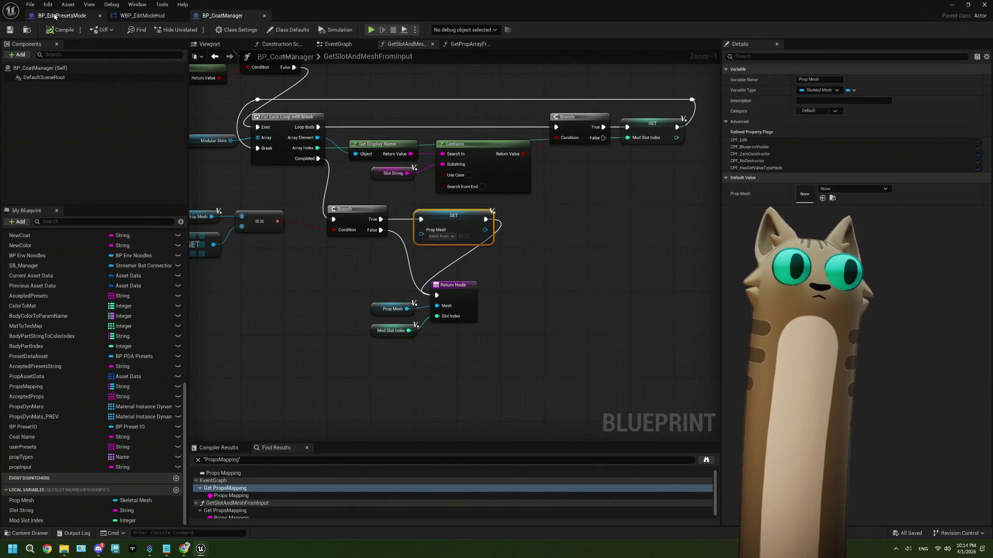
pyautogui.click(63, 20)
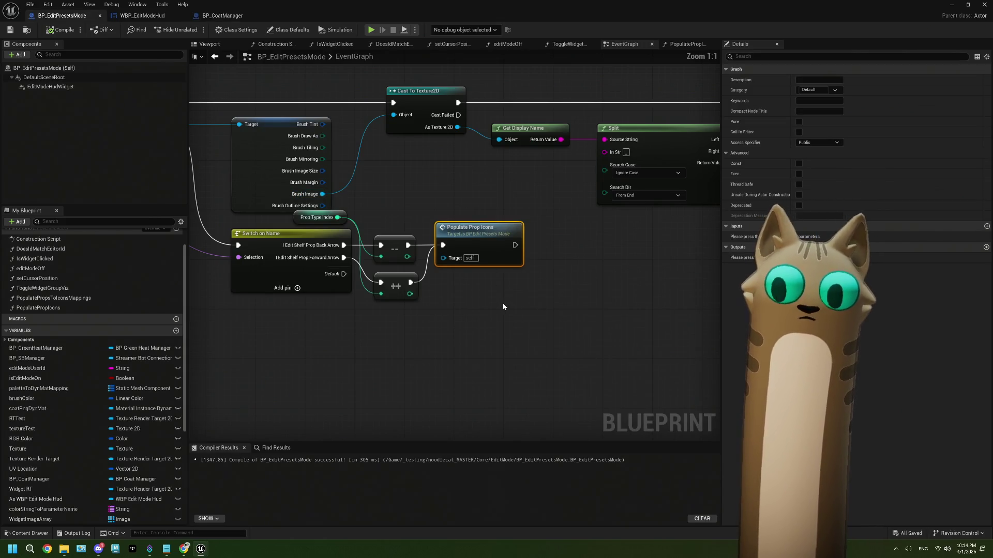
pyautogui.moveTo(477, 316); pyautogui.dragTo(439, 291)
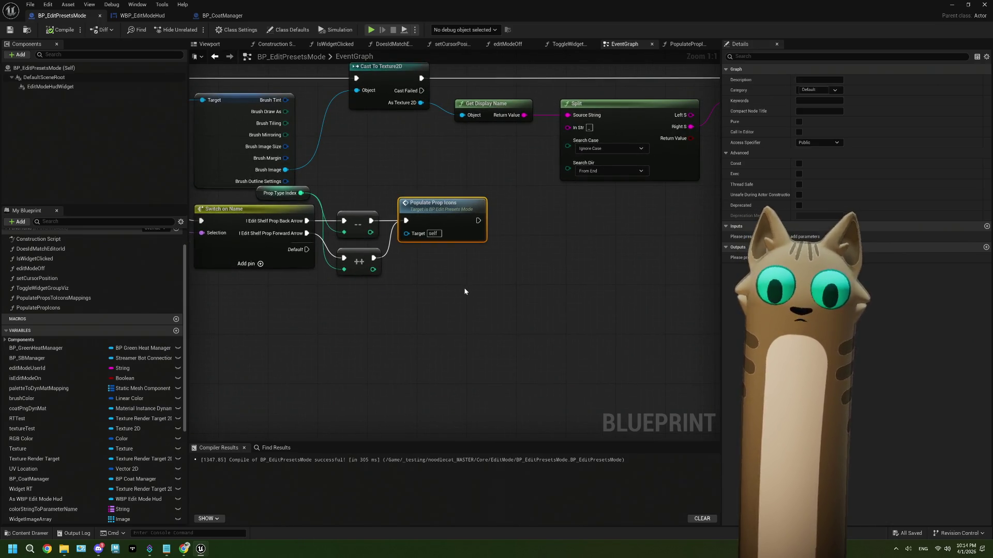
pyautogui.scroll(-1, 413, 291)
pyautogui.moveTo(390, 288); pyautogui.dragTo(431, 287)
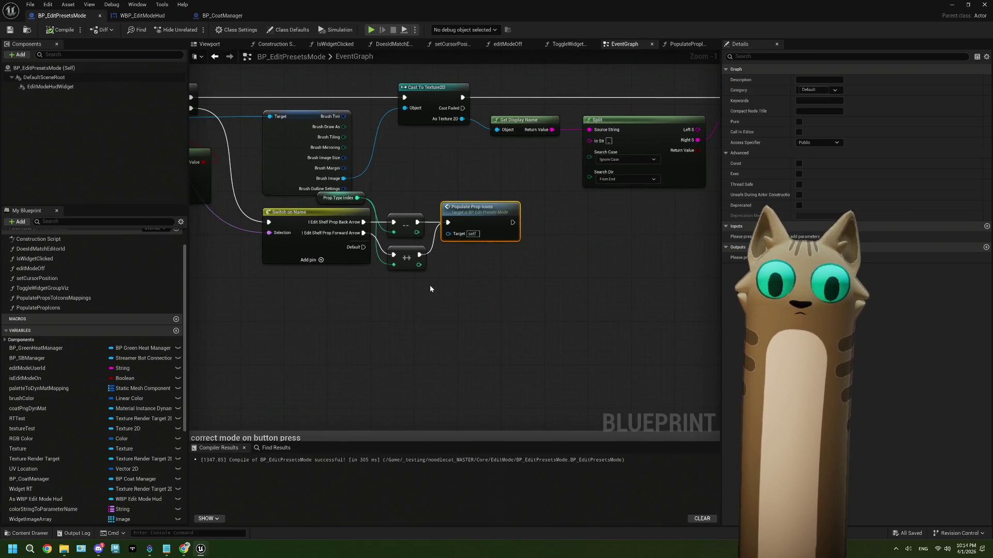
pyautogui.scroll(-1, 429, 288)
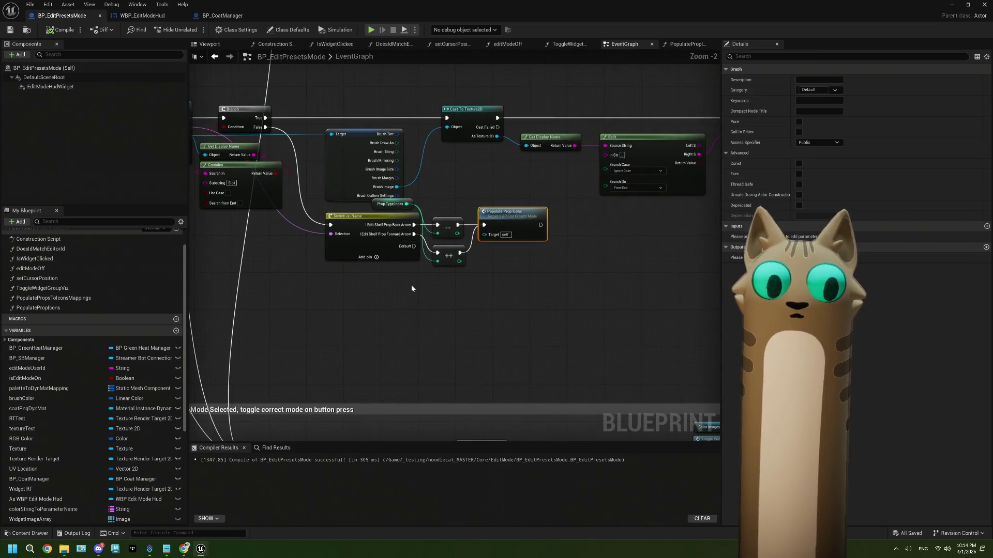
pyautogui.scroll(1, 399, 284)
pyautogui.scroll(-3, 106, 422)
pyautogui.scroll(-3, 101, 426)
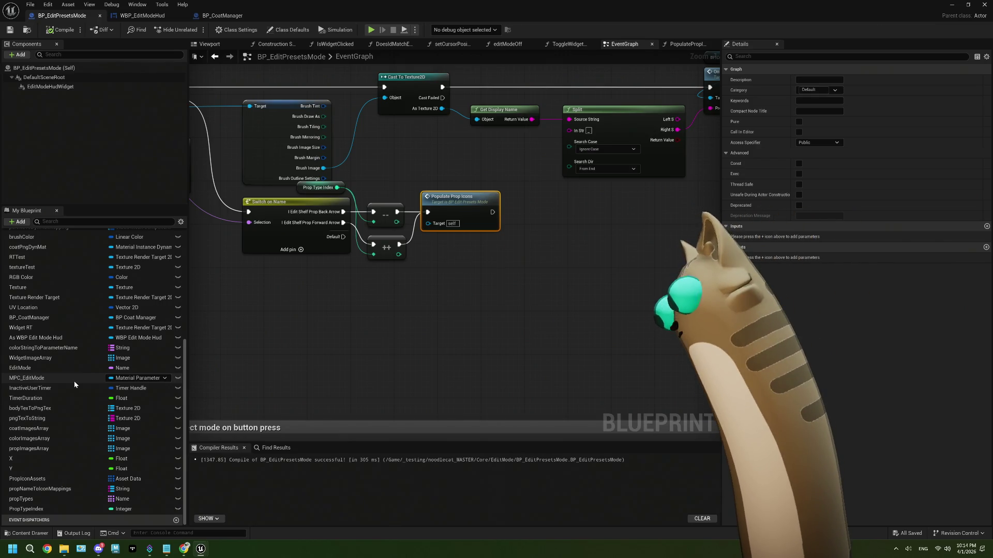
# Step: From the As WBP Edit Mode Hud reference, add a T_editShelf_Prop_currentPropType getter
pyautogui.moveTo(32, 338)
pyautogui.mouseDown()
pyautogui.moveTo(261, 304)
pyautogui.moveTo(352, 327)
pyautogui.mouseUp()
pyautogui.click(284, 313)
pyautogui.write('ge')
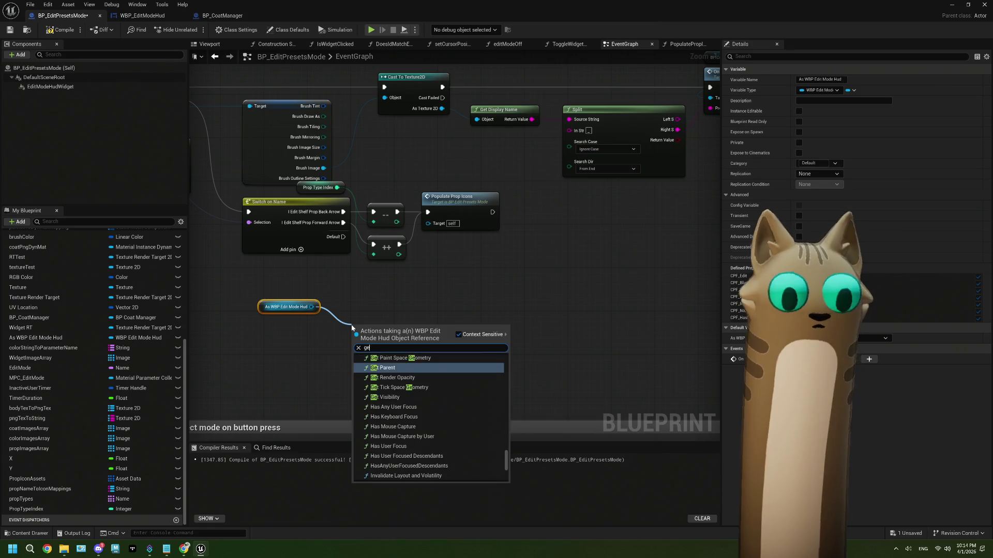
pyautogui.press('BackSpace')
pyautogui.press('BackSpace')
pyautogui.write('T_')
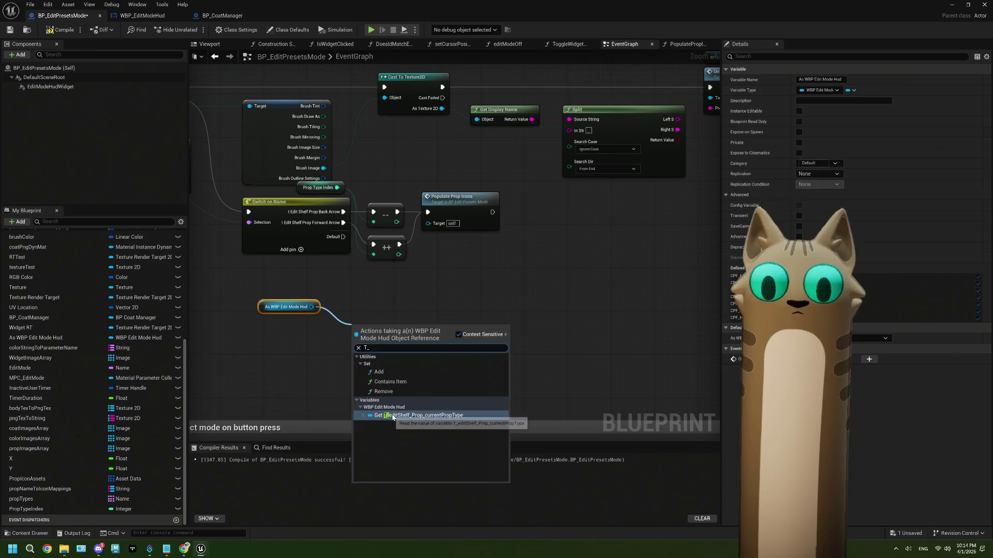
pyautogui.press('Return')
pyautogui.scroll(1, 405, 352)
# Step: Add a SetText (Text) node wired to the current prop type text widget
pyautogui.moveTo(461, 325); pyautogui.dragTo(488, 284)
pyautogui.write('set te')
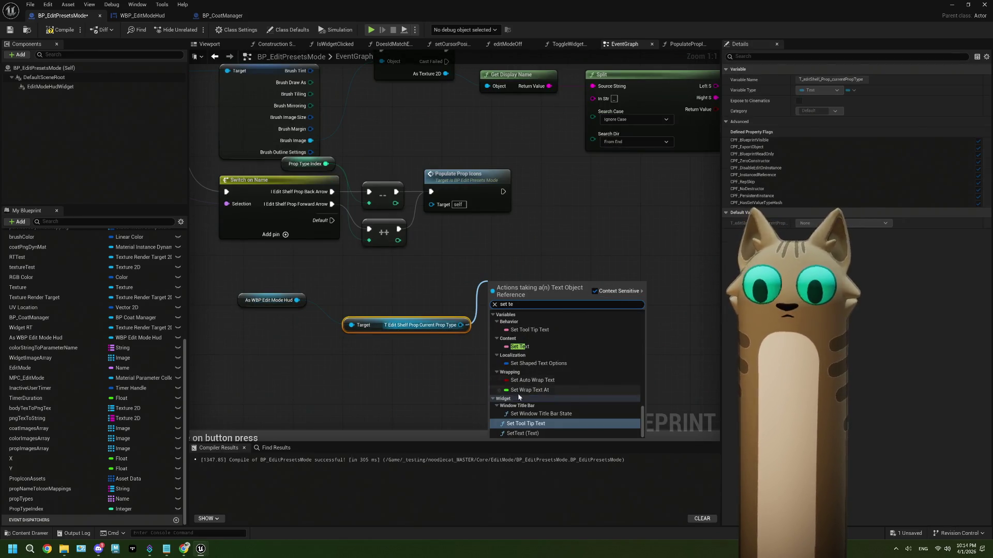
pyautogui.click(537, 434)
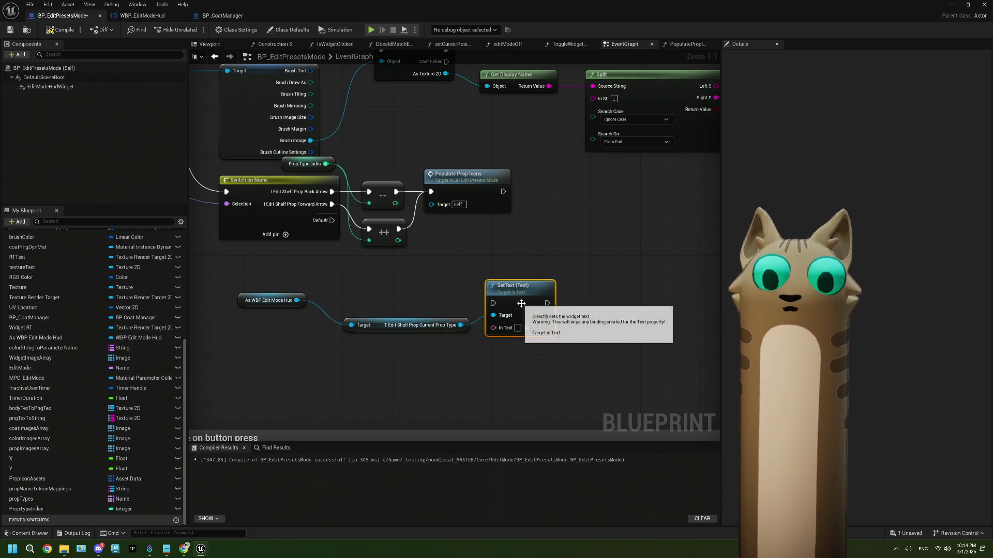
pyautogui.moveTo(523, 304); pyautogui.dragTo(548, 267)
pyautogui.scroll(-1, 337, 272)
pyautogui.moveTo(337, 272); pyautogui.dragTo(345, 209)
pyautogui.moveTo(508, 312)
pyautogui.mouseDown()
pyautogui.moveTo(638, 286)
pyautogui.moveTo(591, 319)
pyautogui.moveTo(515, 305)
pyautogui.mouseUp()
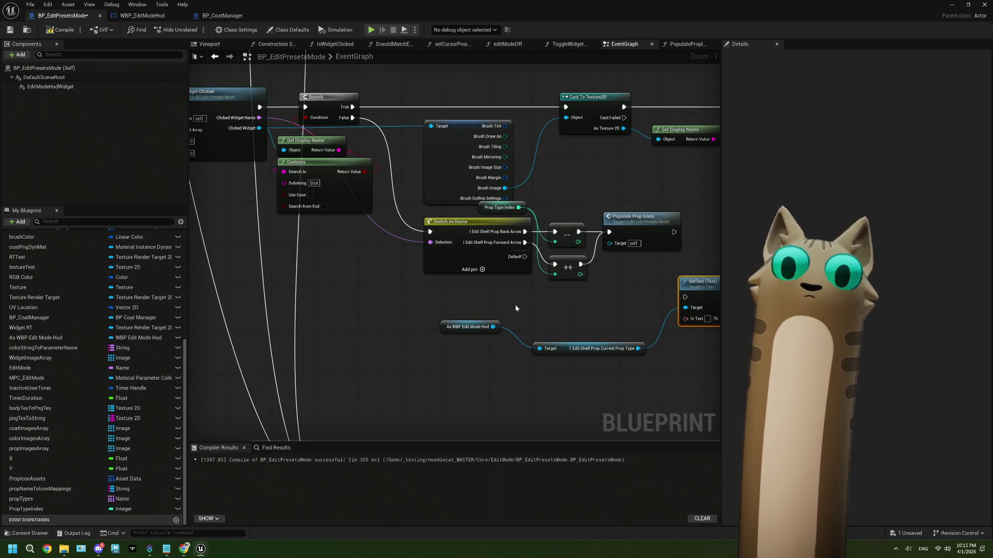
pyautogui.scroll(1, 534, 305)
pyautogui.moveTo(534, 305)
pyautogui.mouseDown()
pyautogui.moveTo(401, 309)
pyautogui.moveTo(468, 317)
pyautogui.mouseUp()
# Step: Add a propTypes GET node indexed by Prop Type Index
pyautogui.click(20, 500)
pyautogui.click(413, 313)
pyautogui.write('get')
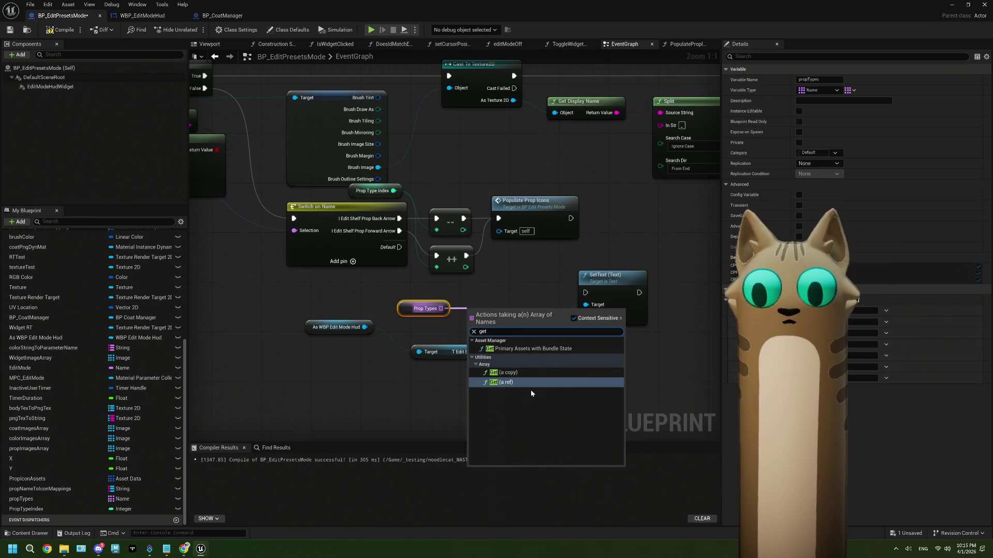
pyautogui.click(517, 382)
pyautogui.moveTo(31, 509)
pyautogui.mouseDown()
pyautogui.moveTo(357, 393)
pyautogui.moveTo(490, 329)
pyautogui.moveTo(479, 328)
pyautogui.mouseUp()
pyautogui.click(403, 394)
pyautogui.moveTo(392, 392); pyautogui.dragTo(434, 329)
# Step: Feed the GET result into SetText's In Text and run SetText after Populate Prop Icons
pyautogui.moveTo(523, 322); pyautogui.dragTo(587, 317)
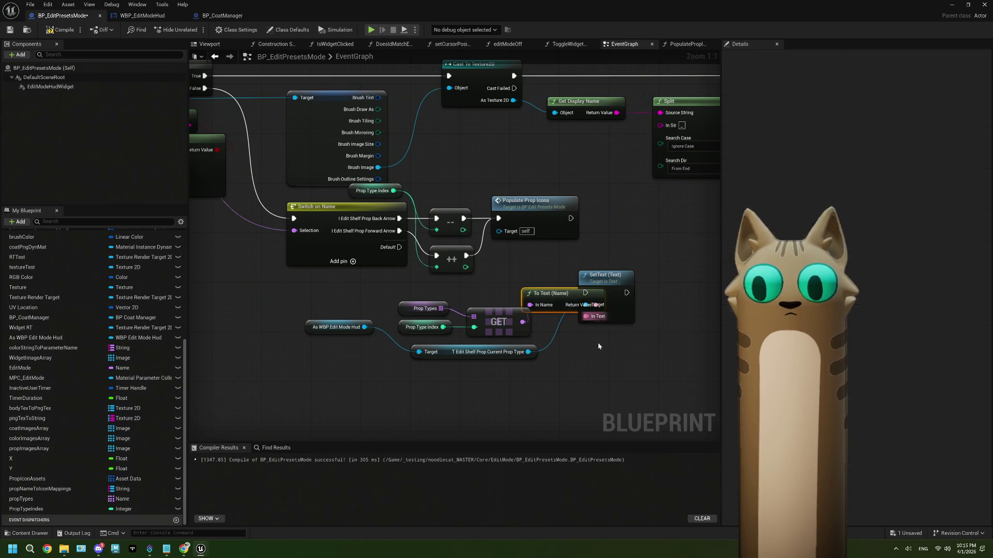
pyautogui.moveTo(599, 275); pyautogui.dragTo(644, 238)
pyautogui.moveTo(571, 217); pyautogui.dragTo(630, 256)
pyautogui.scroll(-2, 531, 283)
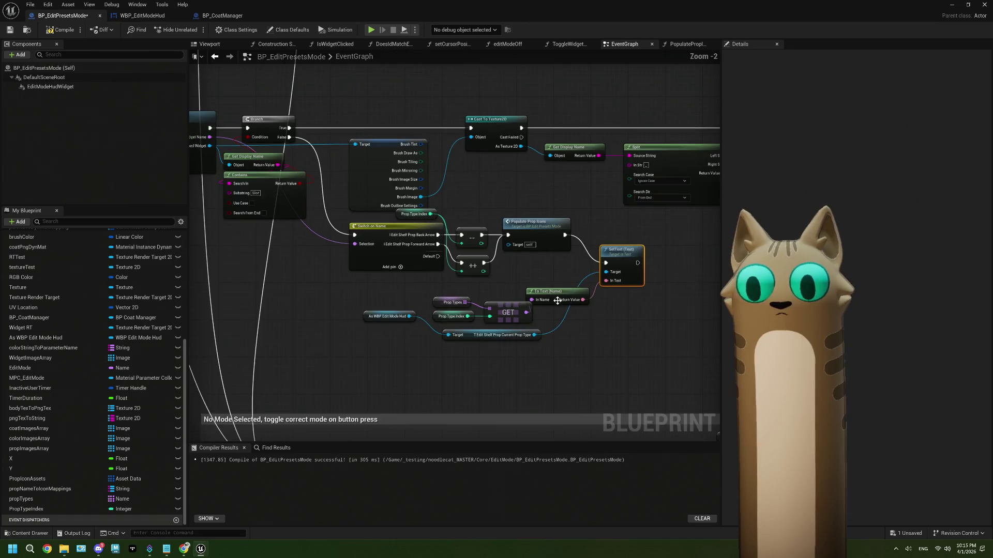
pyautogui.click(472, 295)
pyautogui.moveTo(472, 296); pyautogui.dragTo(468, 293)
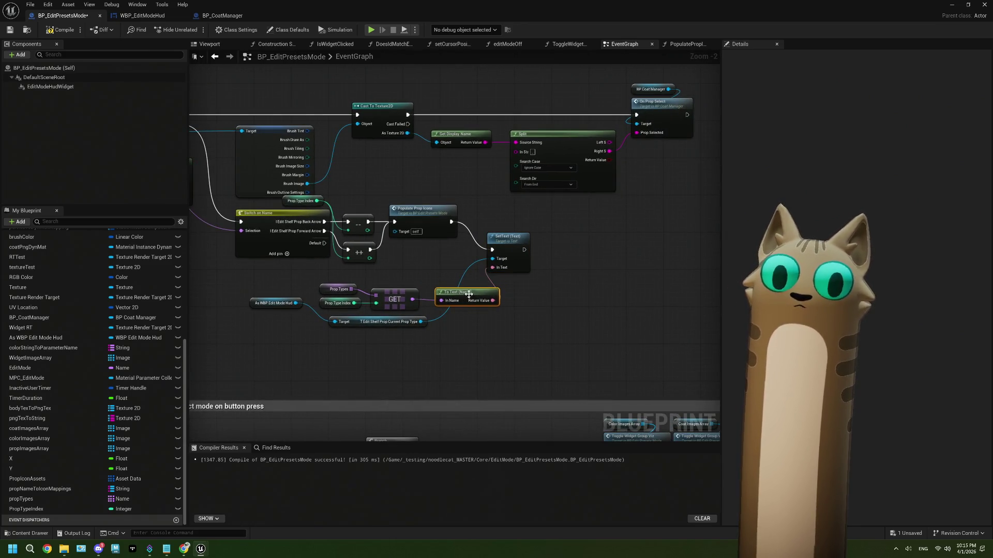
pyautogui.moveTo(510, 254); pyautogui.dragTo(531, 298)
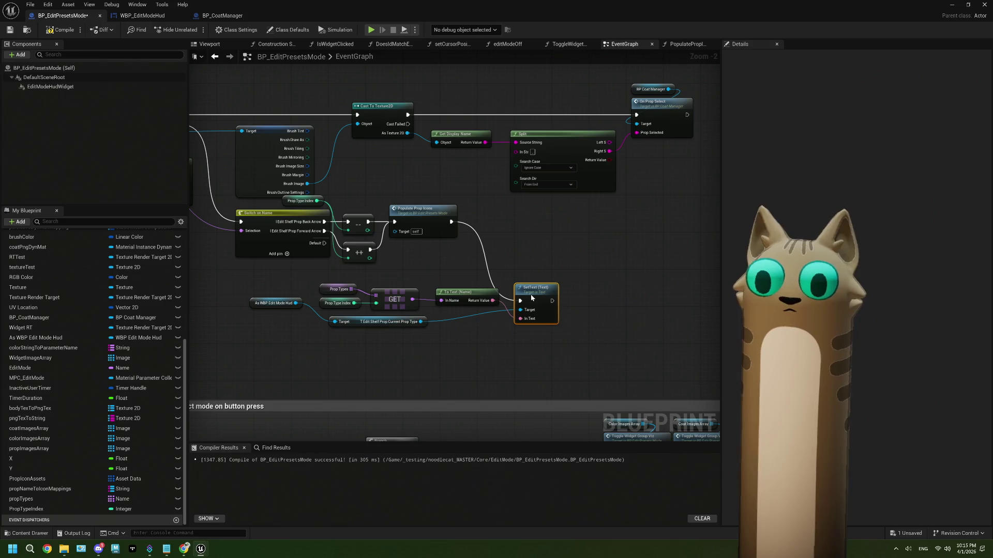
pyautogui.moveTo(305, 311); pyautogui.dragTo(290, 283)
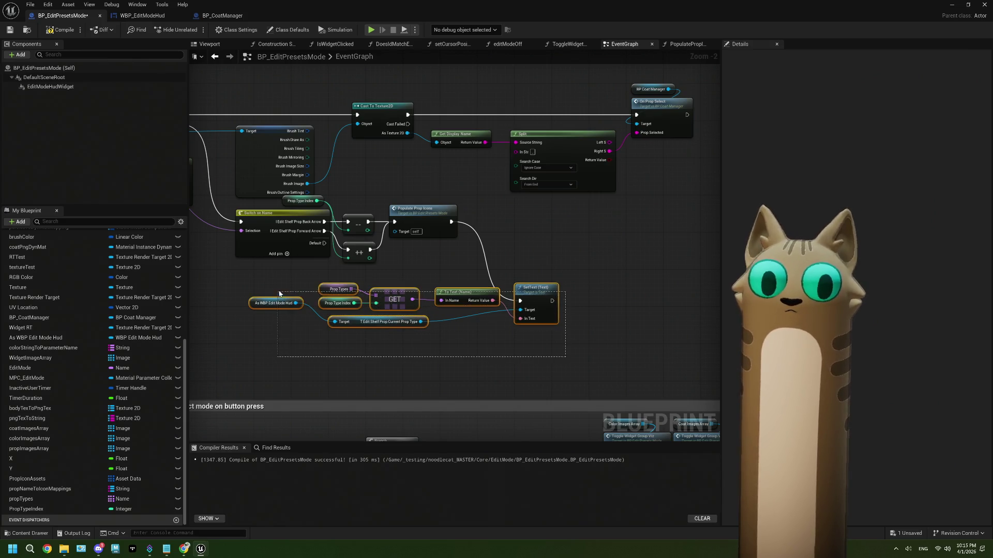
# Step: Collapse the nodes into a SetPropTypeText function called after both Populate Prop Icons nodes
pyautogui.rightClick(440, 296)
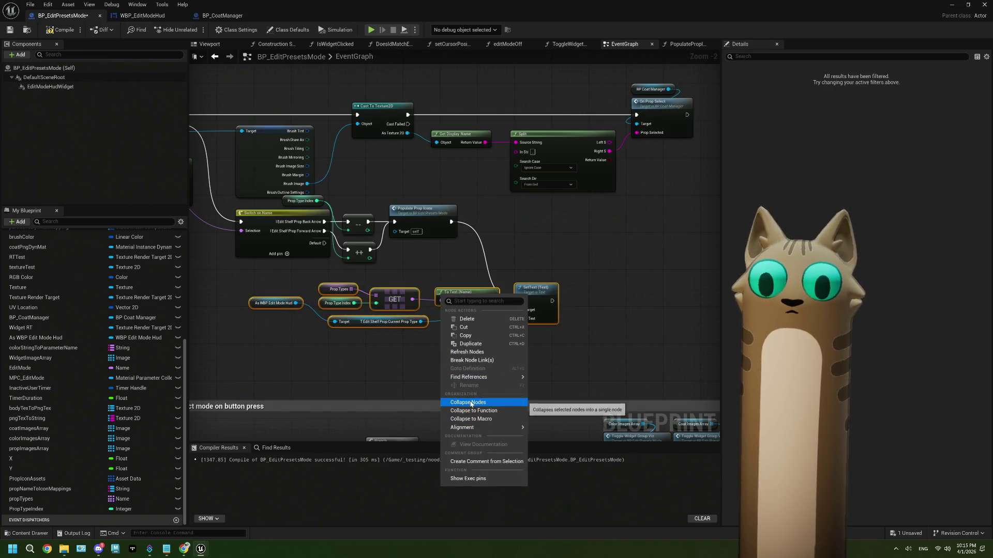
pyautogui.press('Escape')
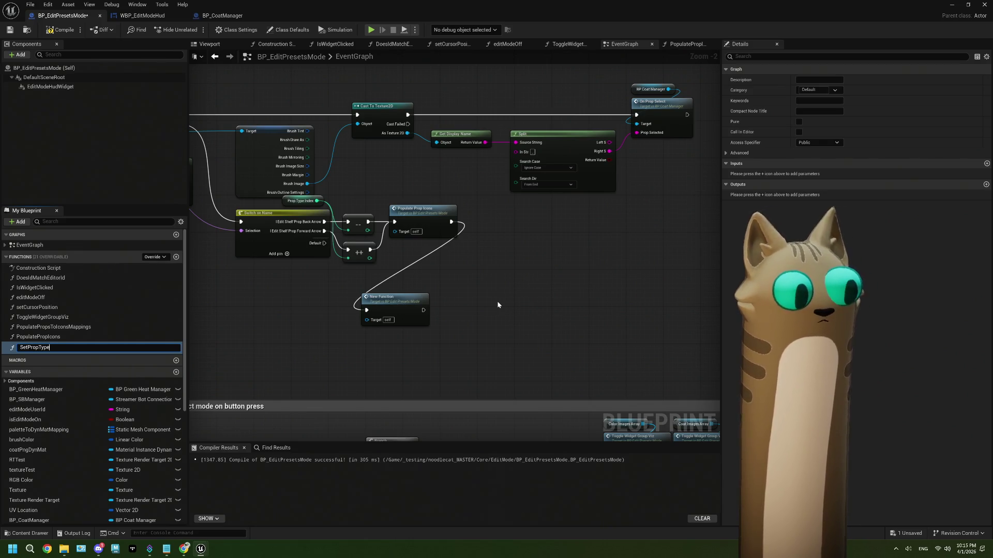
pyautogui.write('SetPropTypeText')
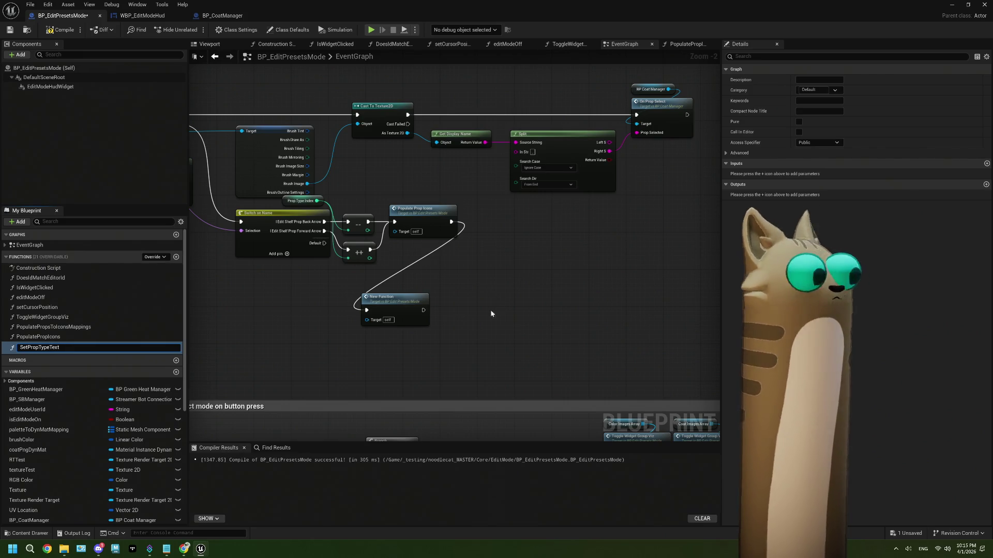
pyautogui.moveTo(383, 300); pyautogui.dragTo(486, 244)
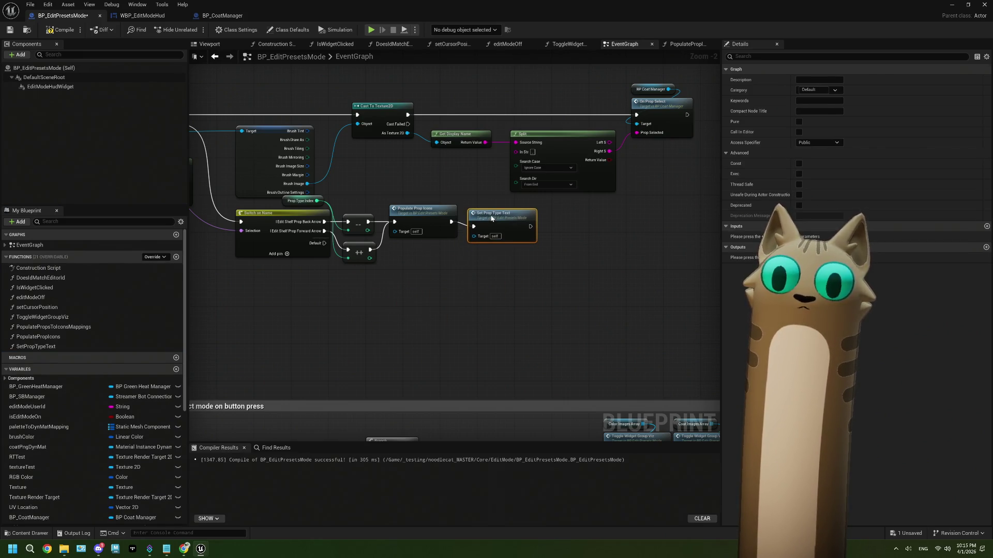
pyautogui.scroll(-3, 547, 268)
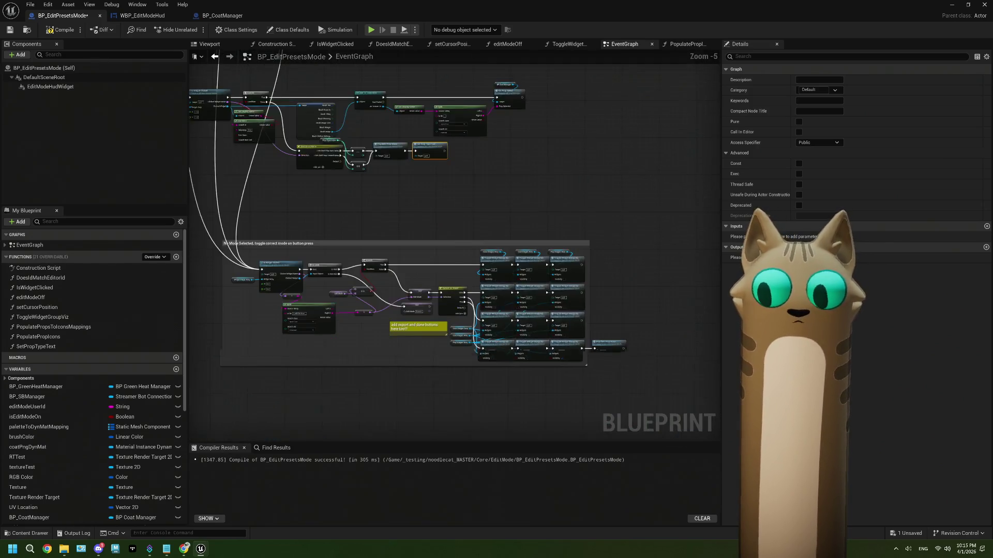
pyautogui.scroll(4, 548, 311)
pyautogui.moveTo(551, 276)
pyautogui.mouseDown()
pyautogui.moveTo(574, 299)
pyautogui.moveTo(595, 270)
pyautogui.mouseUp()
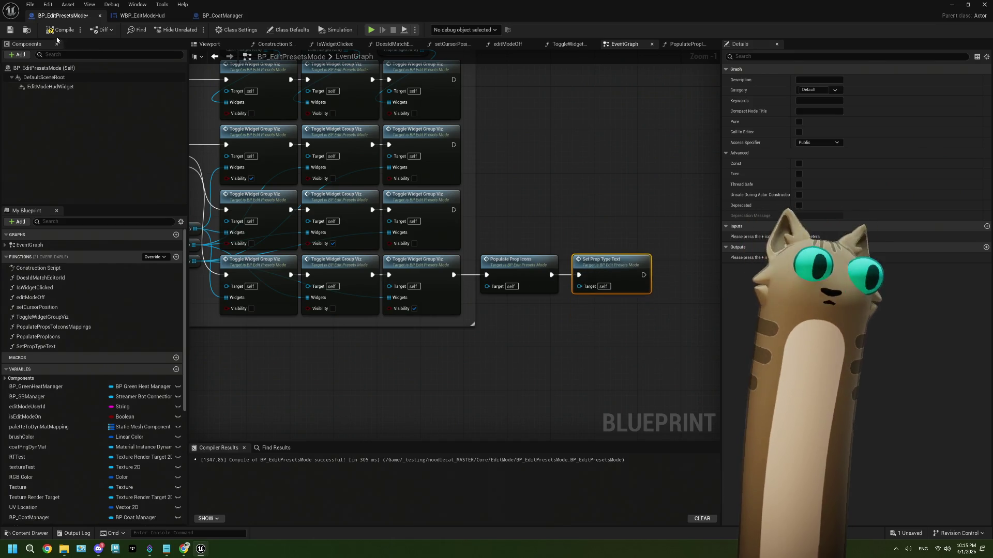
# Step: Compile and save BP_EditPresetsMode, then play the level
pyautogui.click(10, 30)
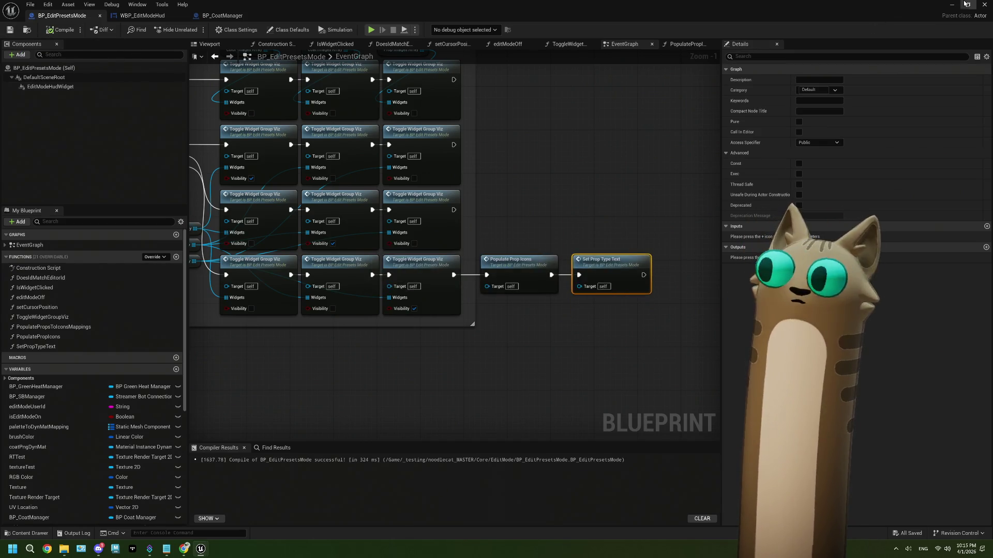
pyautogui.click(951, 4)
pyautogui.click(249, 30)
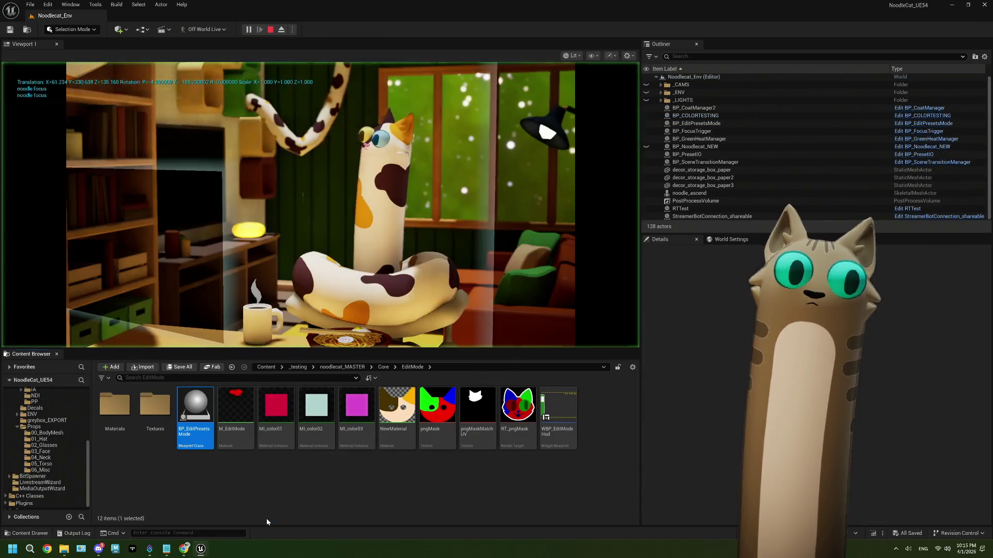
# Step: Bring up the Twitch channel page and launch OBS Studio
pyautogui.click(185, 551)
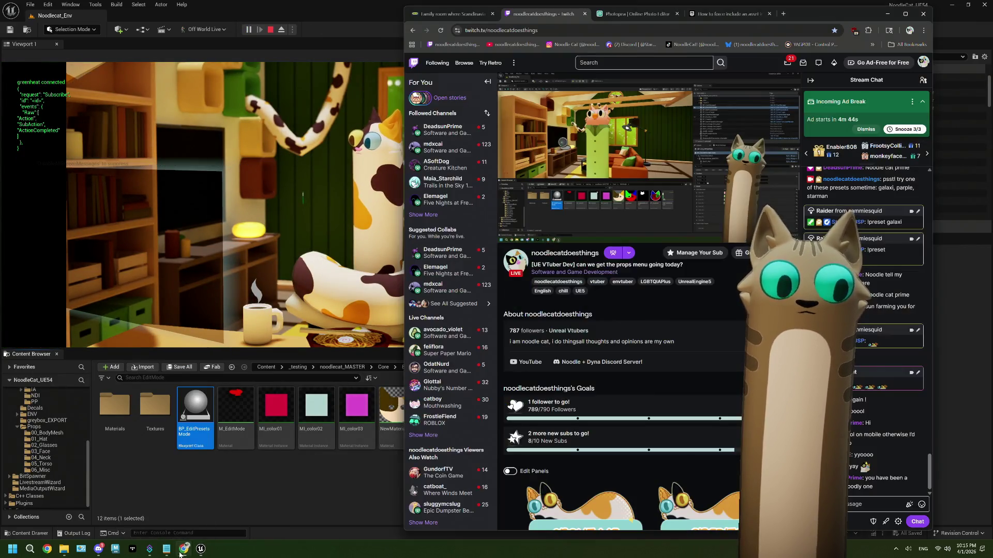
pyautogui.moveTo(154, 552)
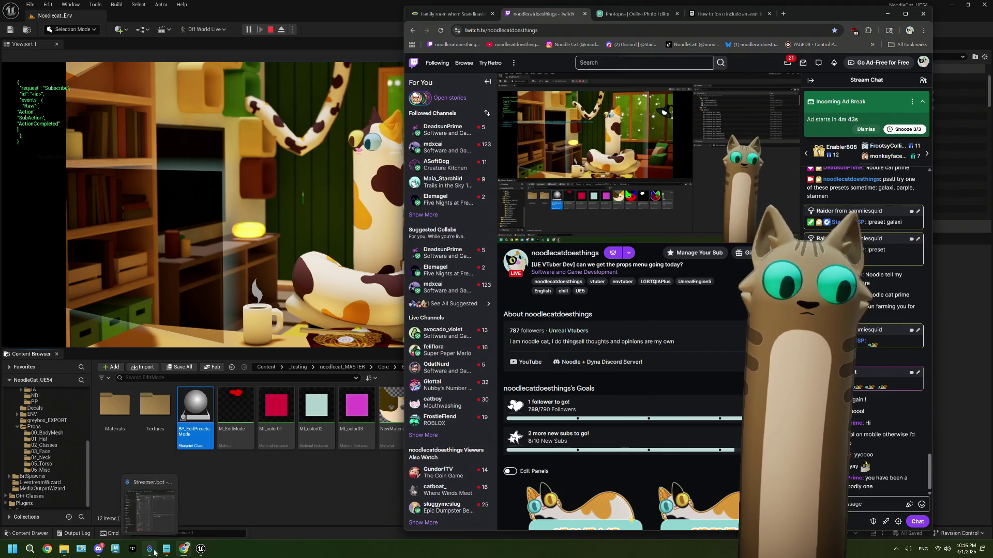
pyautogui.click(37, 551)
pyautogui.write('obs')
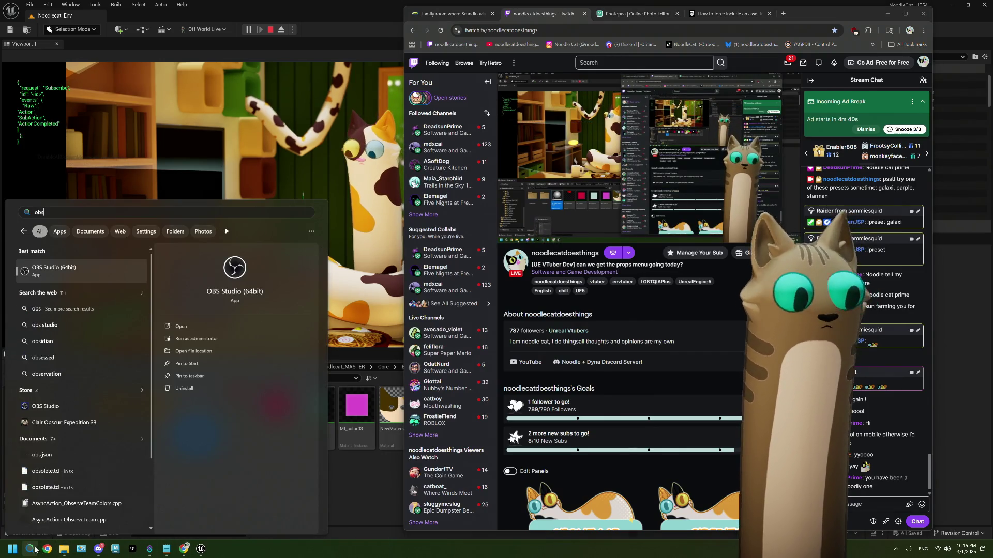
pyautogui.press('Return')
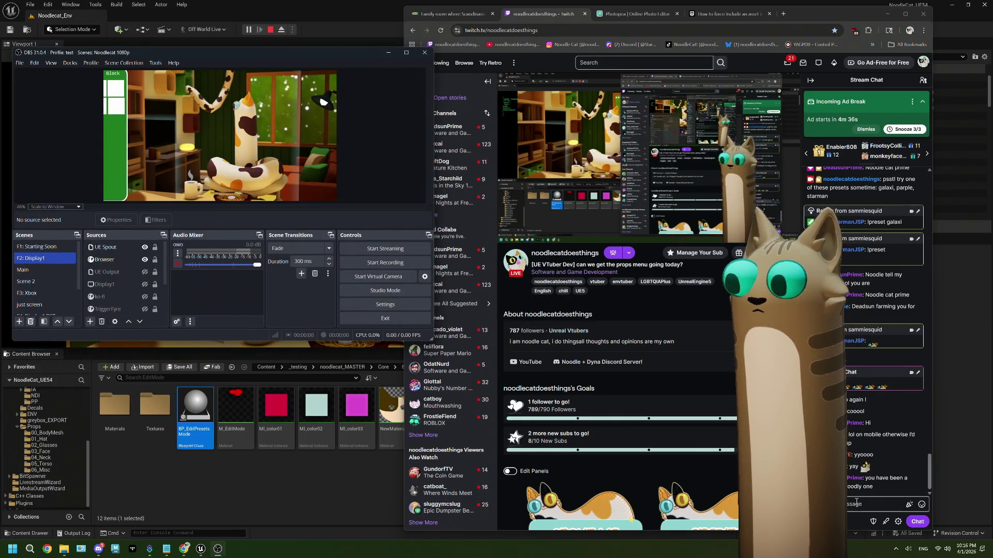
# Step: Redeem the Edit Mode! channel-points reward, then stop the play session
pyautogui.click(853, 520)
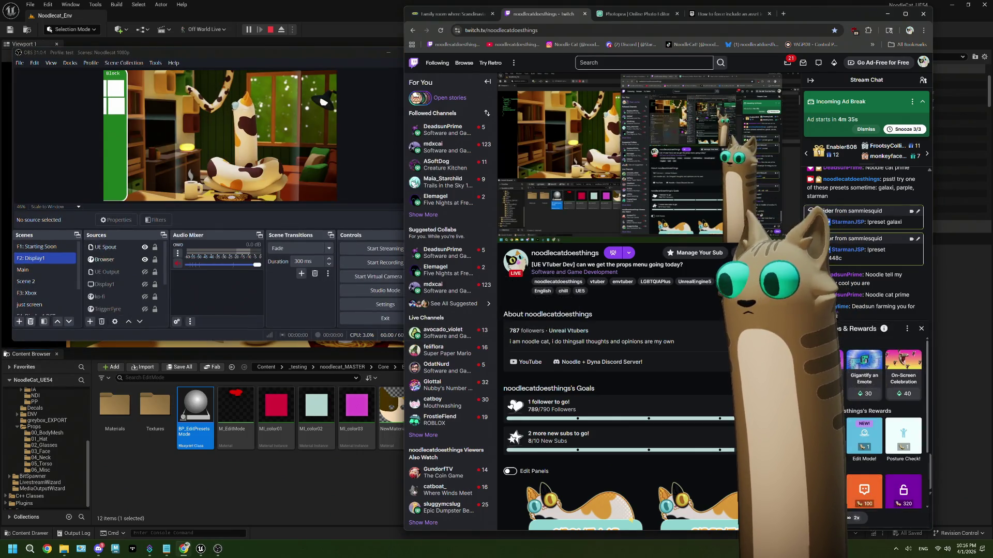
pyautogui.click(863, 437)
pyautogui.click(860, 427)
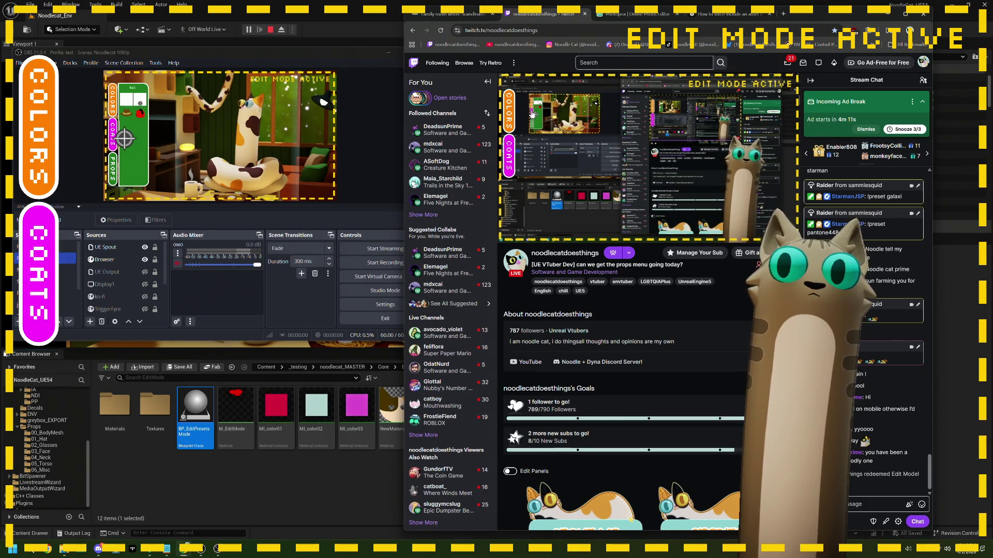
pyautogui.moveTo(522, 115)
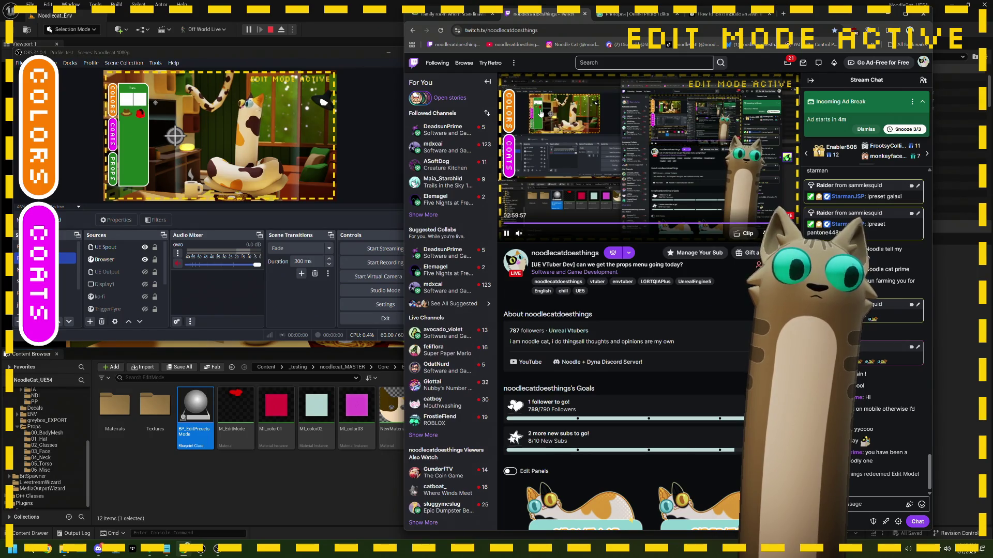
pyautogui.click(270, 31)
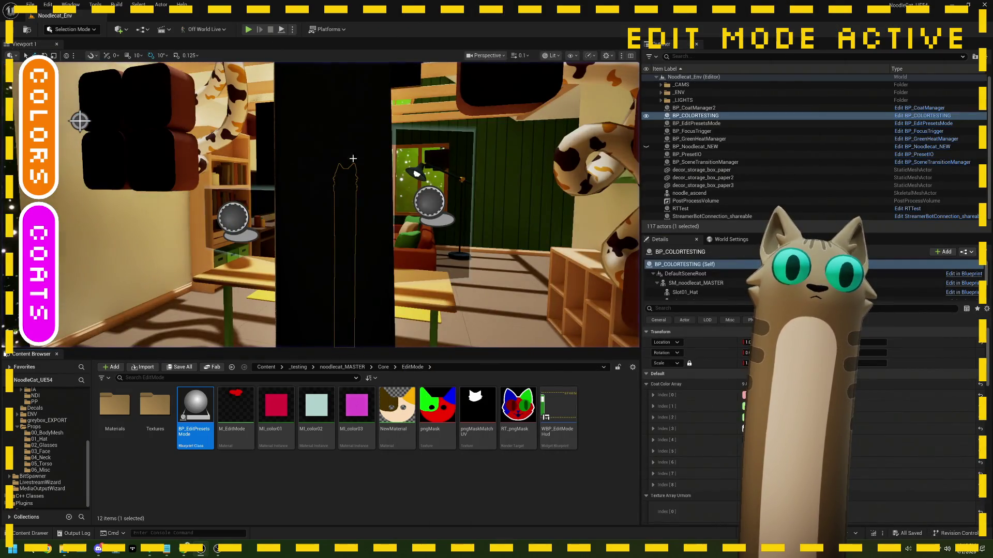
pyautogui.press('f')
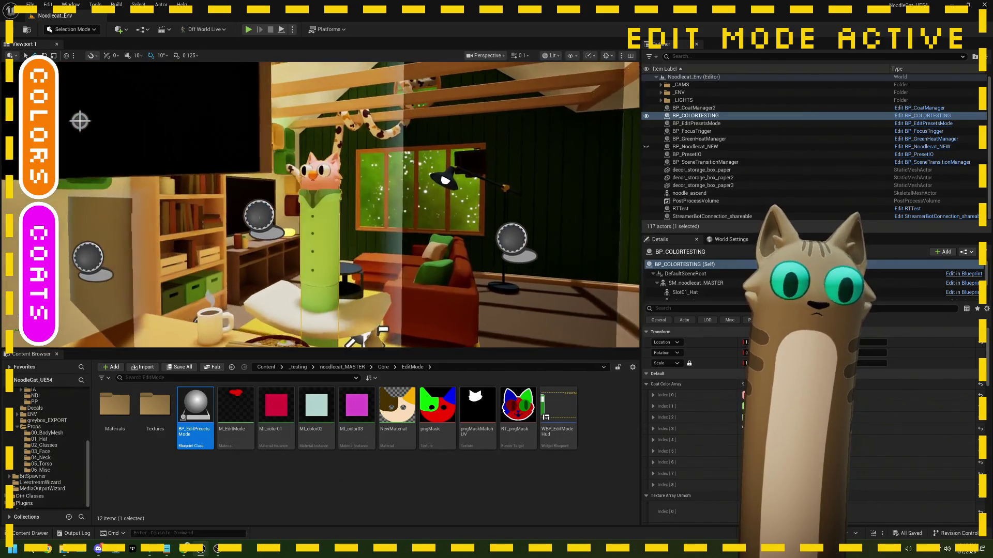
pyautogui.doubleClick(194, 414)
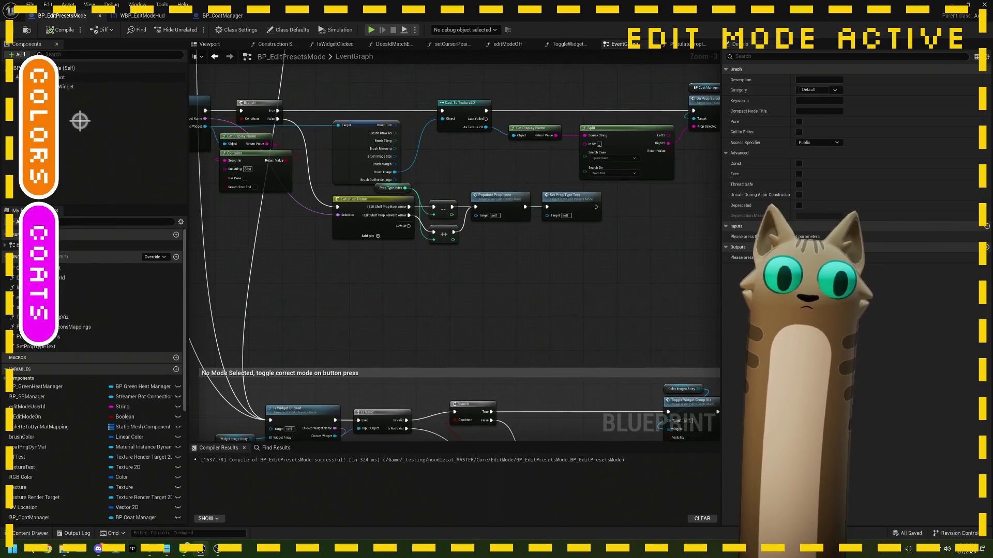
pyautogui.scroll(1, 353, 264)
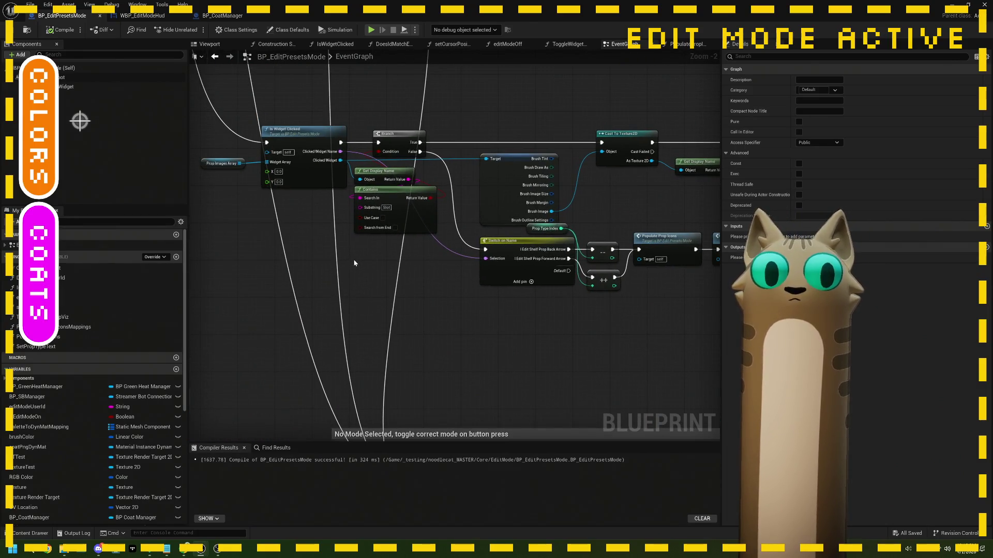
pyautogui.click(222, 163)
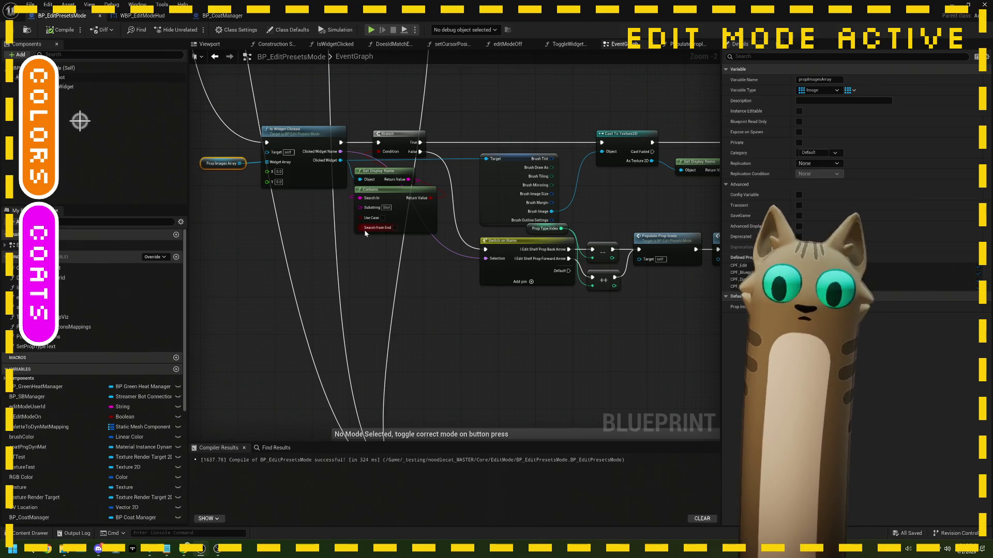
pyautogui.scroll(-3, 289, 247)
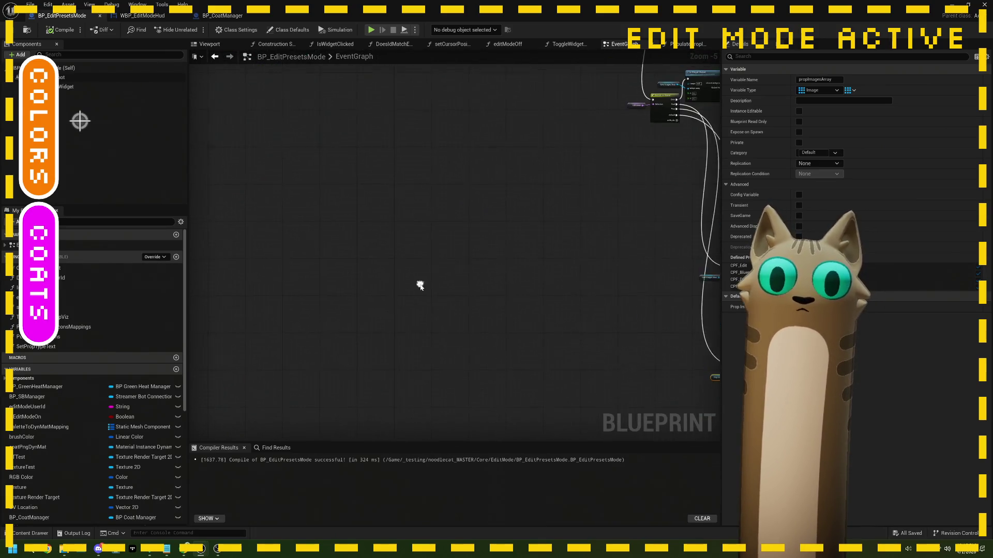
pyautogui.press('Home')
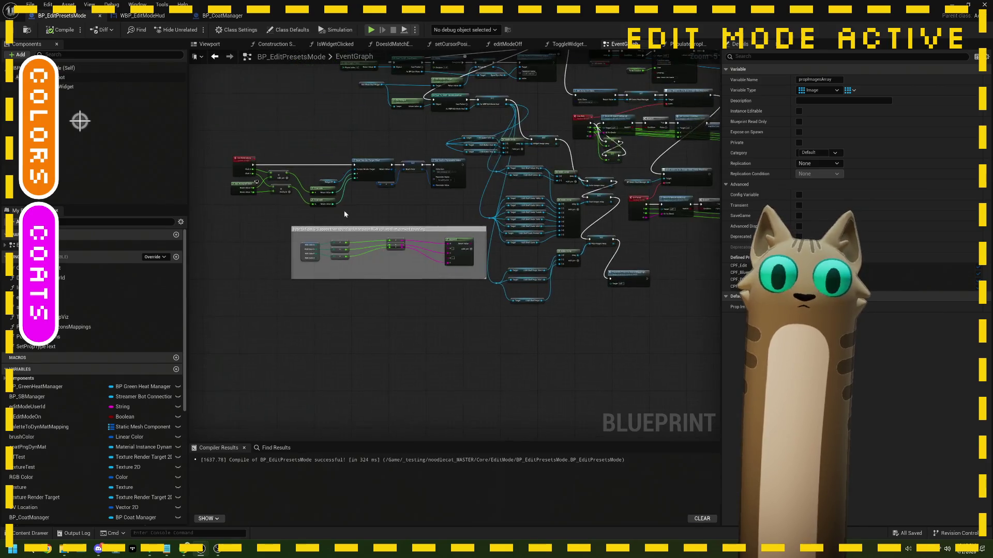
pyautogui.scroll(3, 416, 250)
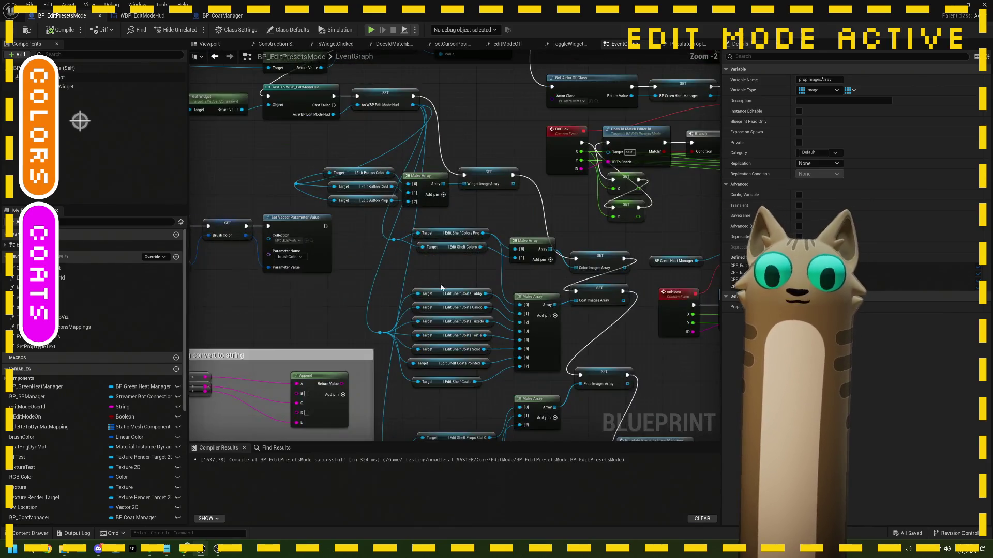
pyautogui.scroll(2, 437, 278)
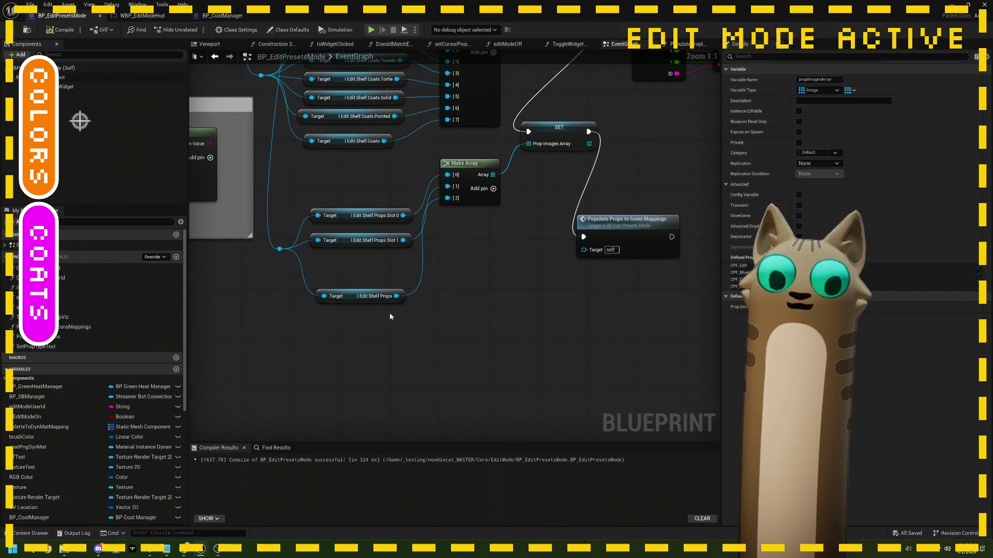
pyautogui.moveTo(387, 292); pyautogui.dragTo(386, 348)
# Step: Add I_editShelf_Prop_backArrow and I_editShelf_Prop_forwardArrow getters from the HUD reference
pyautogui.moveTo(283, 252)
pyautogui.mouseDown()
pyautogui.moveTo(361, 324)
pyautogui.moveTo(353, 317)
pyautogui.mouseUp()
pyautogui.write('back')
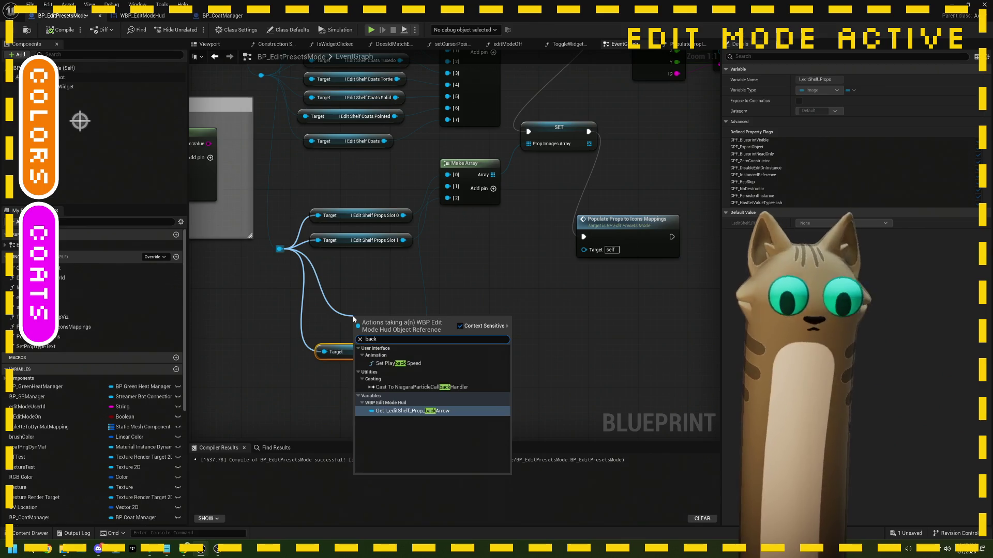
pyautogui.click(416, 411)
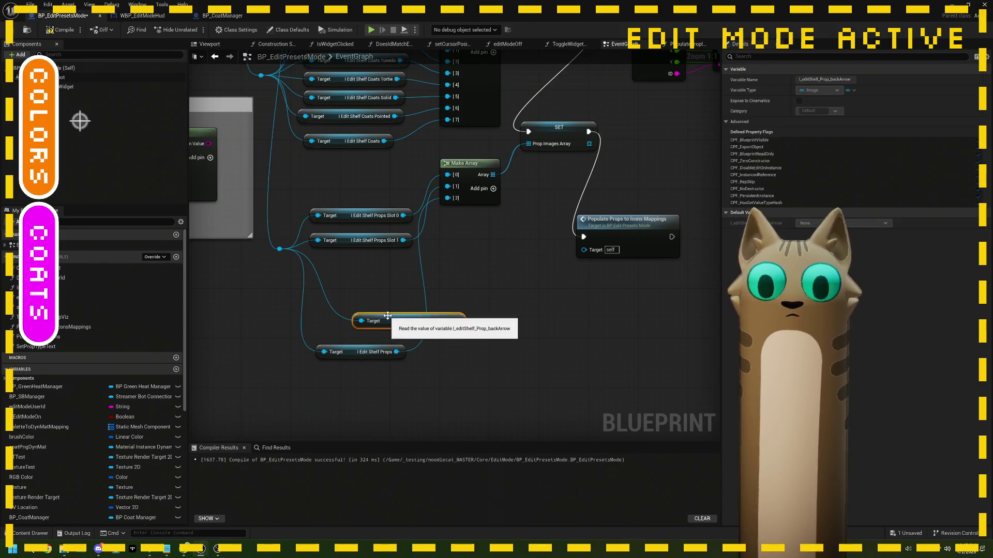
pyautogui.moveTo(387, 316); pyautogui.dragTo(347, 309)
pyautogui.moveTo(279, 250)
pyautogui.mouseDown()
pyautogui.moveTo(302, 342)
pyautogui.moveTo(293, 335)
pyautogui.mouseUp()
pyautogui.write('forw')
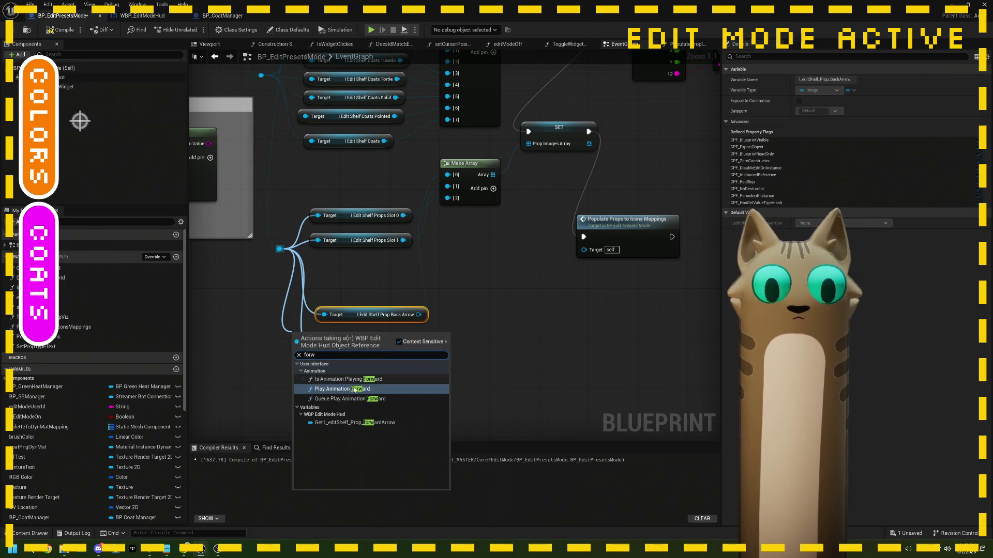
pyautogui.click(362, 423)
pyautogui.moveTo(399, 334); pyautogui.dragTo(415, 332)
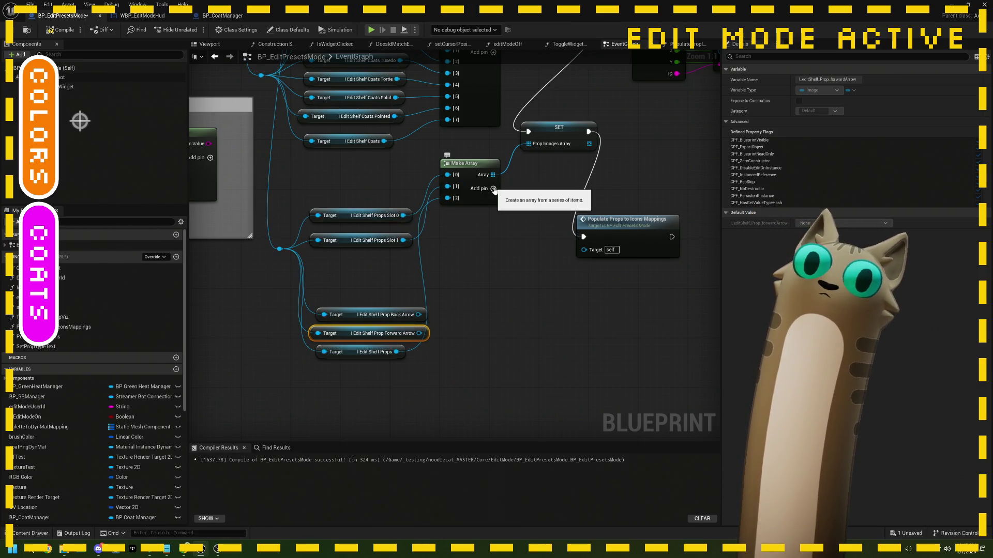
# Step: Add two Make Array inputs, wire both arrow images into them, and save
pyautogui.click(494, 189)
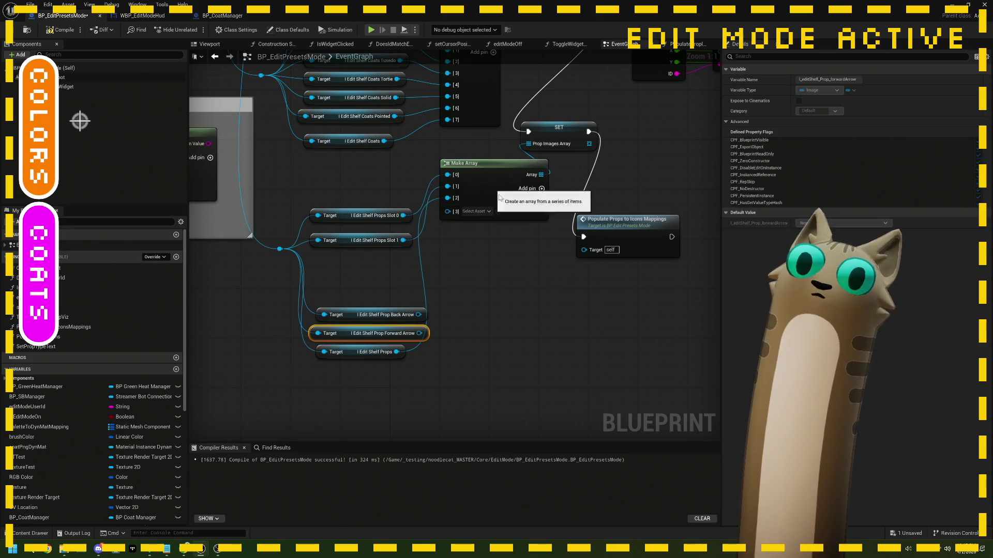
pyautogui.click(541, 188)
pyautogui.moveTo(419, 314); pyautogui.dragTo(448, 211)
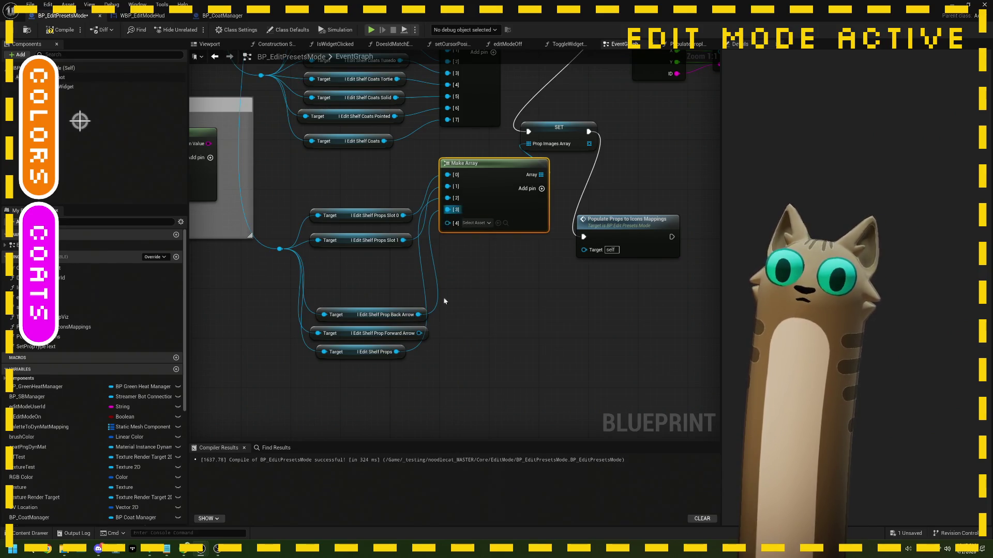
pyautogui.moveTo(419, 333)
pyautogui.mouseDown()
pyautogui.moveTo(448, 223)
pyautogui.moveTo(432, 288)
pyautogui.moveTo(453, 283)
pyautogui.mouseUp()
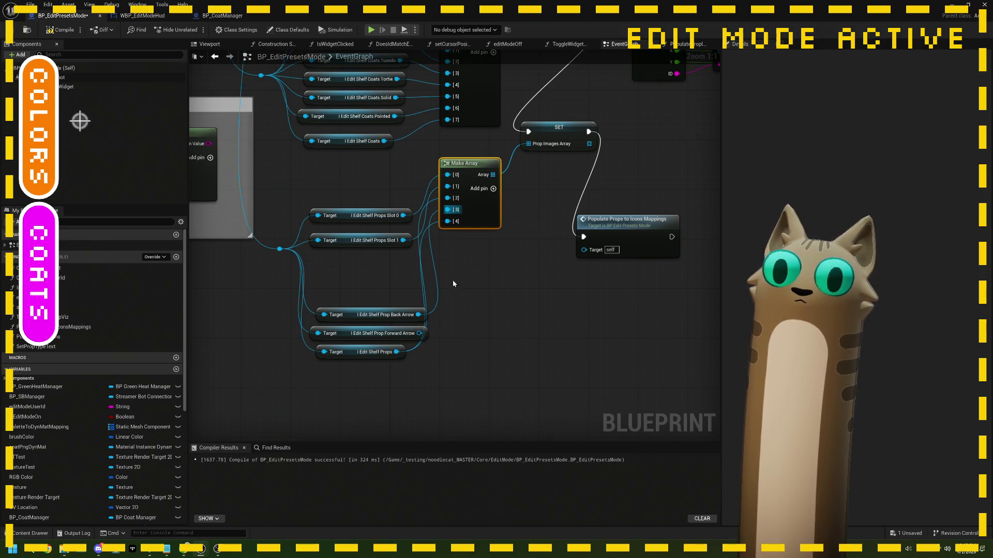
pyautogui.moveTo(419, 315); pyautogui.dragTo(447, 198)
pyautogui.moveTo(419, 333); pyautogui.dragTo(448, 210)
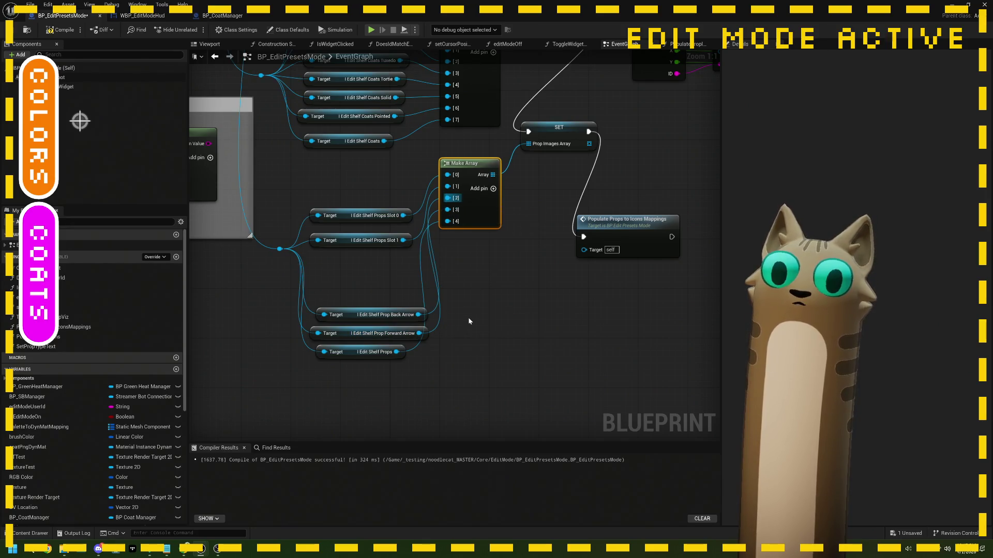
pyautogui.hotkey('ctrl', 's')
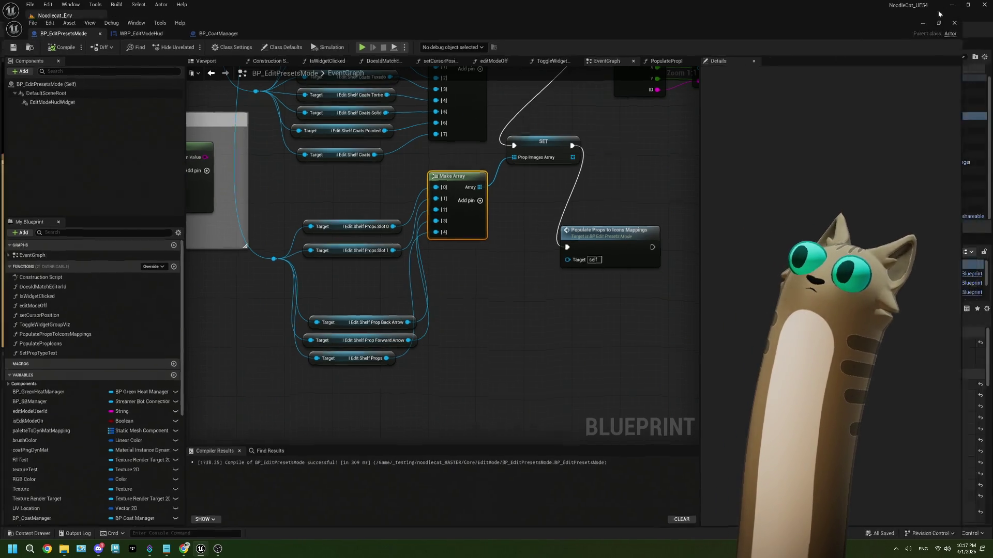
# Step: Play the level, then redeem the Edit Mode! reward on the Twitch channel page
pyautogui.click(951, 5)
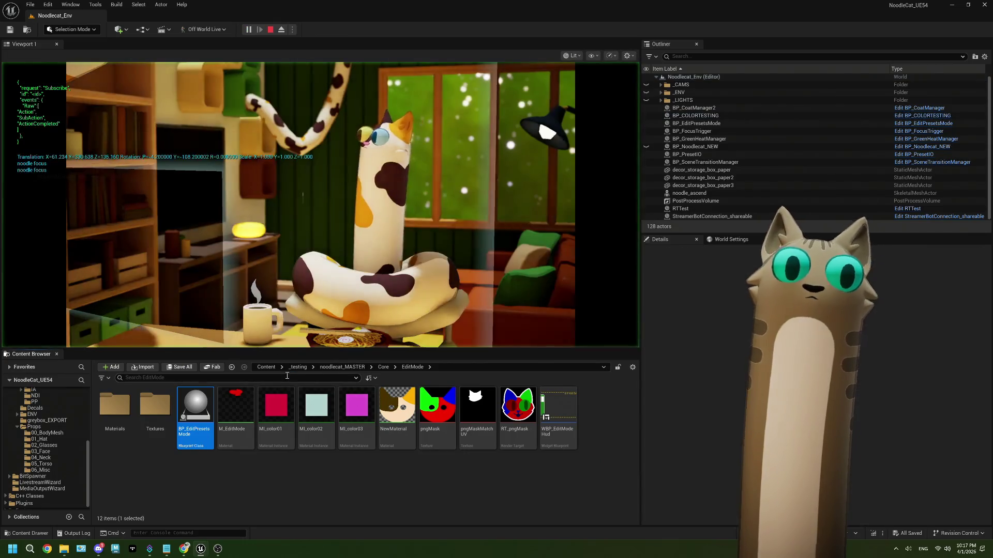
pyautogui.click(217, 549)
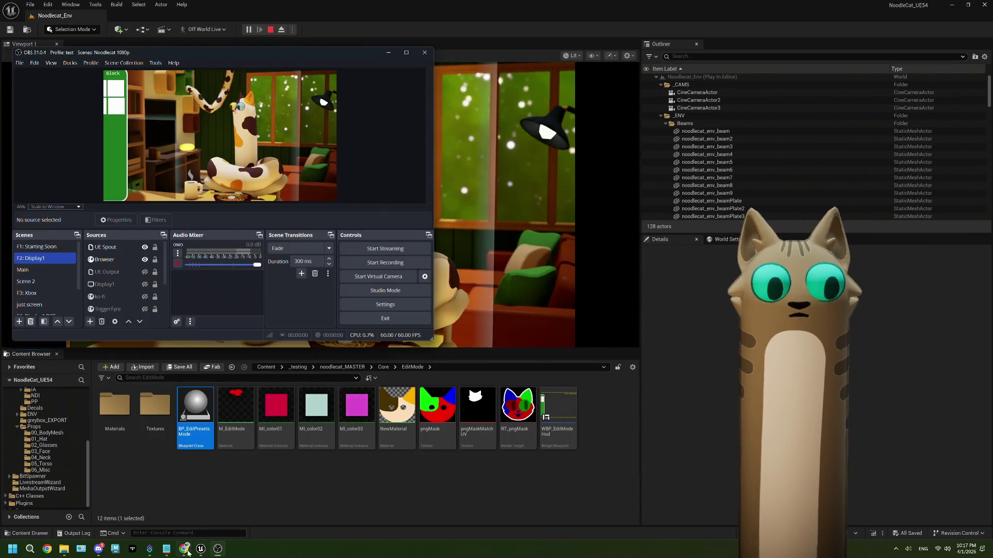
pyautogui.click(184, 548)
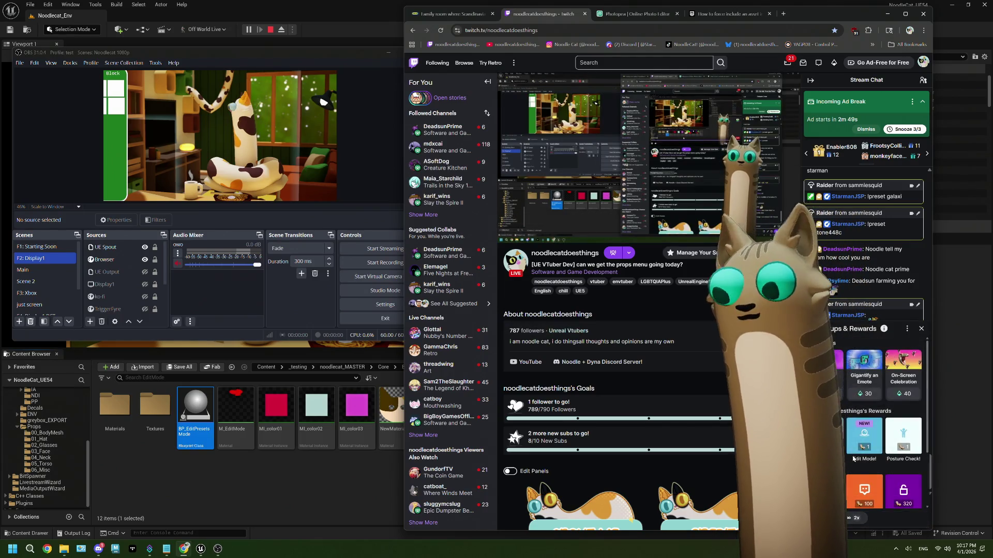
pyautogui.click(864, 464)
pyautogui.click(867, 427)
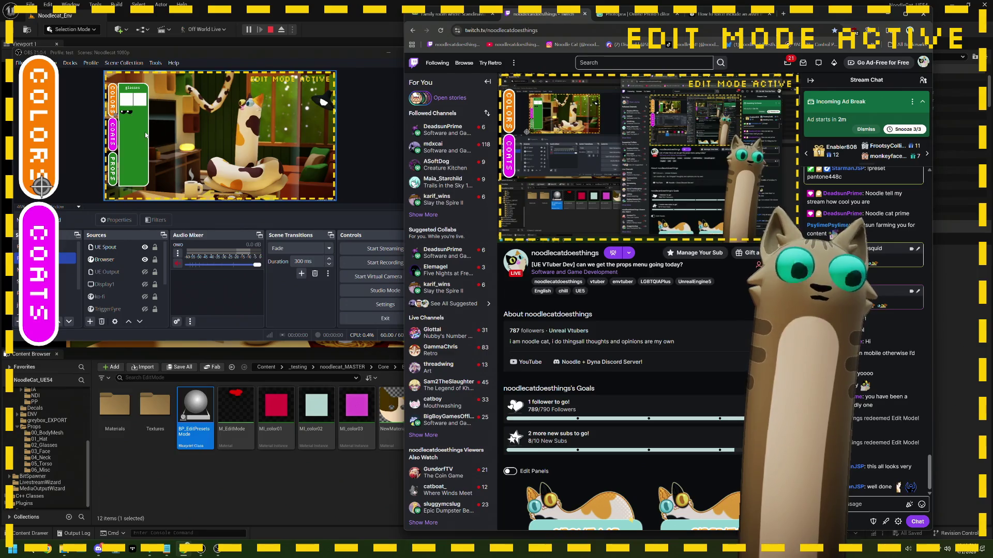
# Step: Stop the play session, open BP_EditPresetsMode and survey its EventGraph nodes
pyautogui.click(270, 30)
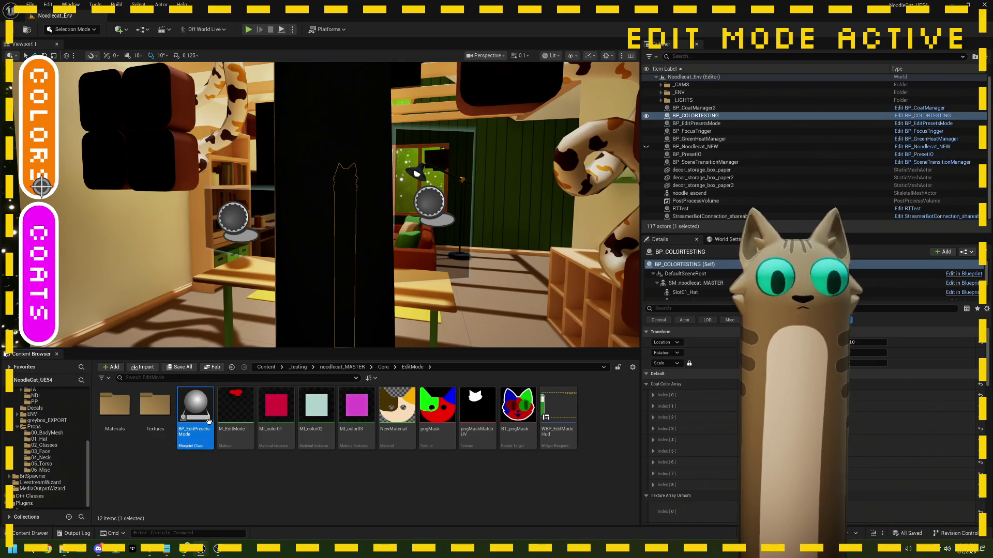
pyautogui.doubleClick(196, 408)
pyautogui.moveTo(482, 239)
pyautogui.mouseDown()
pyautogui.moveTo(465, 248)
pyautogui.moveTo(521, 257)
pyautogui.moveTo(362, 310)
pyautogui.mouseUp()
pyautogui.moveTo(696, 337); pyautogui.dragTo(464, 294)
pyautogui.moveTo(441, 115)
pyautogui.mouseDown()
pyautogui.moveTo(432, 262)
pyautogui.moveTo(393, 168)
pyautogui.mouseUp()
pyautogui.scroll(-2, 427, 262)
pyautogui.moveTo(367, 233); pyautogui.dragTo(344, 210)
# Step: Locate the IsWidgetClicked node near the Switch and open its function graph
pyautogui.scroll(6, 344, 210)
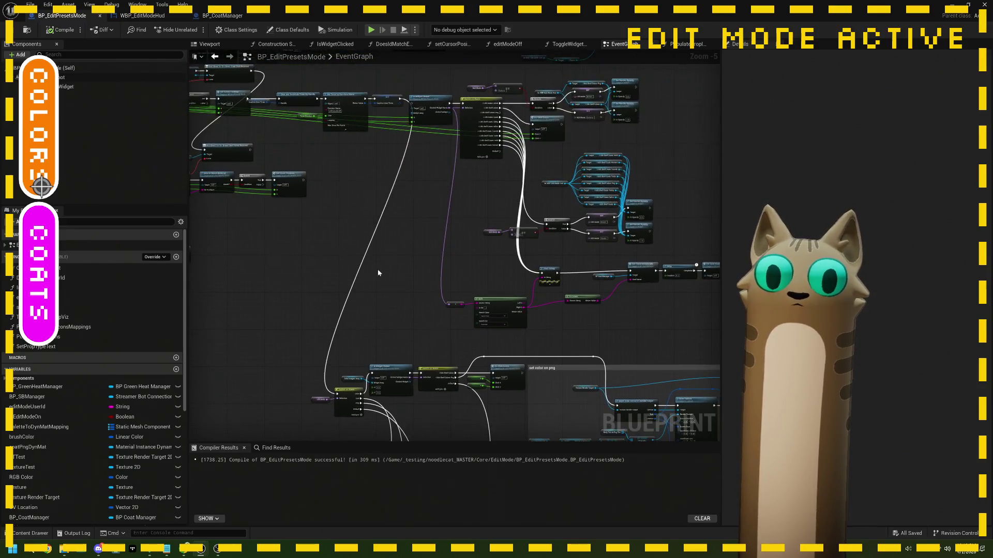
pyautogui.scroll(-2, 318, 271)
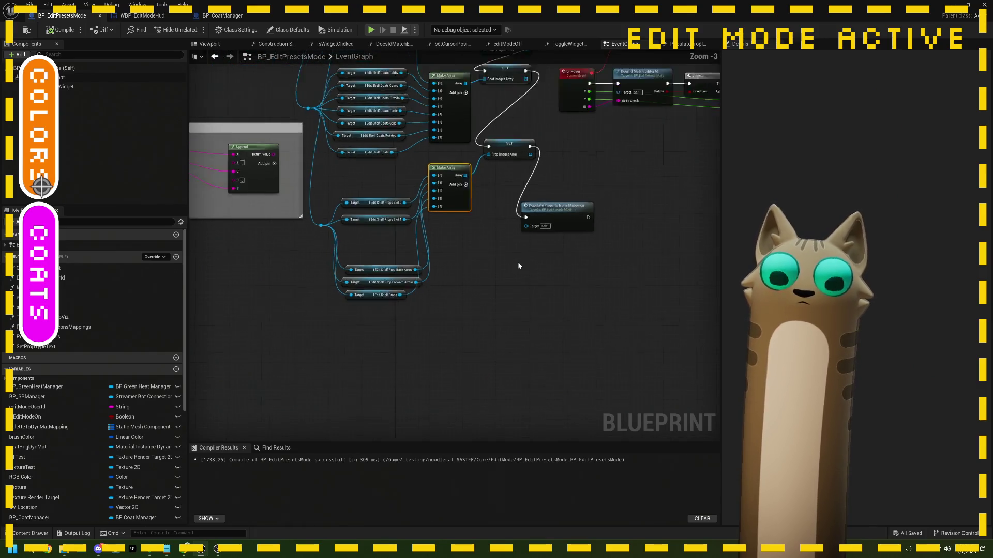
pyautogui.scroll(-2, 517, 264)
pyautogui.moveTo(483, 288)
pyautogui.mouseDown()
pyautogui.moveTo(489, 326)
pyautogui.moveTo(555, 282)
pyautogui.mouseUp()
pyautogui.scroll(3, 555, 282)
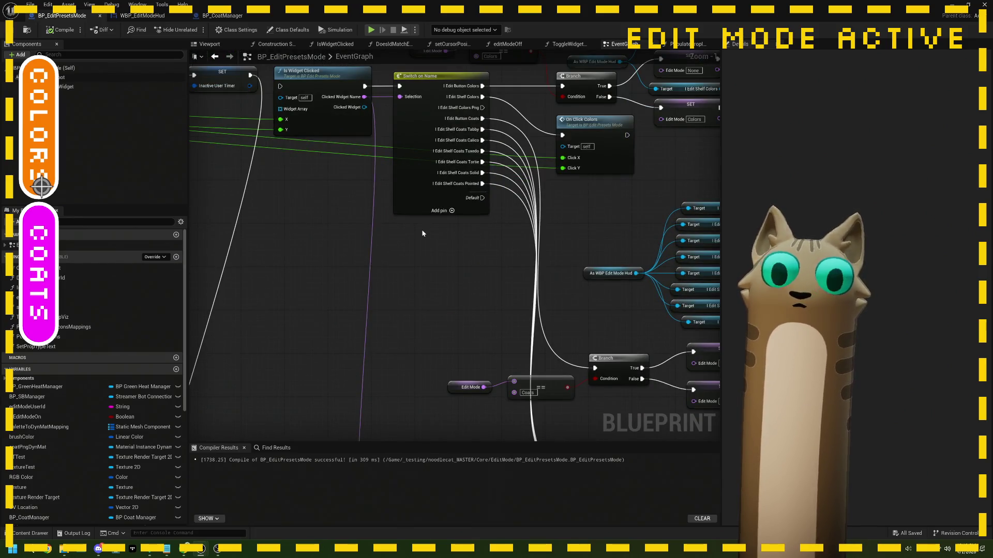
pyautogui.scroll(-1, 423, 233)
pyautogui.doubleClick(331, 94)
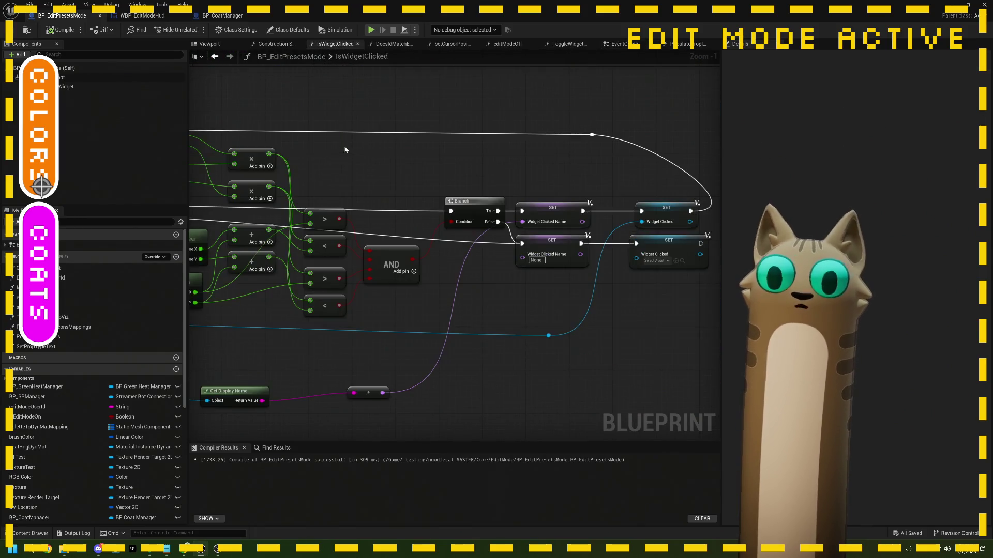
pyautogui.moveTo(380, 325)
pyautogui.mouseDown()
pyautogui.moveTo(401, 299)
pyautogui.moveTo(372, 286)
pyautogui.moveTo(437, 289)
pyautogui.moveTo(321, 263)
pyautogui.moveTo(308, 241)
pyautogui.moveTo(401, 242)
pyautogui.mouseUp()
pyautogui.click(450, 245)
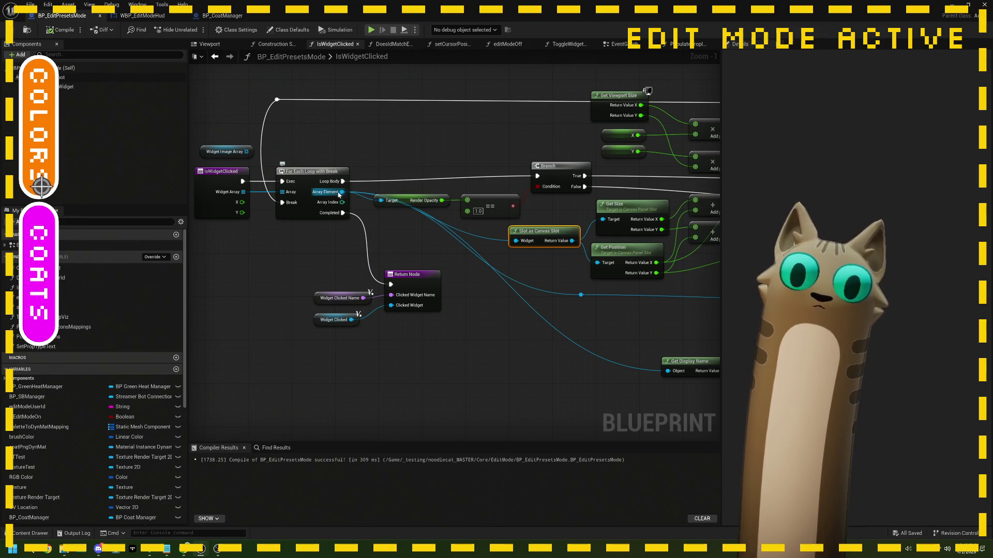
pyautogui.moveTo(480, 288); pyautogui.dragTo(426, 252)
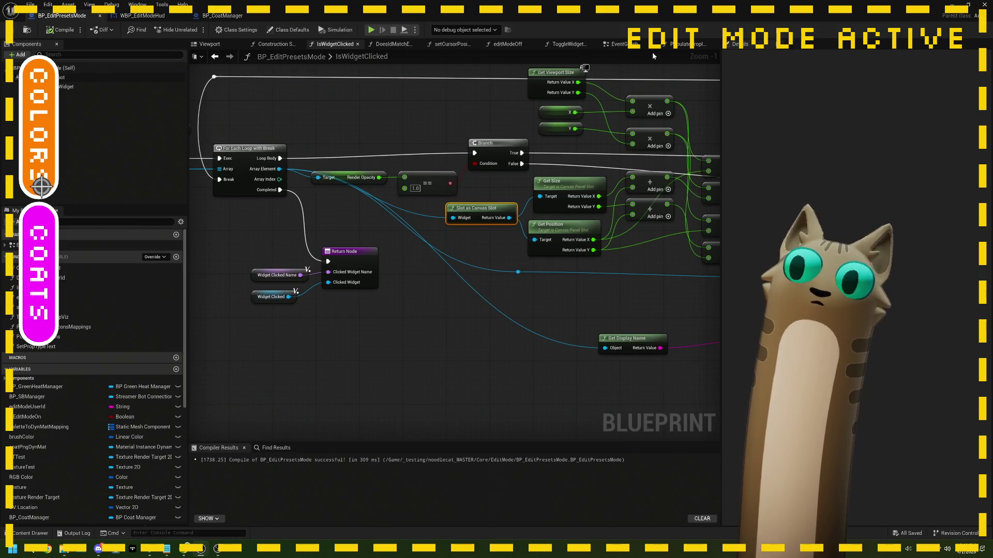
pyautogui.click(620, 45)
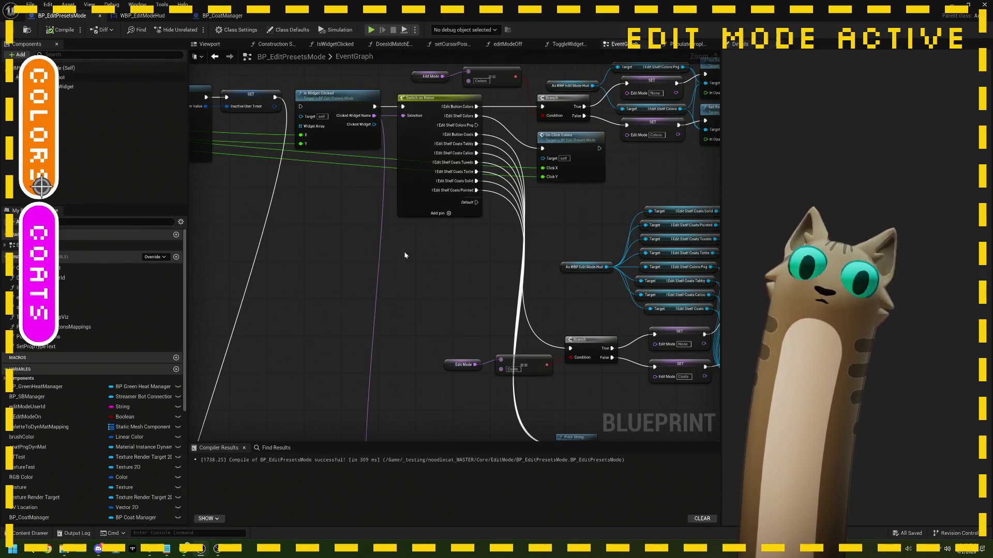
# Step: Inspect the Prop Images Array variable and zoom in on the prop images Make Array setup
pyautogui.scroll(4, 477, 296)
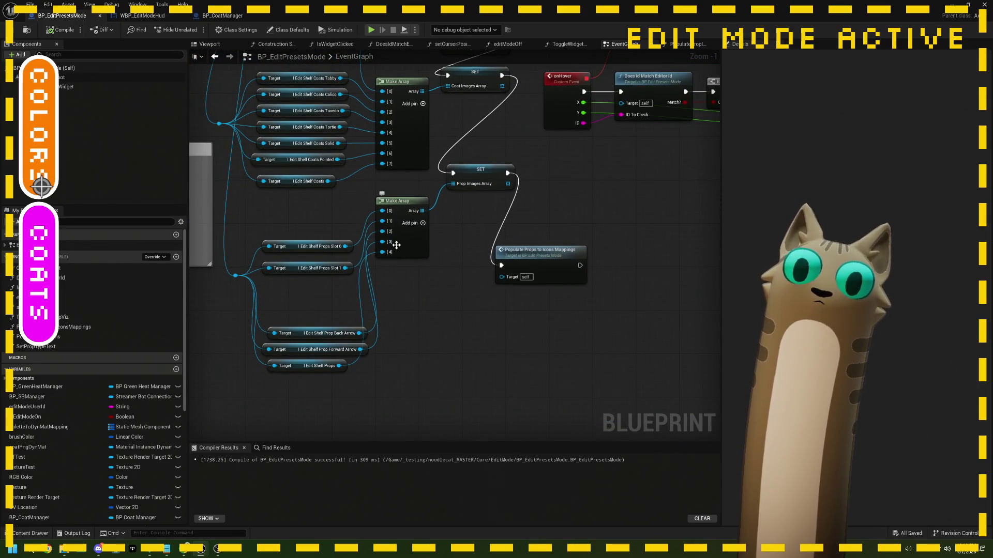
pyautogui.scroll(-3, 437, 261)
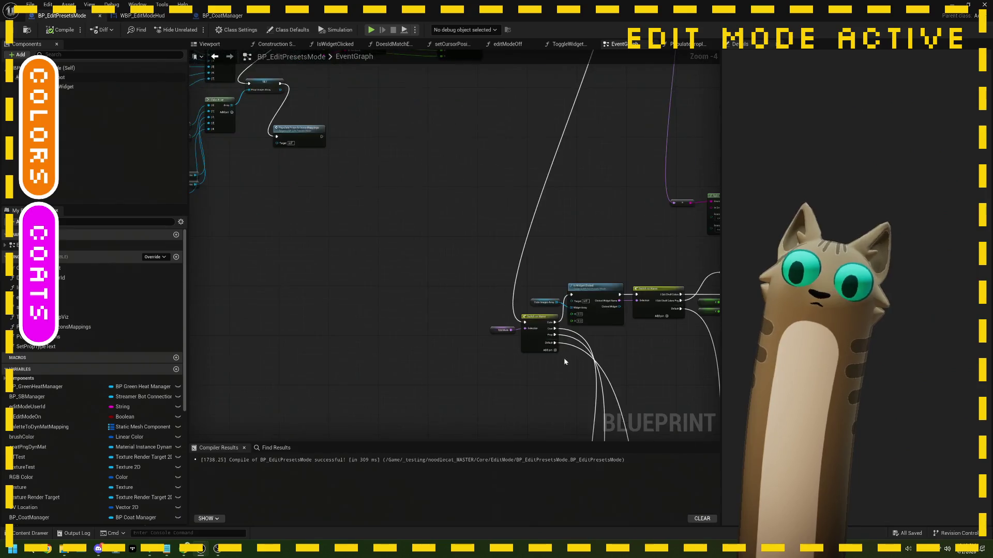
pyautogui.moveTo(478, 315)
pyautogui.mouseDown()
pyautogui.moveTo(496, 310)
pyautogui.moveTo(473, 308)
pyautogui.moveTo(547, 337)
pyautogui.moveTo(526, 324)
pyautogui.moveTo(497, 374)
pyautogui.moveTo(559, 275)
pyautogui.moveTo(472, 355)
pyautogui.moveTo(517, 263)
pyautogui.moveTo(495, 324)
pyautogui.moveTo(485, 255)
pyautogui.moveTo(427, 329)
pyautogui.moveTo(477, 339)
pyautogui.mouseUp()
pyautogui.scroll(3, 426, 325)
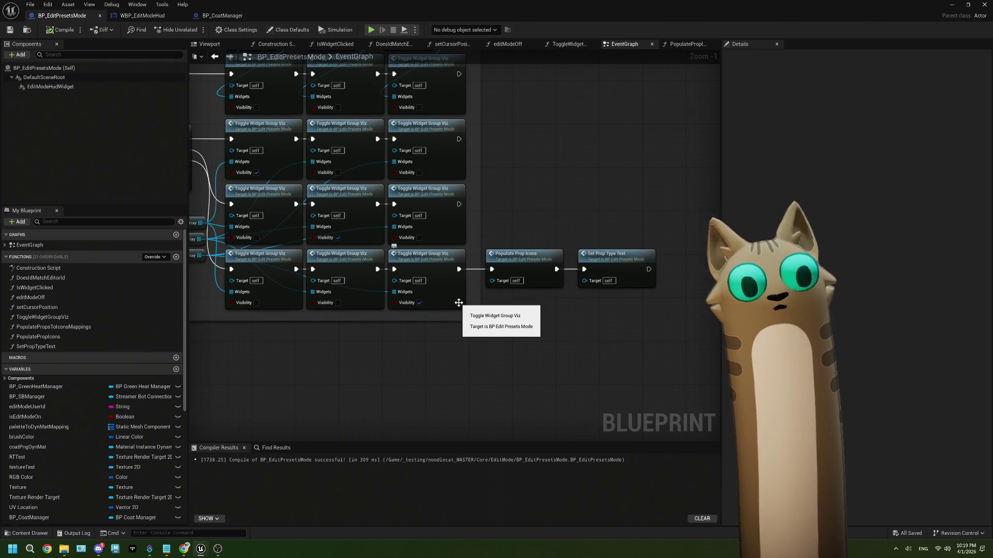
pyautogui.moveTo(458, 303); pyautogui.dragTo(481, 332)
pyautogui.click(266, 255)
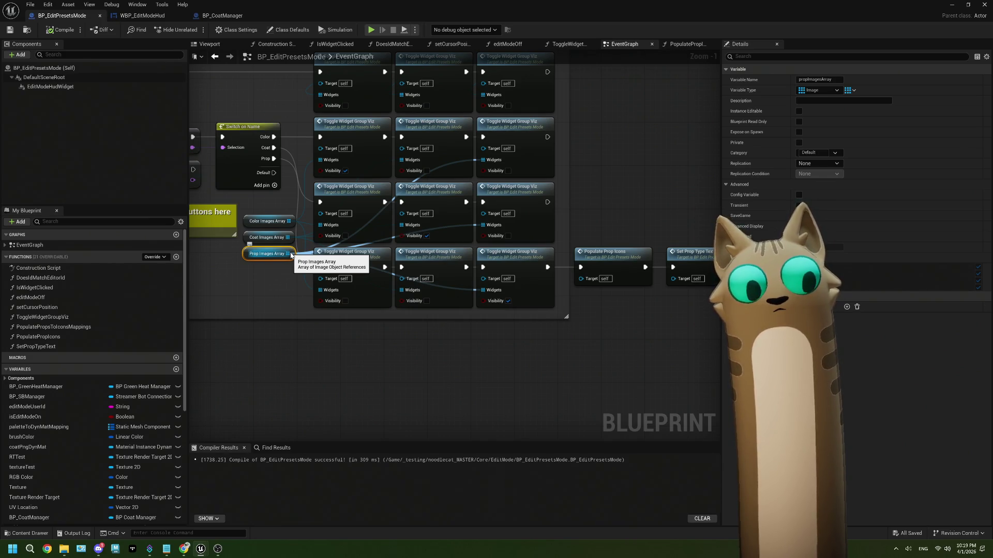
pyautogui.scroll(-6, 291, 255)
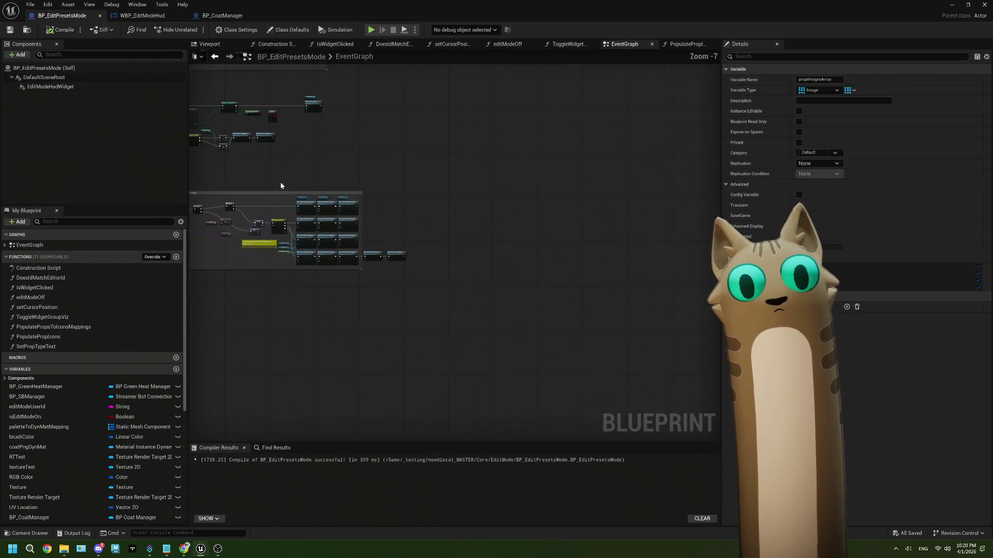
pyautogui.moveTo(377, 265); pyautogui.dragTo(349, 214)
pyautogui.scroll(4, 310, 181)
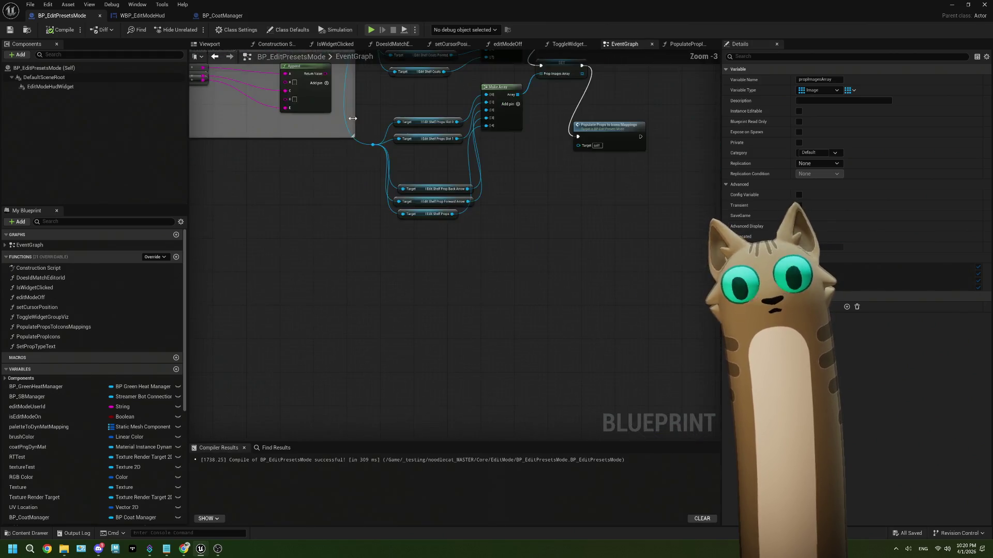
pyautogui.scroll(1, 279, 207)
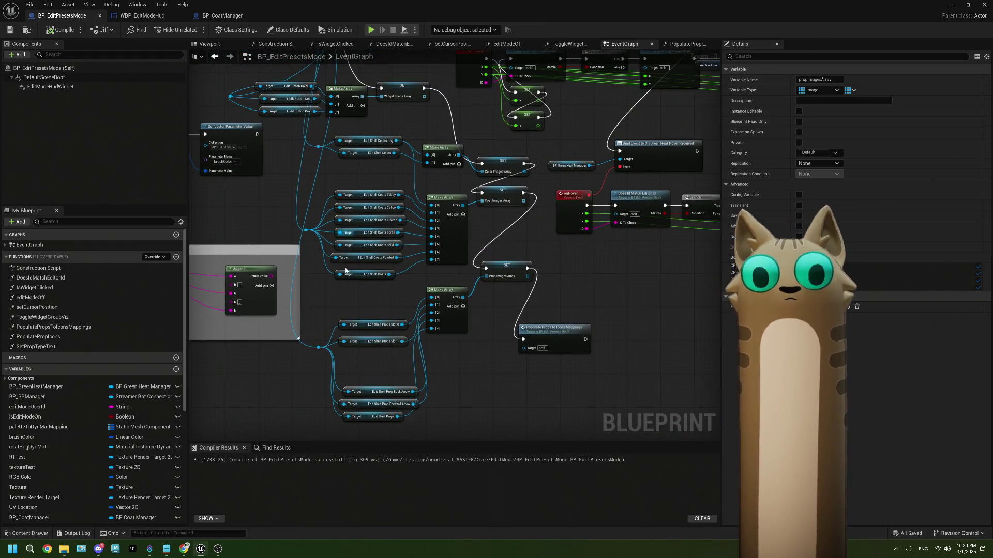
# Step: Add an Edit Shelf Prop Current Prop Type getter and wire it into a new sixth Make Array pin
pyautogui.scroll(3, 293, 259)
pyautogui.moveTo(294, 259); pyautogui.dragTo(328, 285)
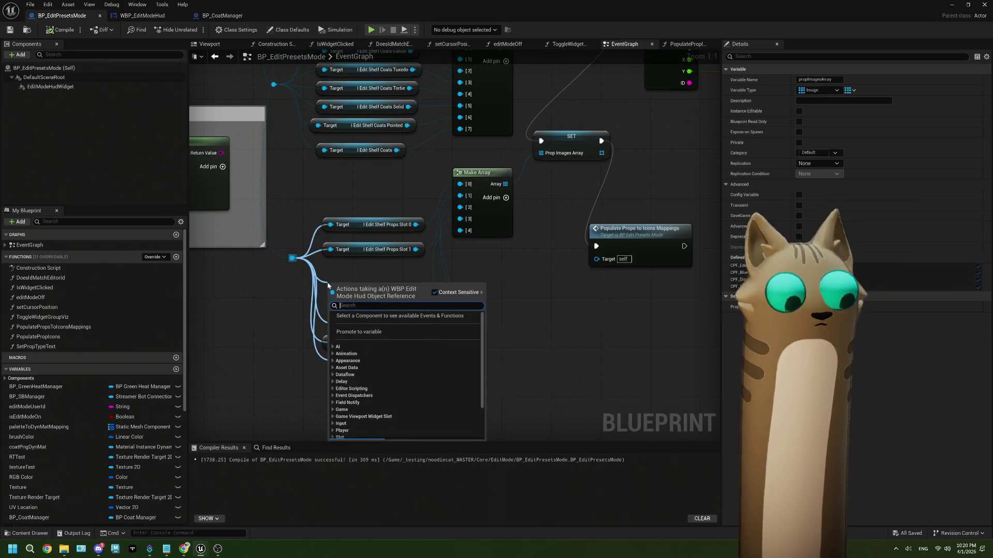
pyautogui.write('T')
pyautogui.press('Return')
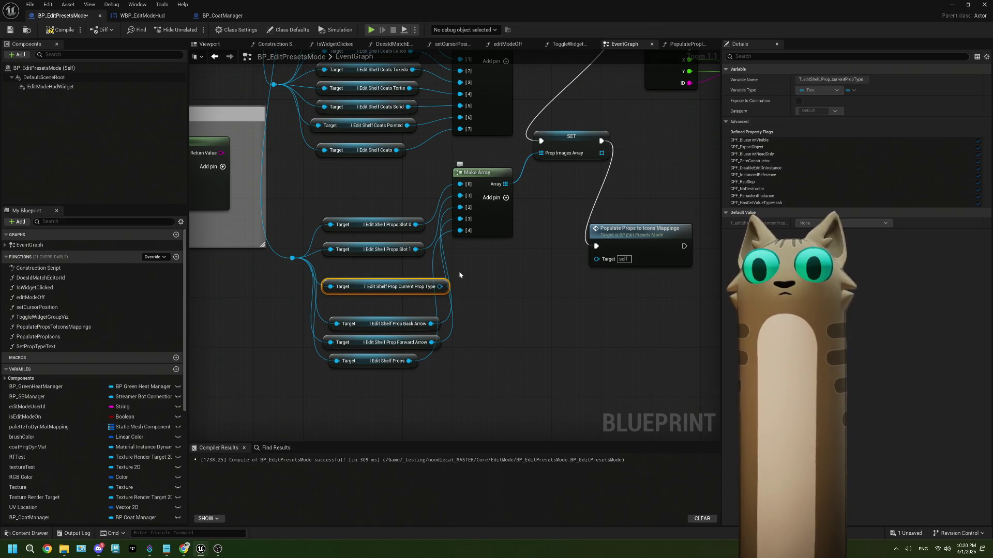
pyautogui.click(506, 198)
pyautogui.moveTo(439, 286); pyautogui.dragTo(461, 245)
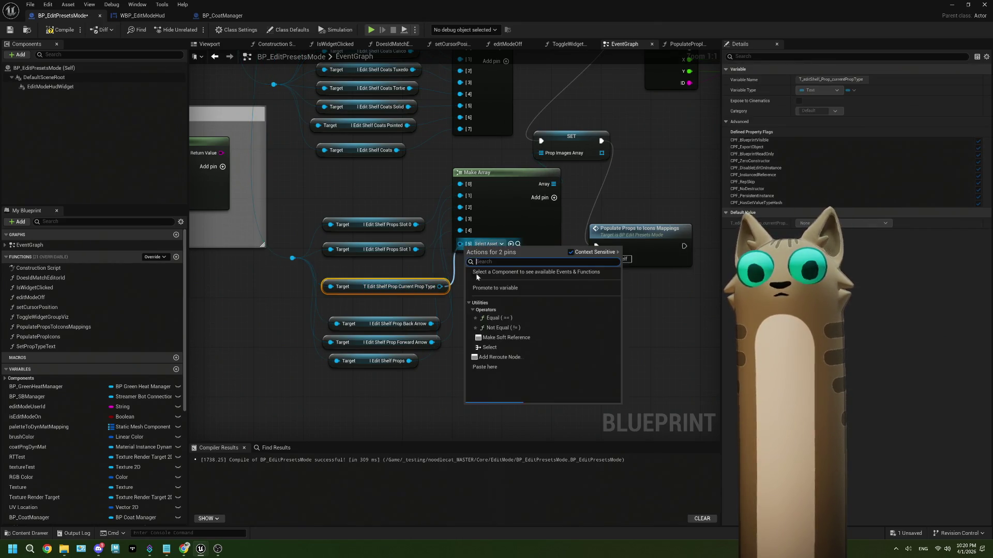
pyautogui.scroll(-3, 517, 312)
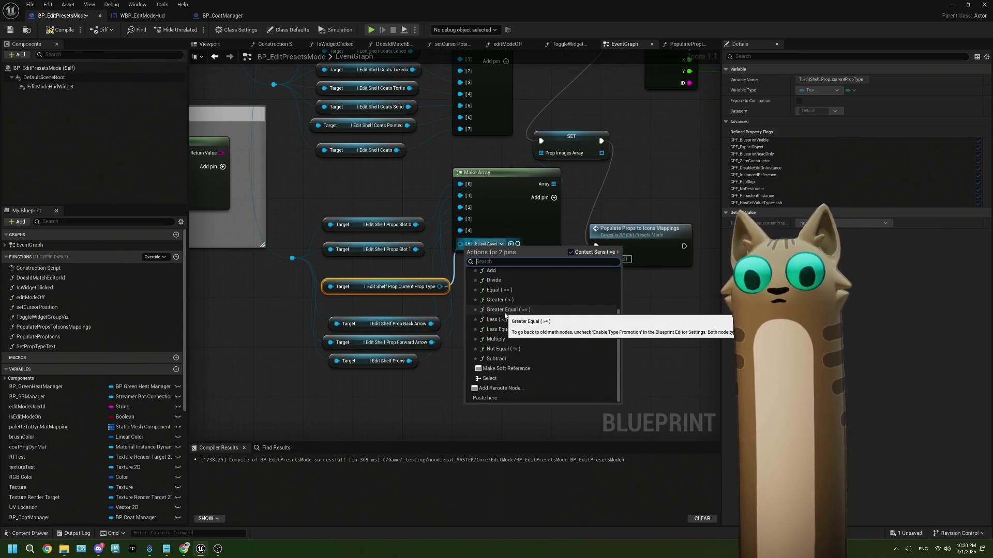
pyautogui.click(436, 307)
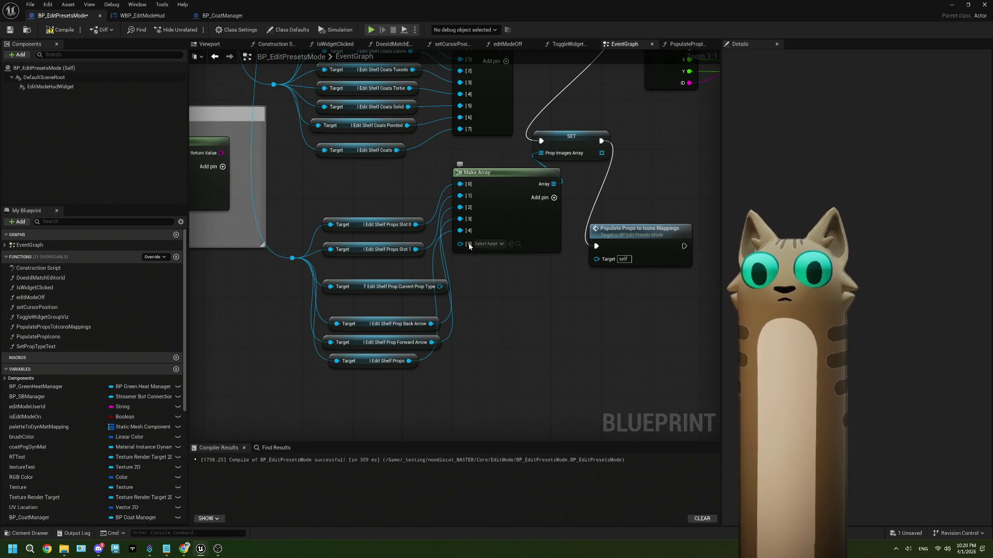
# Step: Remove the sixth array pin, compile, then delete the Current Prop Type getter and recompile
pyautogui.rightClick(469, 246)
pyautogui.click(505, 326)
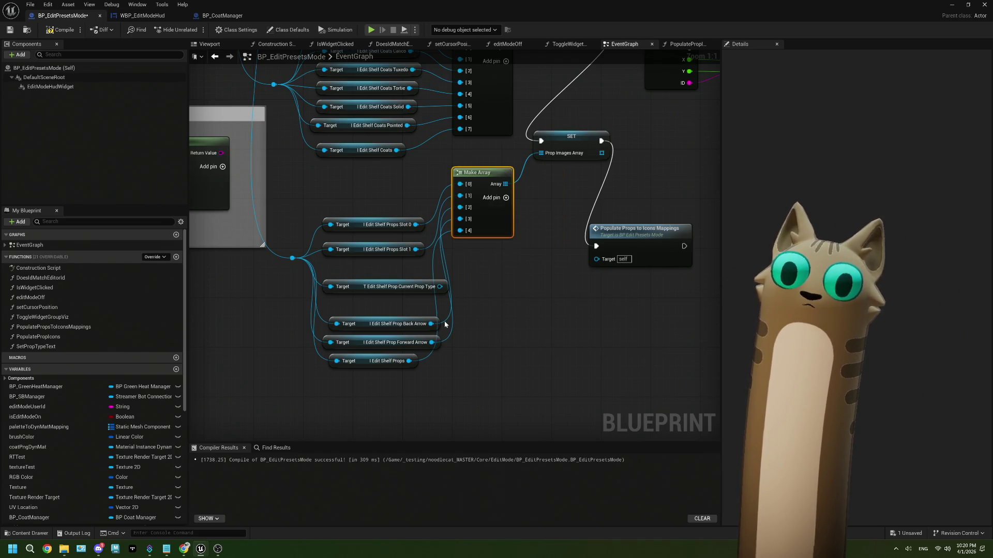
pyautogui.click(8, 30)
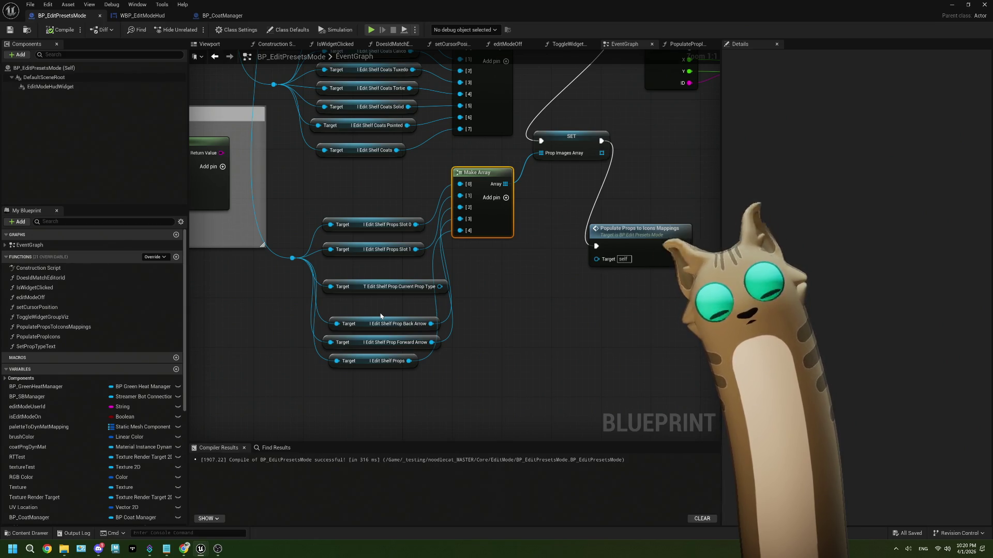
pyautogui.click(375, 287)
pyautogui.press('Delete')
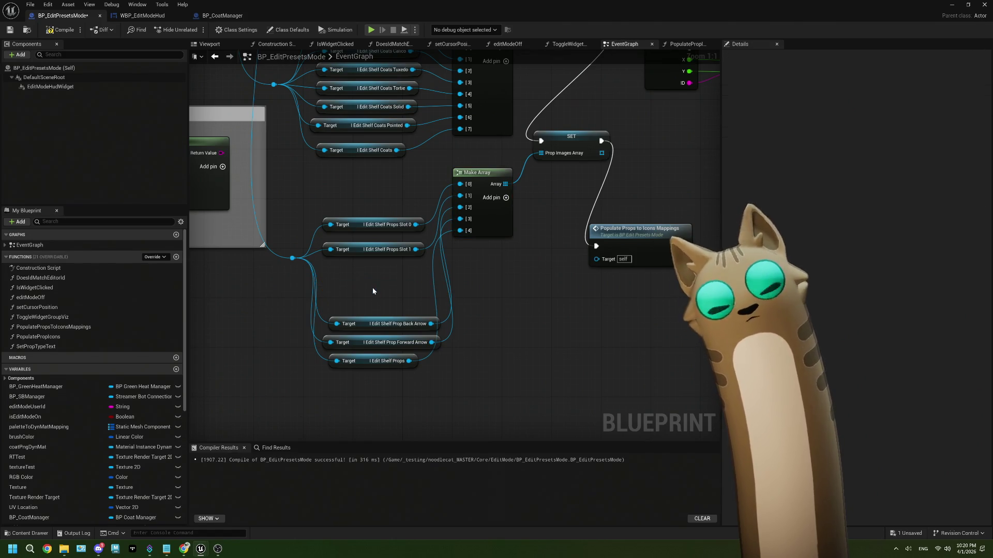
pyautogui.click(12, 31)
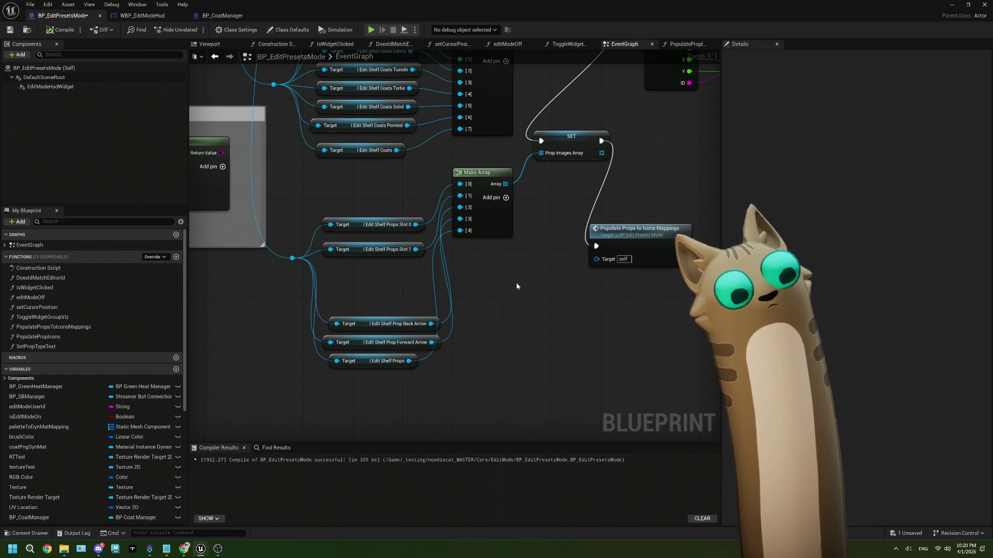
# Step: Pan to the button-press comment area and select the Set Prop Type Text node
pyautogui.scroll(-5, 561, 317)
pyautogui.moveTo(563, 378)
pyautogui.mouseDown()
pyautogui.moveTo(555, 360)
pyautogui.moveTo(466, 308)
pyautogui.moveTo(573, 257)
pyautogui.mouseUp()
pyautogui.scroll(5, 573, 257)
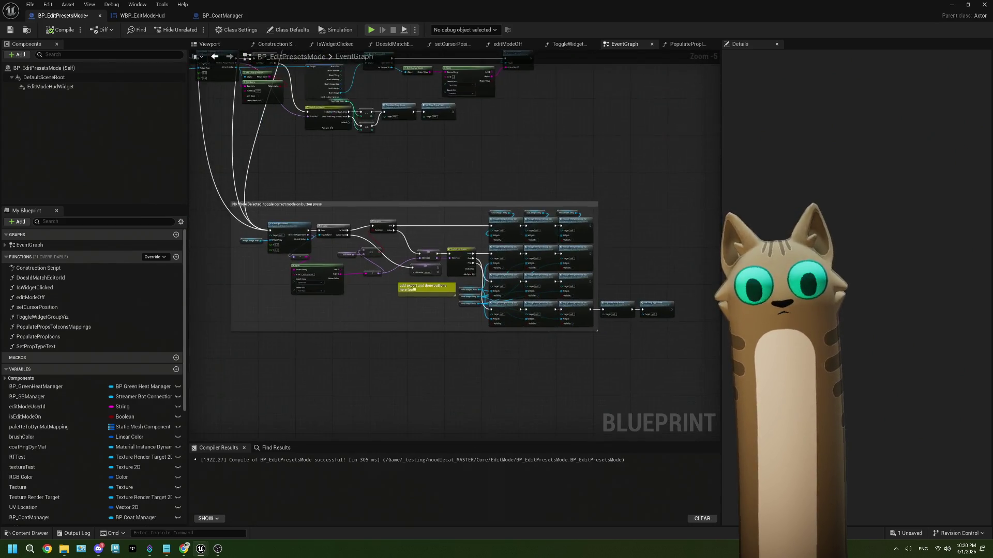
pyautogui.moveTo(532, 326)
pyautogui.mouseDown()
pyautogui.moveTo(489, 274)
pyautogui.moveTo(406, 226)
pyautogui.mouseUp()
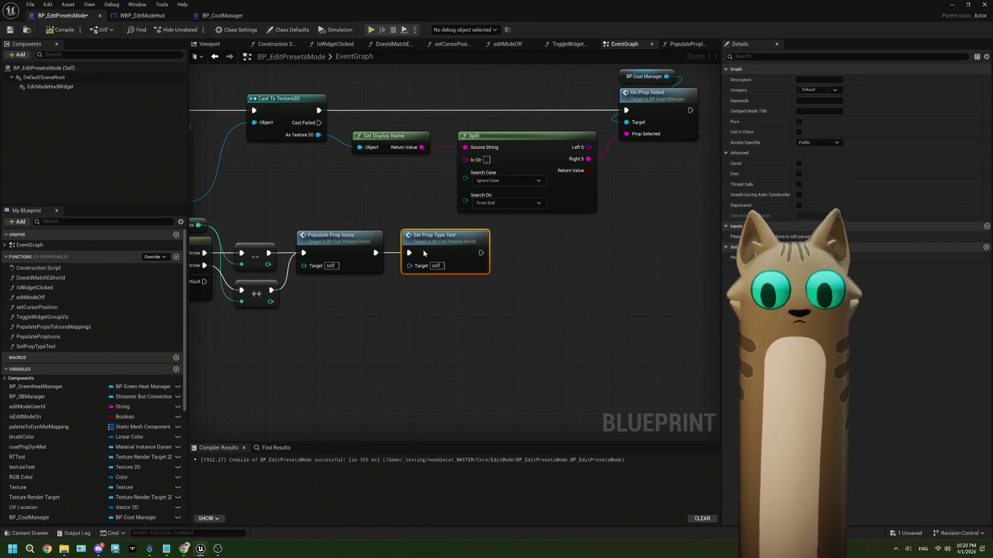
# Step: Wrap Set Prop Type Text in a comment 'change to image and swap out textures per index'
pyautogui.press('c')
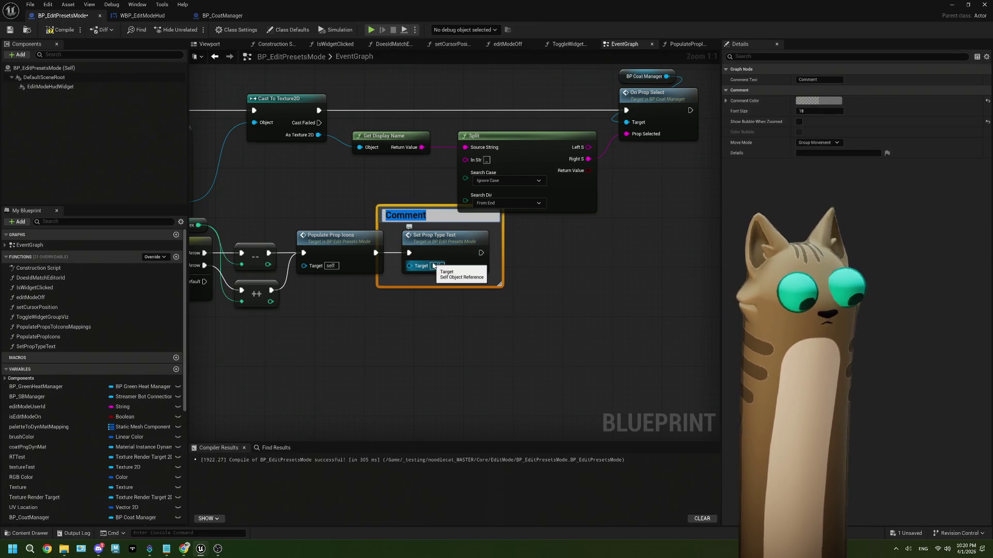
pyautogui.write('change to ')
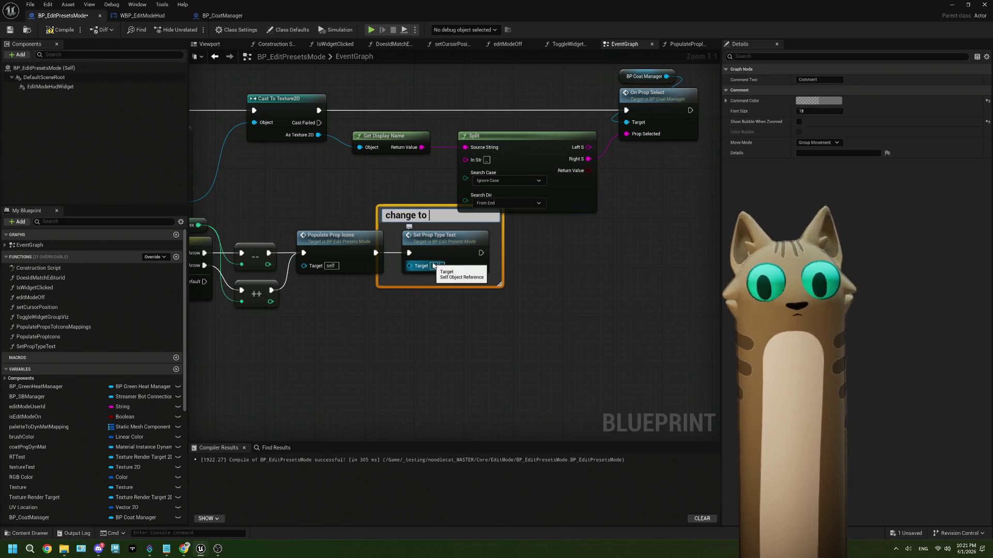
pyautogui.write('image')
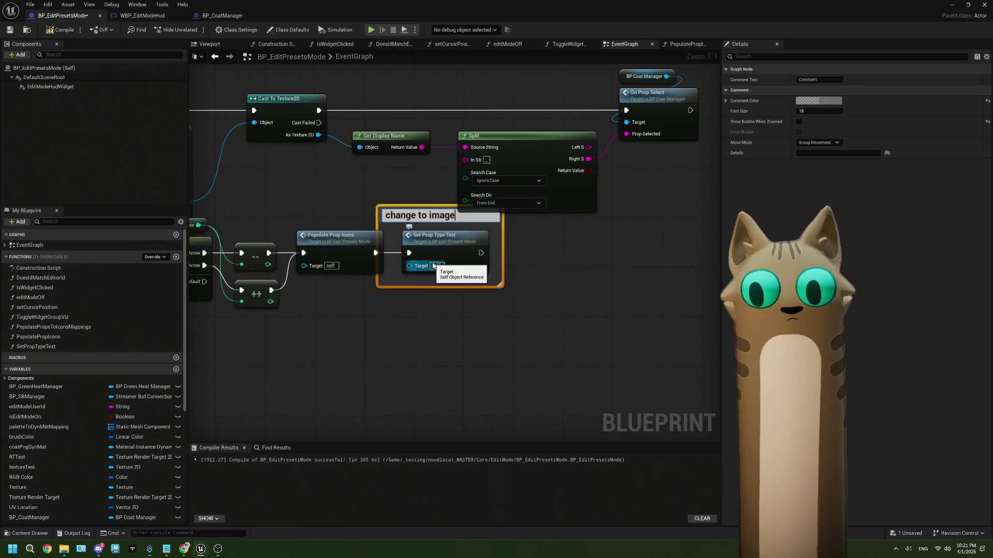
pyautogui.write(' and swap out te')
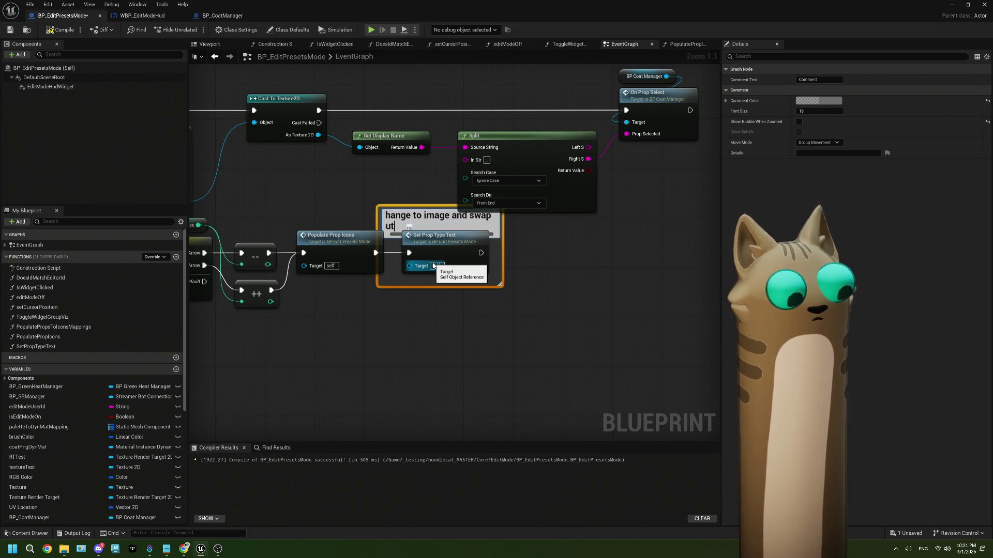
pyautogui.write('xtures')
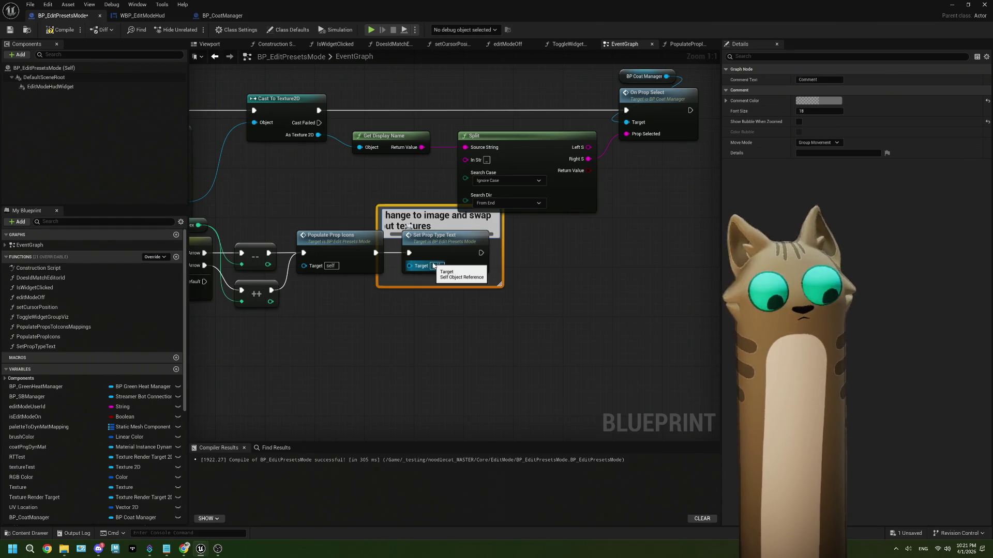
pyautogui.write(' per index')
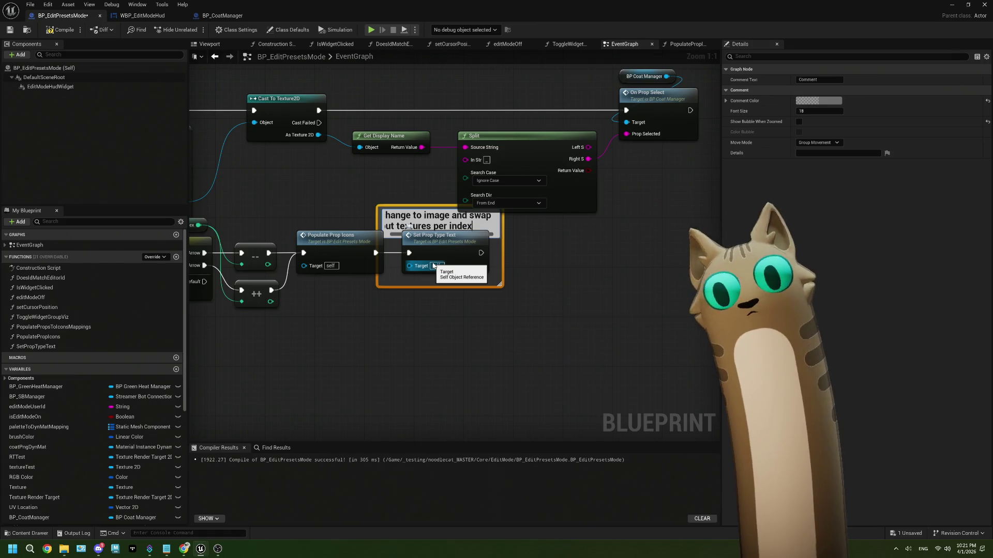
pyautogui.click(466, 302)
pyautogui.moveTo(439, 222); pyautogui.dragTo(488, 278)
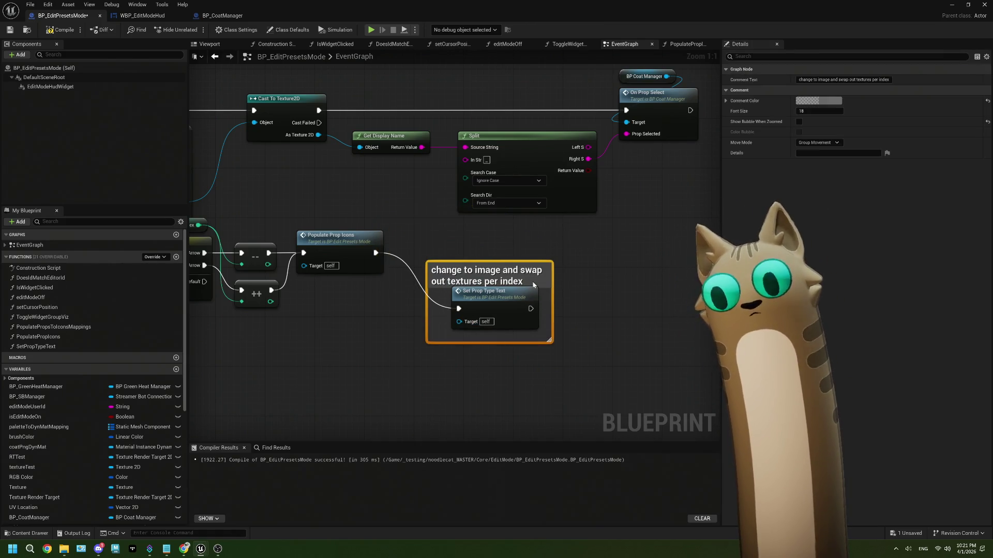
# Step: Make the comment box yellow and enlarge it slightly upward
pyautogui.click(826, 101)
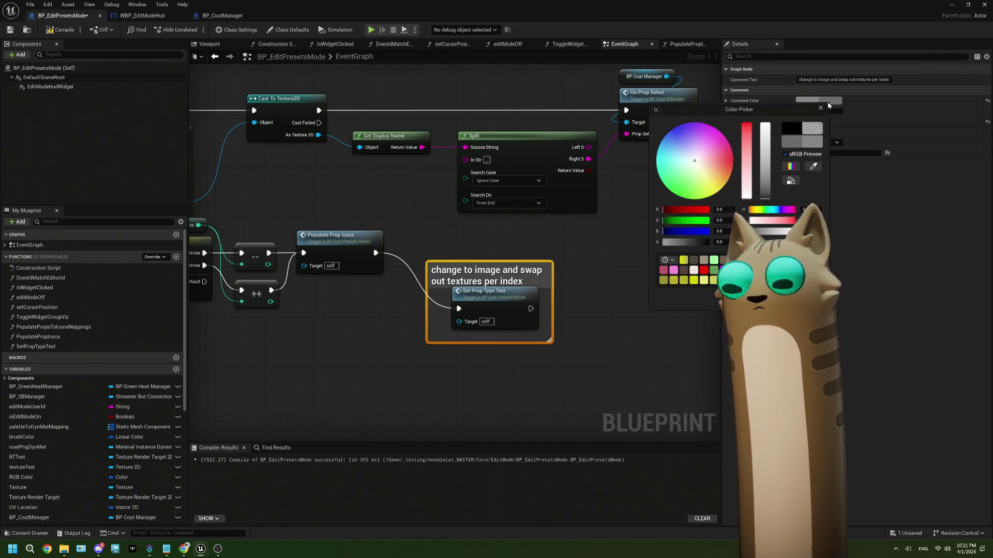
pyautogui.click(683, 260)
pyautogui.click(499, 370)
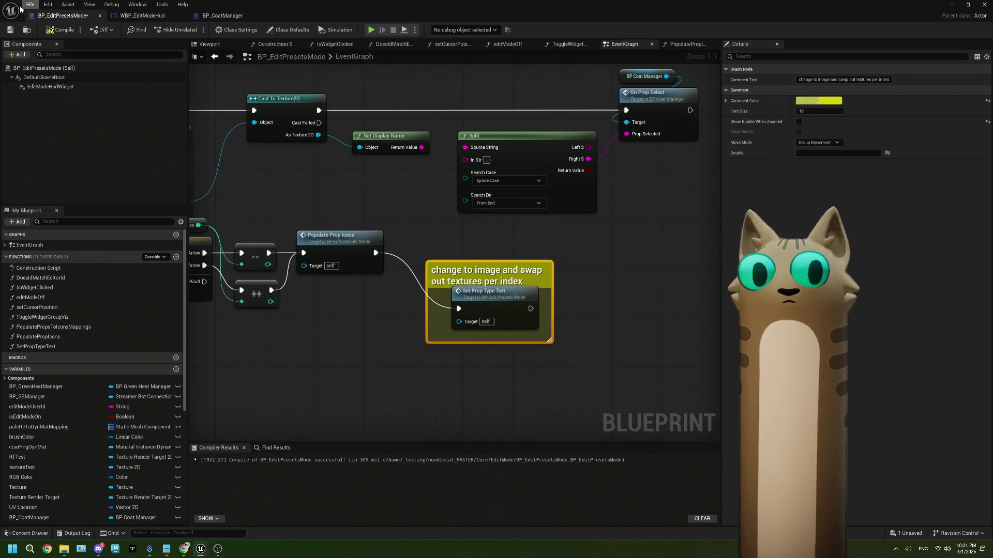
pyautogui.click(499, 371)
pyautogui.moveTo(513, 257); pyautogui.dragTo(512, 252)
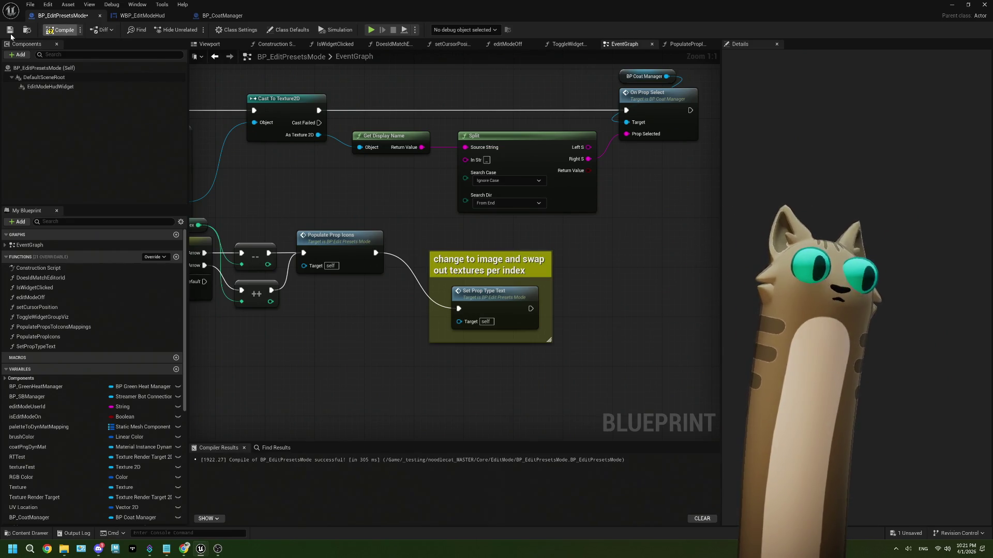
# Step: Add a new line 'change text element' at the end of ThePlan.txt
pyautogui.click(166, 549)
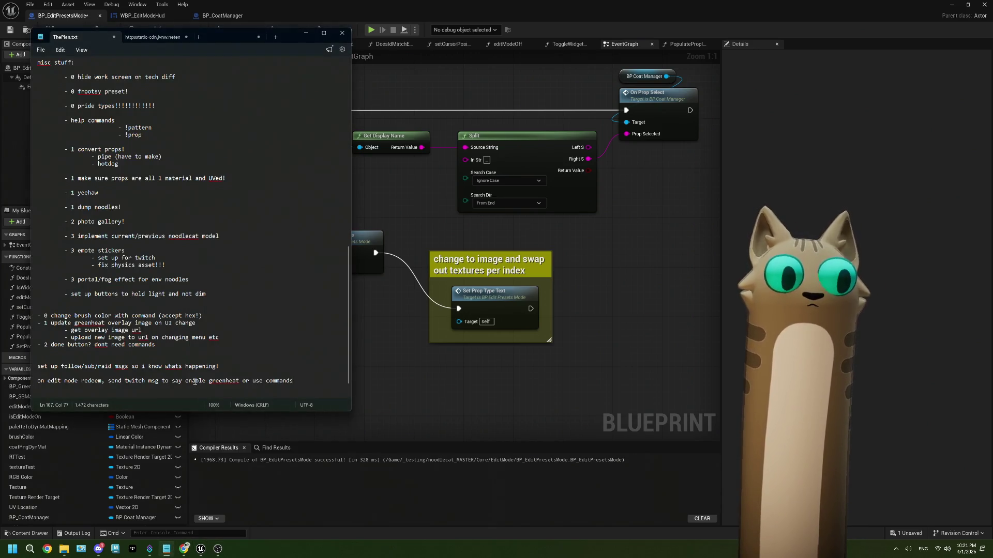
pyautogui.scroll(-1, 194, 382)
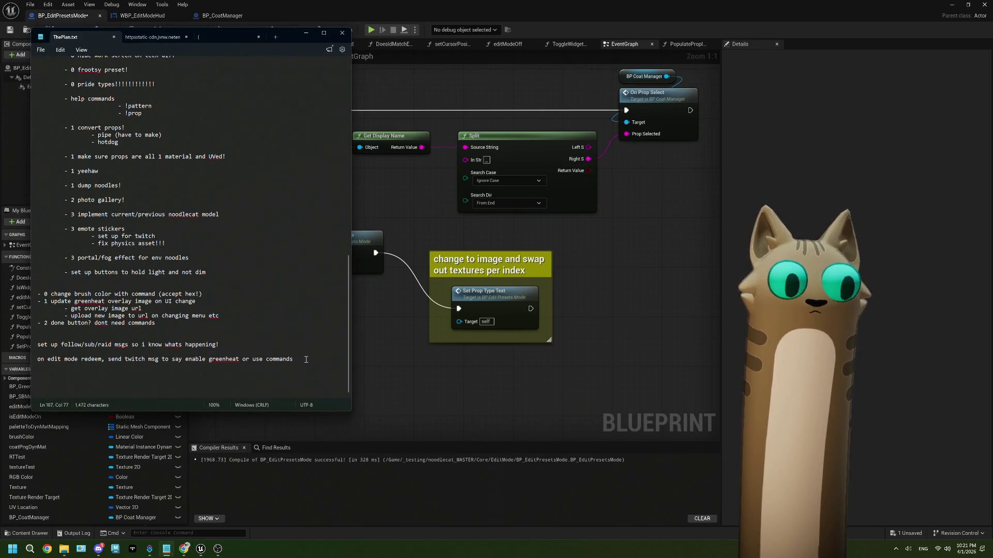
pyautogui.press('Return')
pyautogui.press('Return')
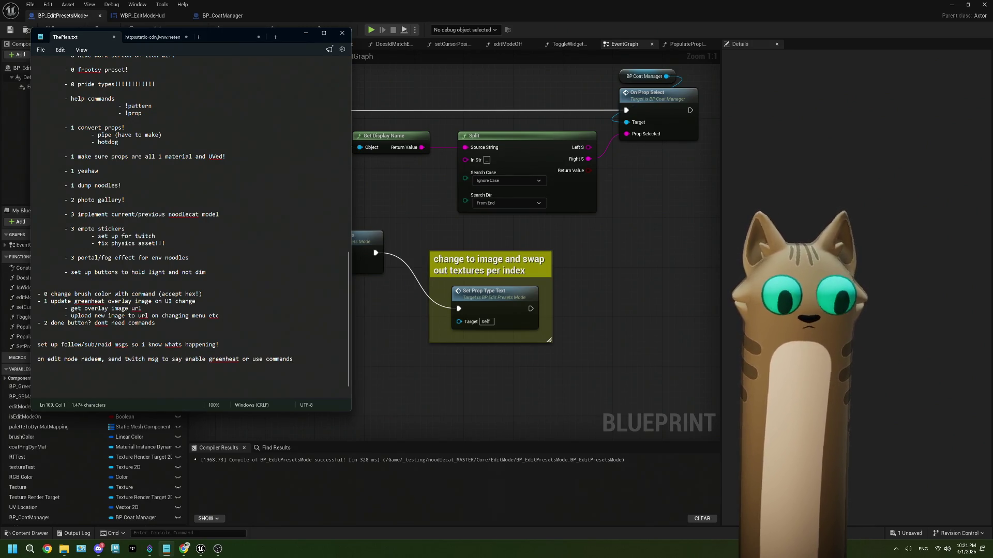
pyautogui.write('change text element')
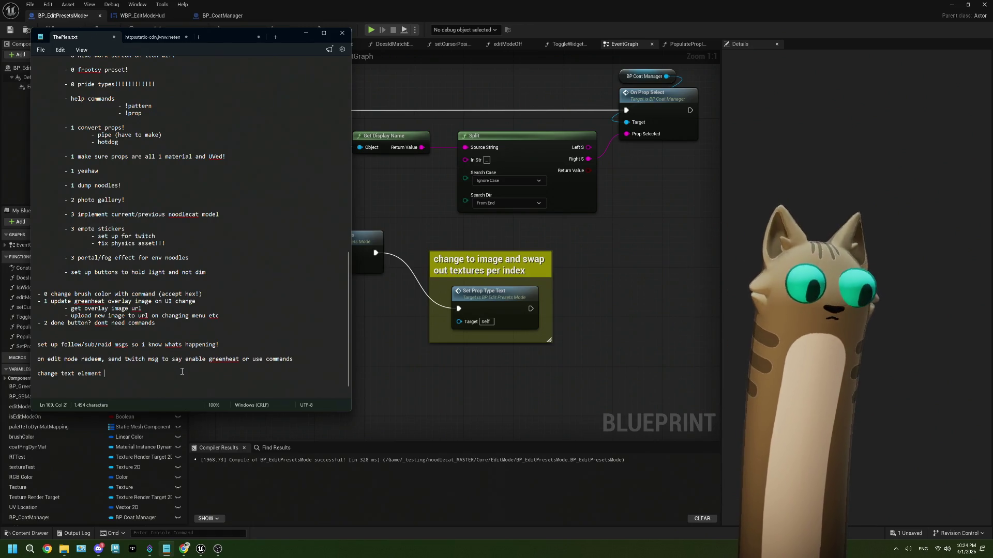
# Step: Finish the note as 'change text element to image and swap out texture per prop type index'
pyautogui.write('to image and swap out texture per prop type index')
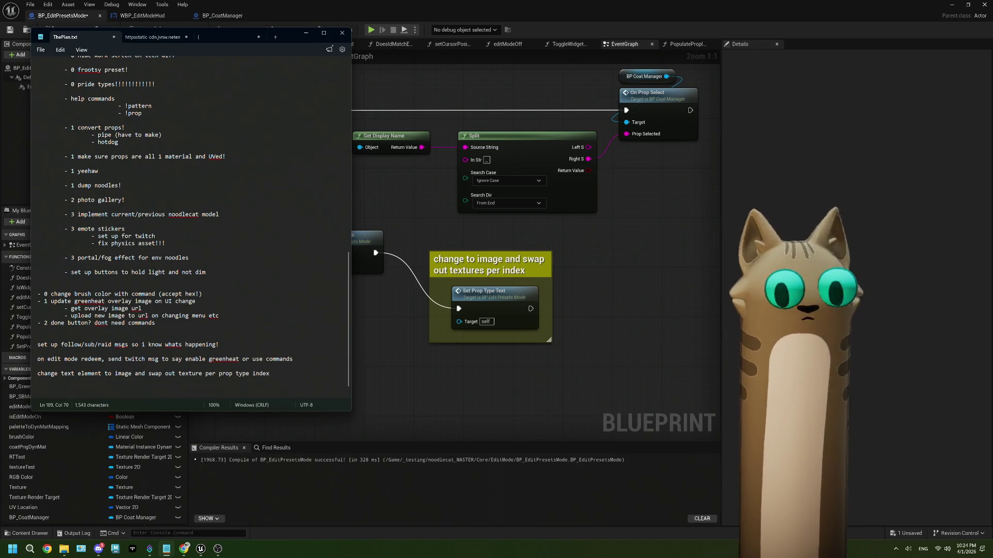
pyautogui.click(415, 352)
# Step: Move the Prop Type Index getter below Switch on Name beside its Default output and recompile
pyautogui.scroll(-4, 414, 352)
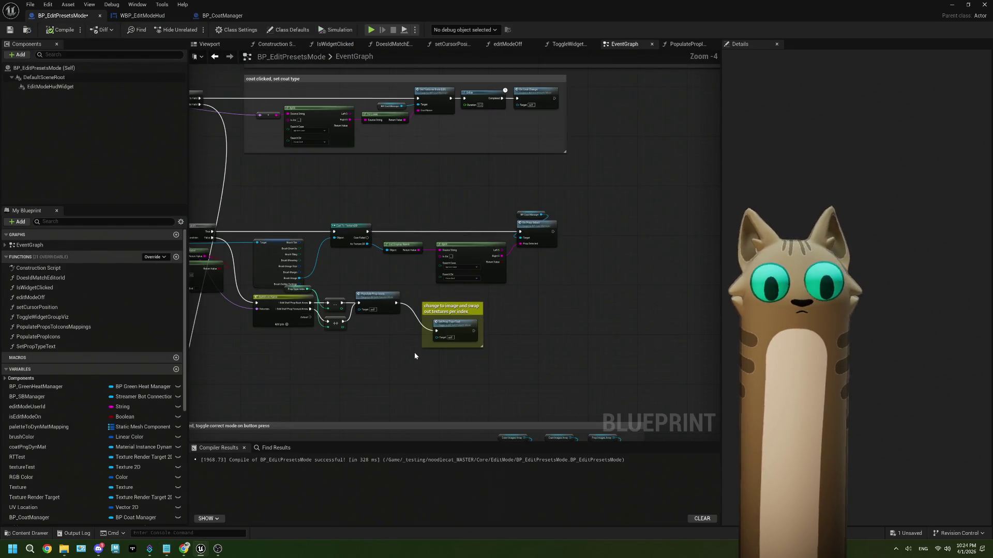
pyautogui.scroll(3, 362, 321)
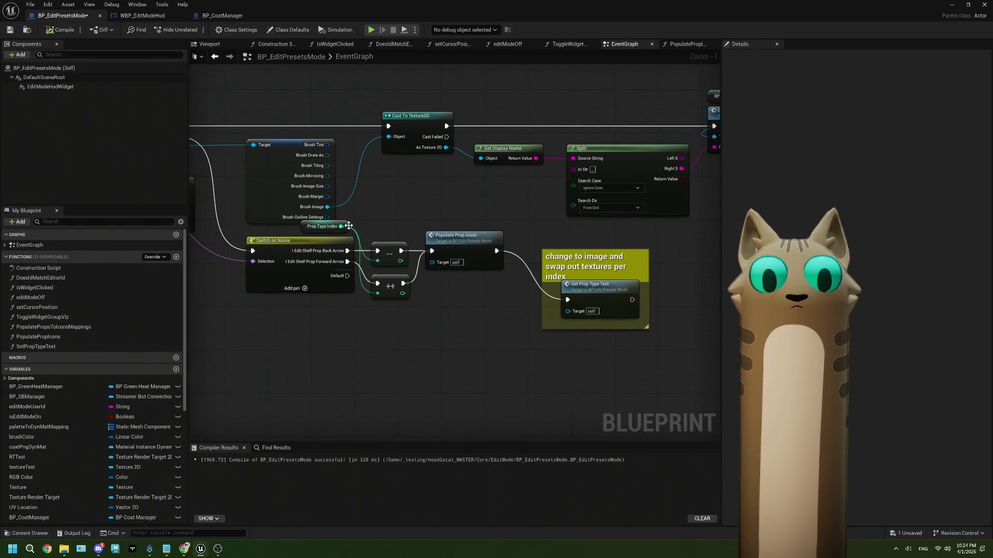
pyautogui.rightClick(349, 226)
pyautogui.moveTo(343, 228); pyautogui.dragTo(352, 302)
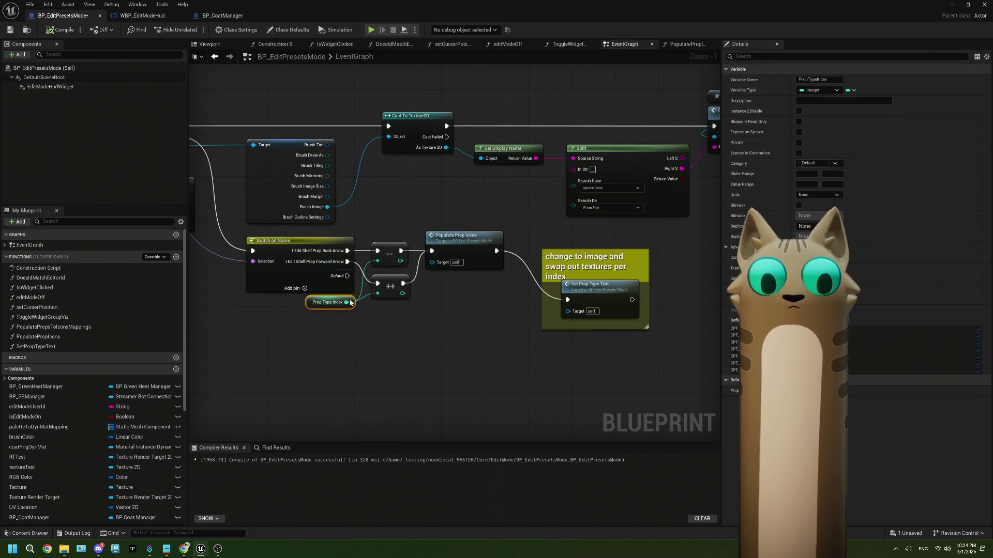
pyautogui.scroll(-4, 408, 313)
pyautogui.scroll(-1, 472, 349)
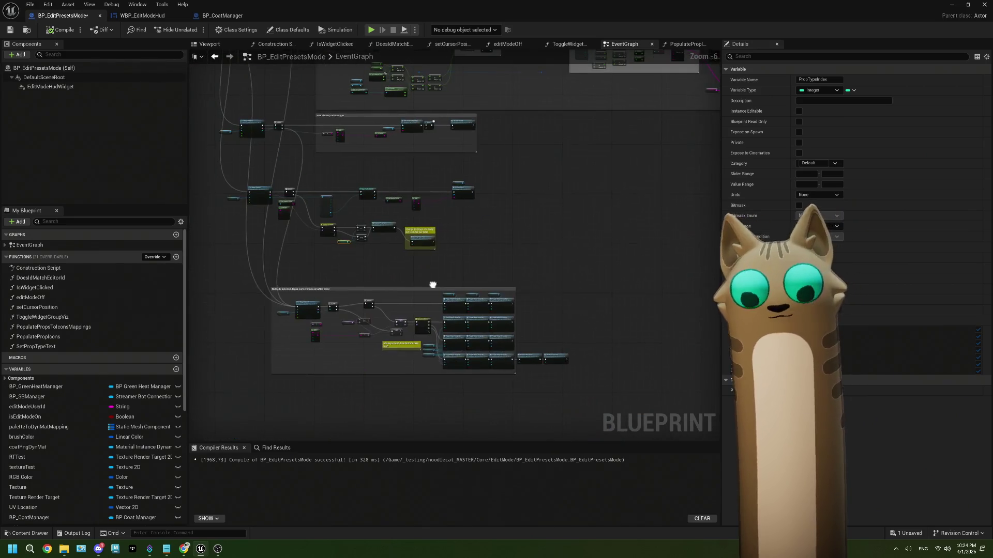
pyautogui.scroll(1, 429, 300)
pyautogui.scroll(1, 364, 287)
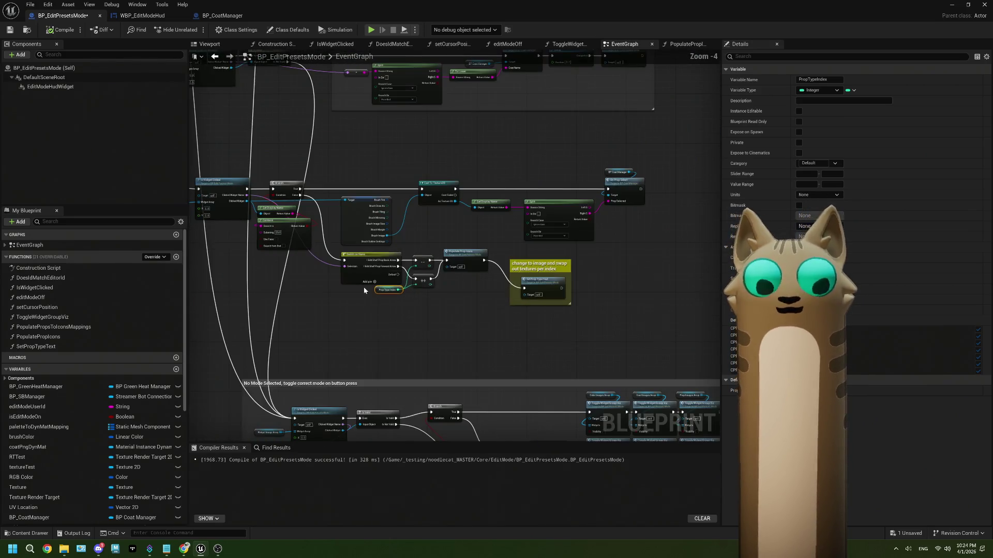
pyautogui.click(44, 32)
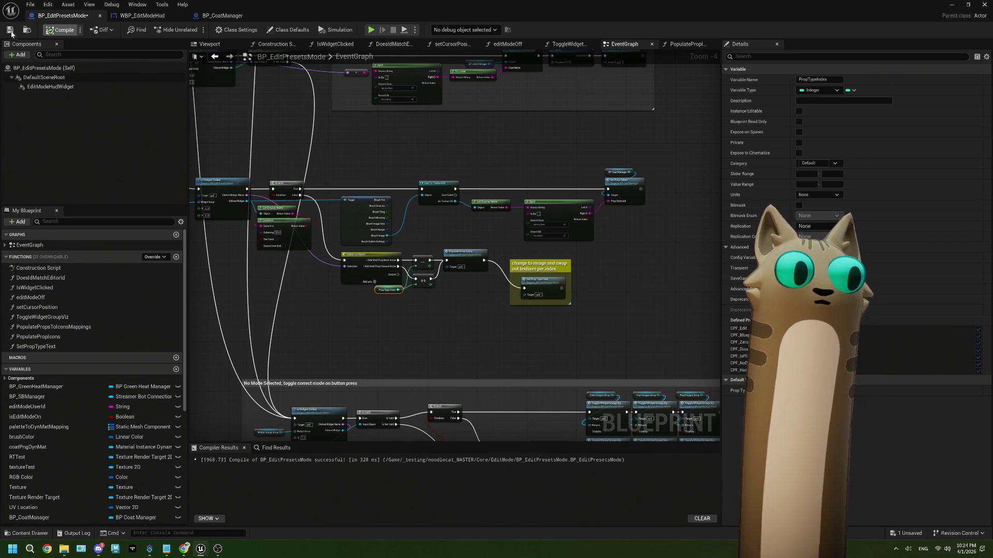
pyautogui.scroll(2, 461, 311)
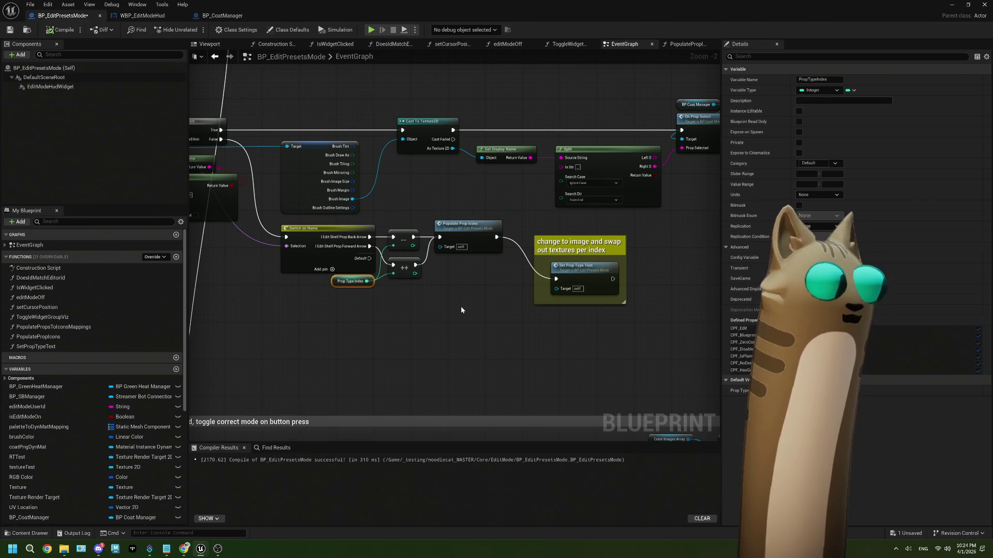
# Step: Minimize the Blueprint editor, open Props > 01_Hat in the Content Browser, and frame the character
pyautogui.click(951, 5)
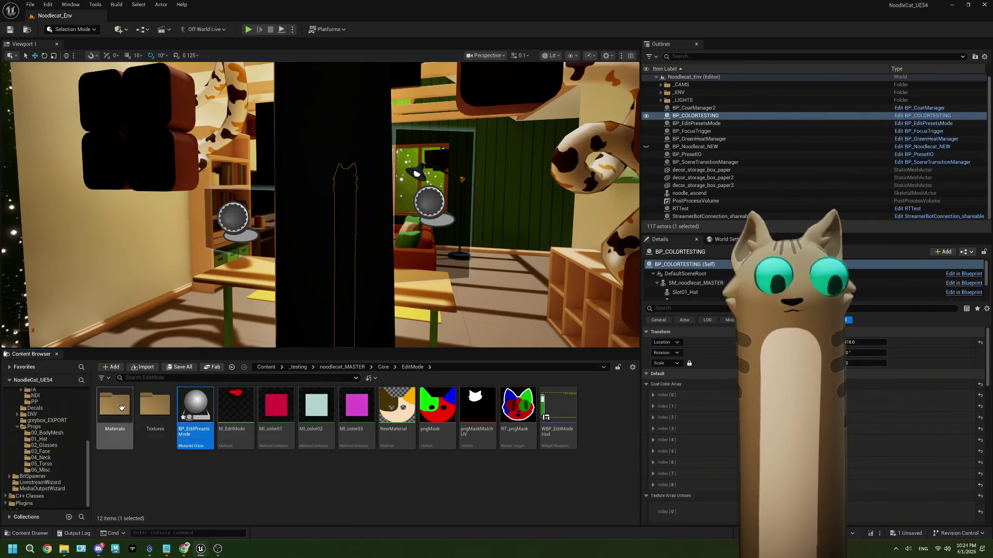
pyautogui.scroll(5, 57, 459)
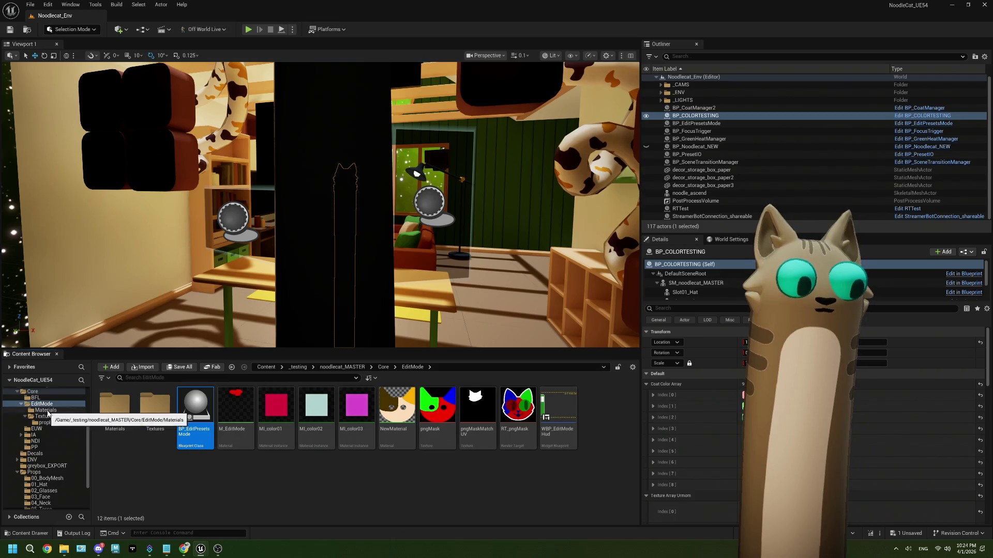
pyautogui.click(62, 410)
pyautogui.scroll(-3, 38, 456)
pyautogui.click(43, 436)
pyautogui.doubleClick(155, 406)
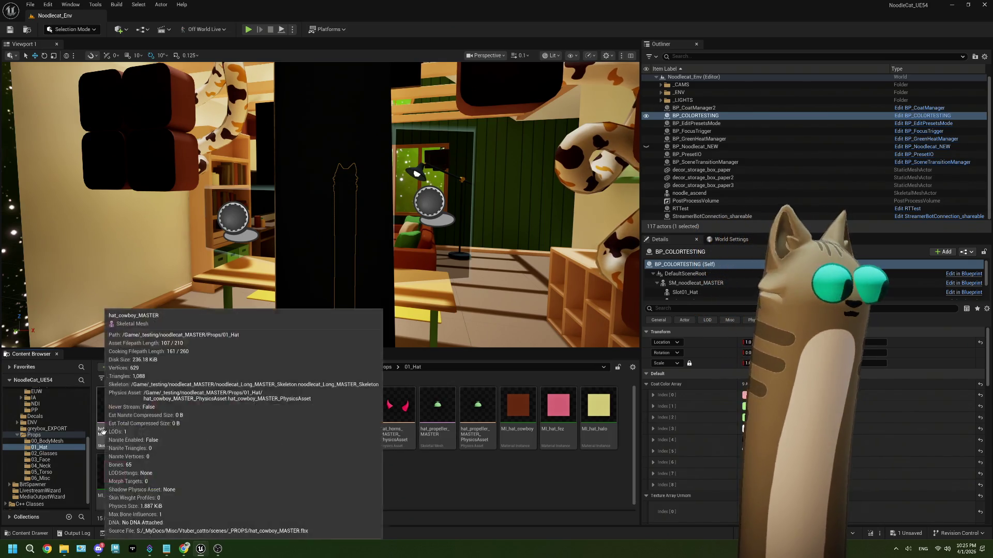
pyautogui.scroll(5, 61, 432)
pyautogui.scroll(1, 61, 428)
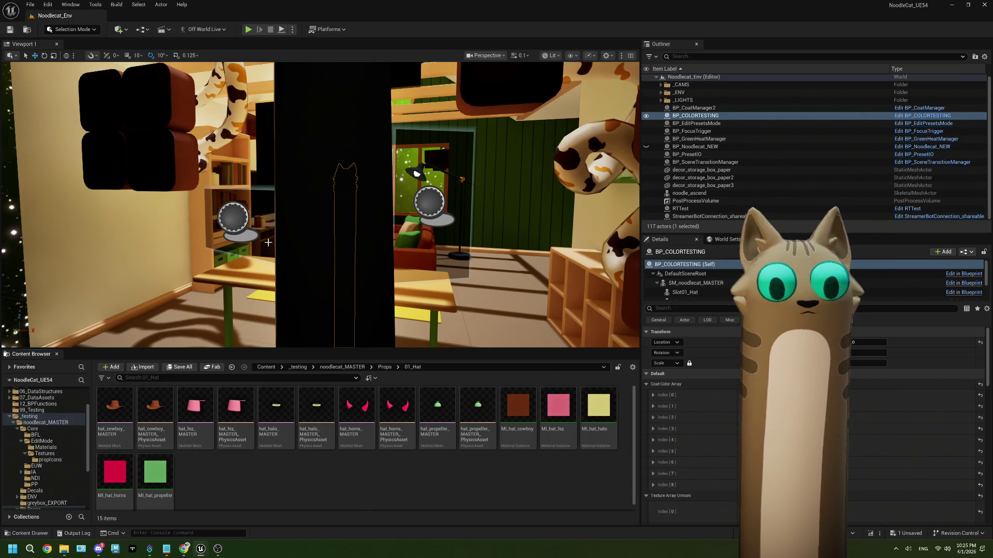
pyautogui.press('f')
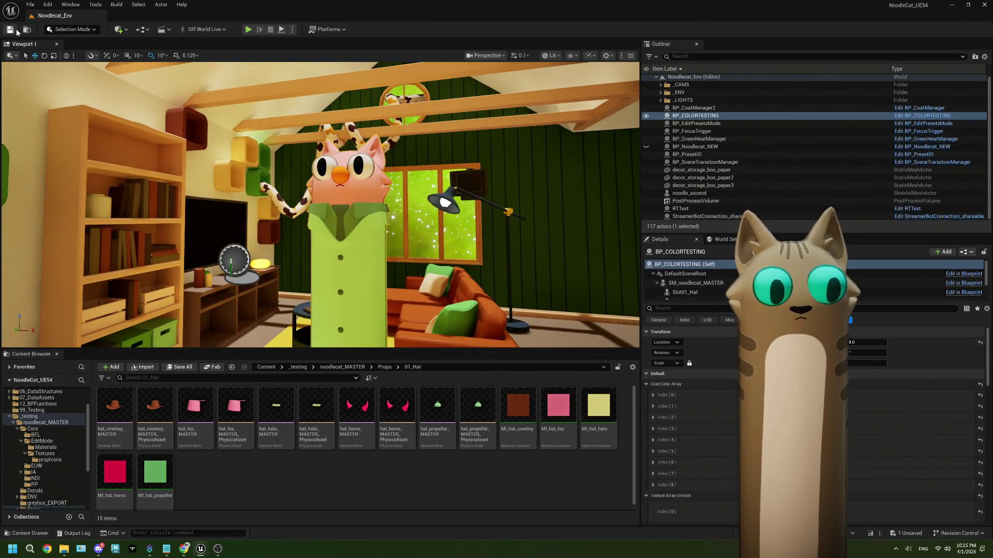
# Step: Review the edit mode redeem line in ThePlan.txt, then save all project changes
pyautogui.click(168, 549)
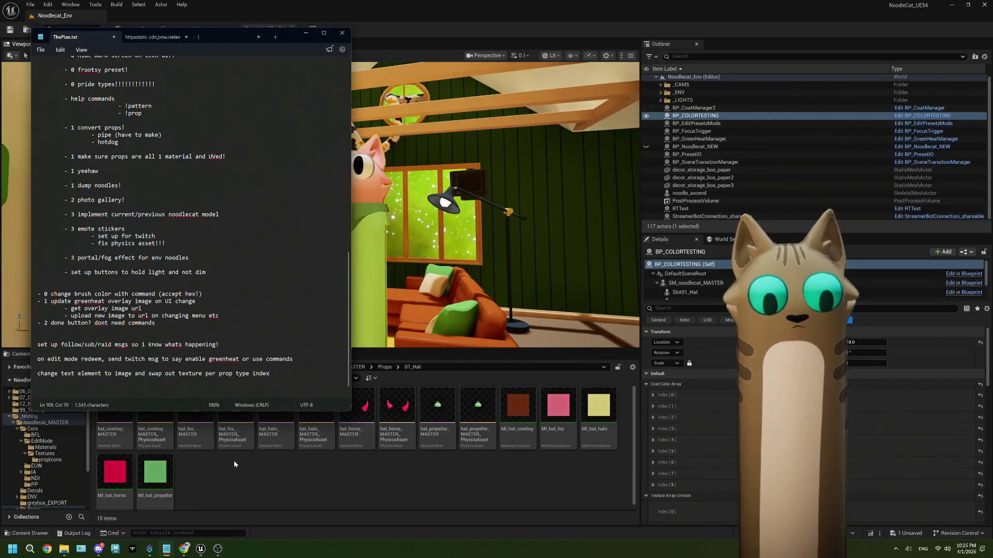
pyautogui.tripleClick(221, 332)
pyautogui.click(120, 347)
pyautogui.click(249, 345)
pyautogui.click(312, 342)
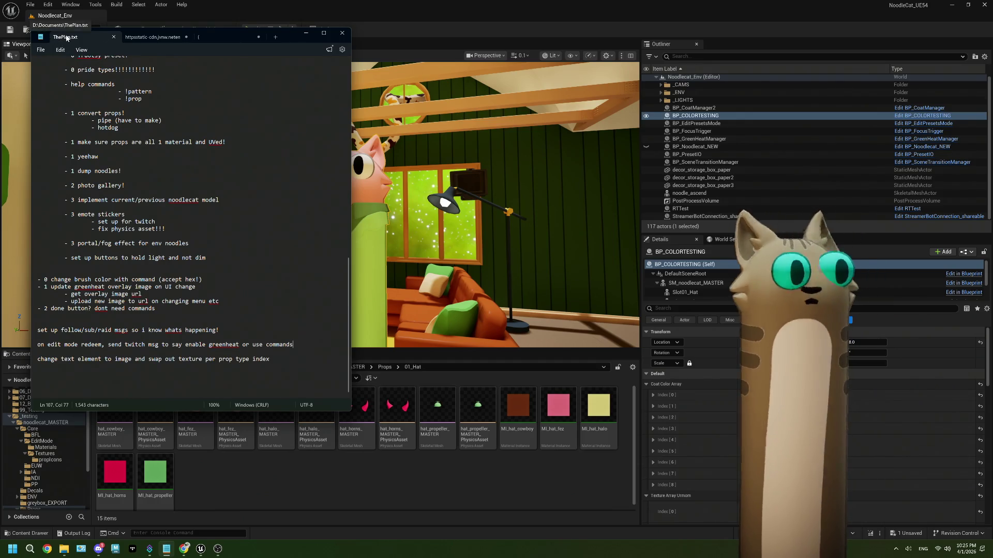
pyautogui.click(381, 23)
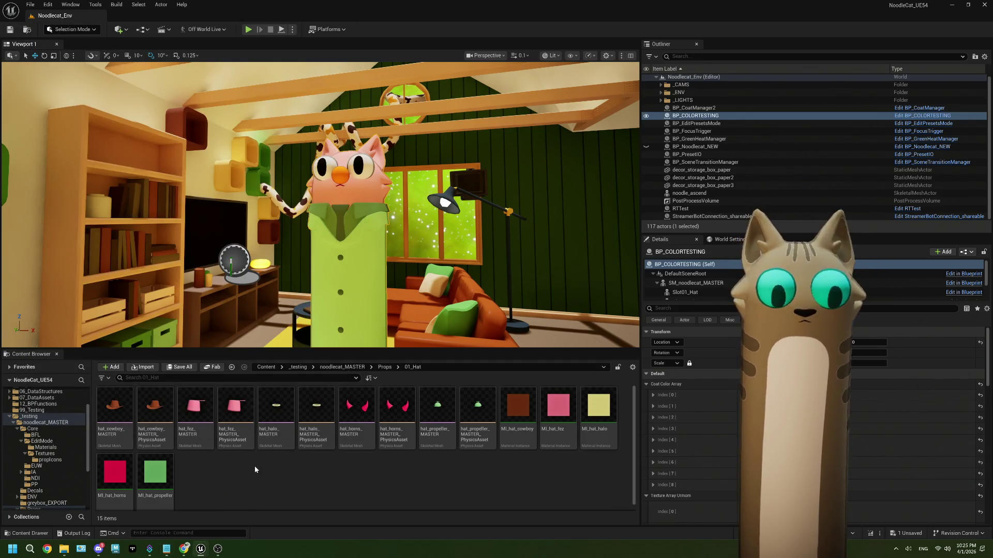
pyautogui.hotkey('ctrl', 's')
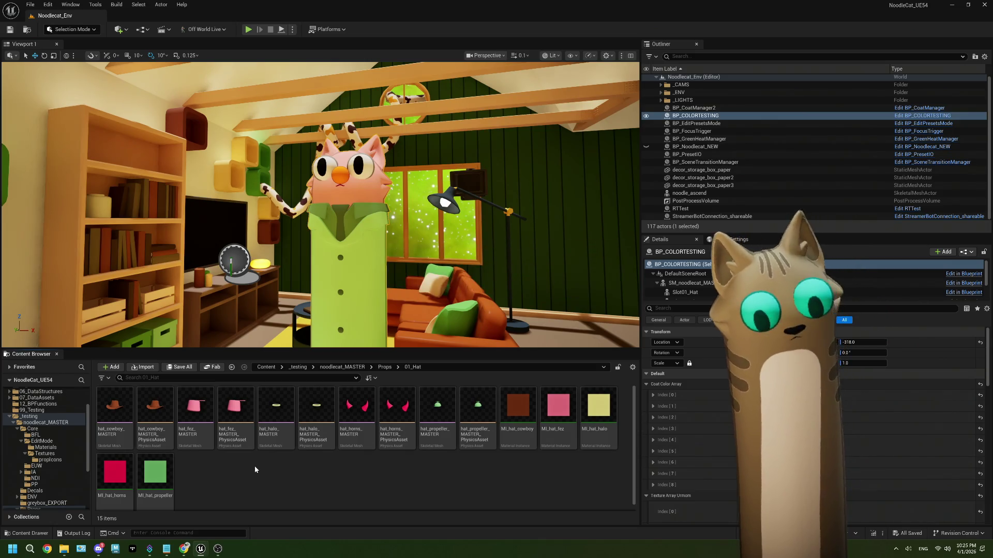